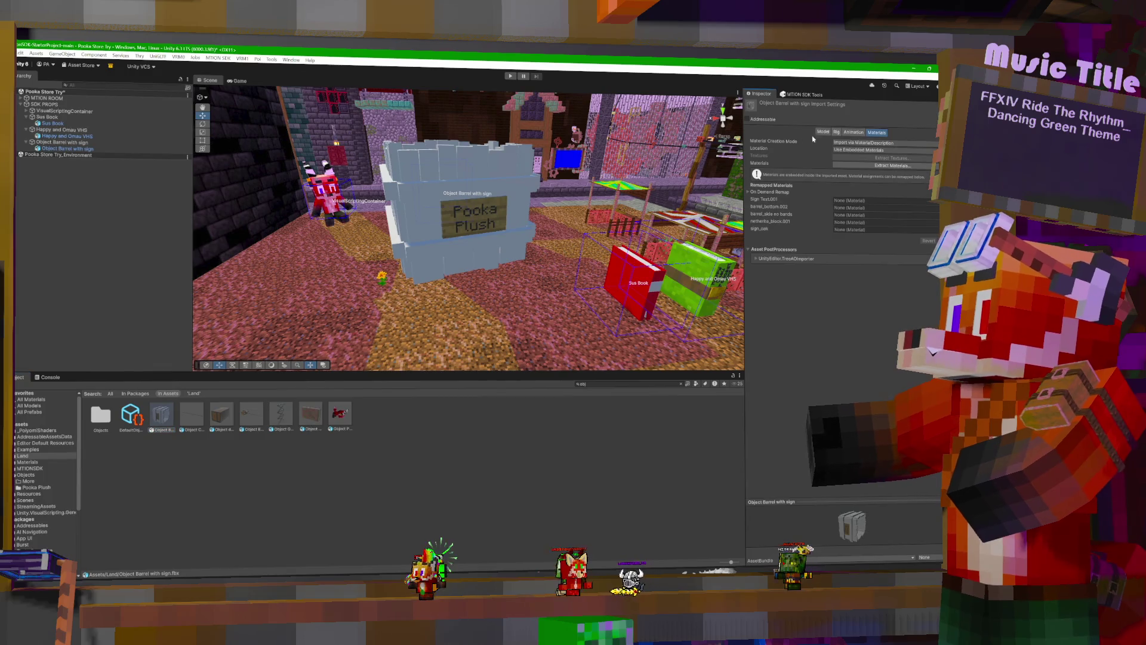
# Extract the barrel-with-sign model's materials into the Land folder and open the oak_log top Box material.
pyautogui.click(893, 167)
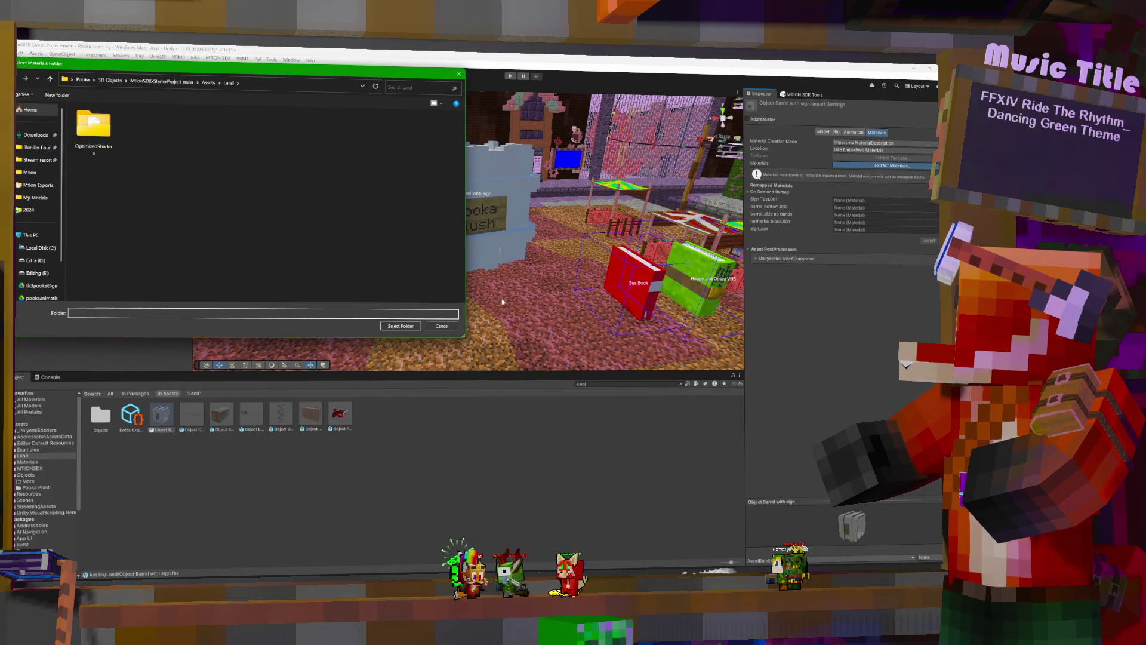
pyautogui.click(408, 327)
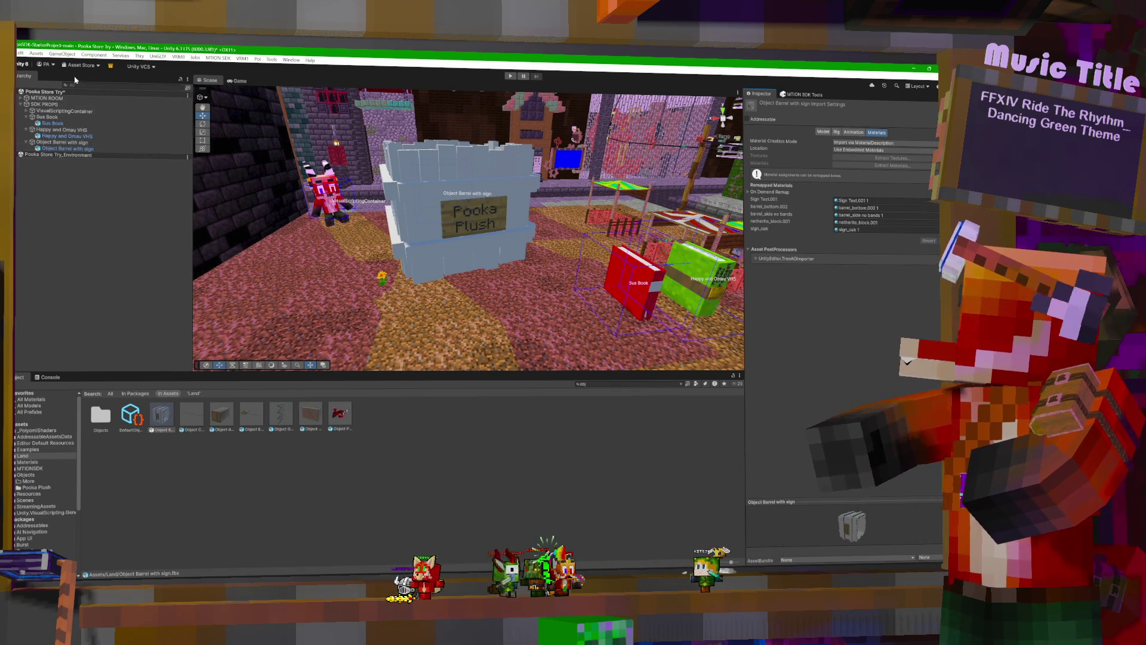
pyautogui.click(681, 385)
pyautogui.click(701, 443)
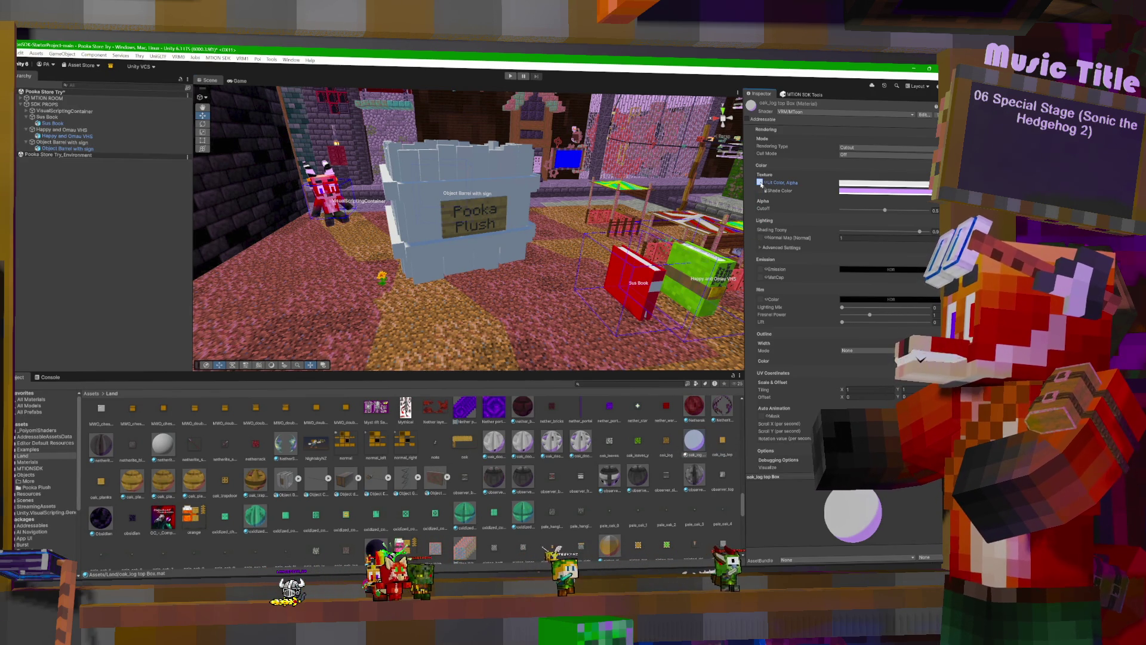
# Drag the oak log texture into oak_log top Box's Lit Color slot, then select netherite_block.001.
pyautogui.moveTo(761, 184); pyautogui.dragTo(761, 185)
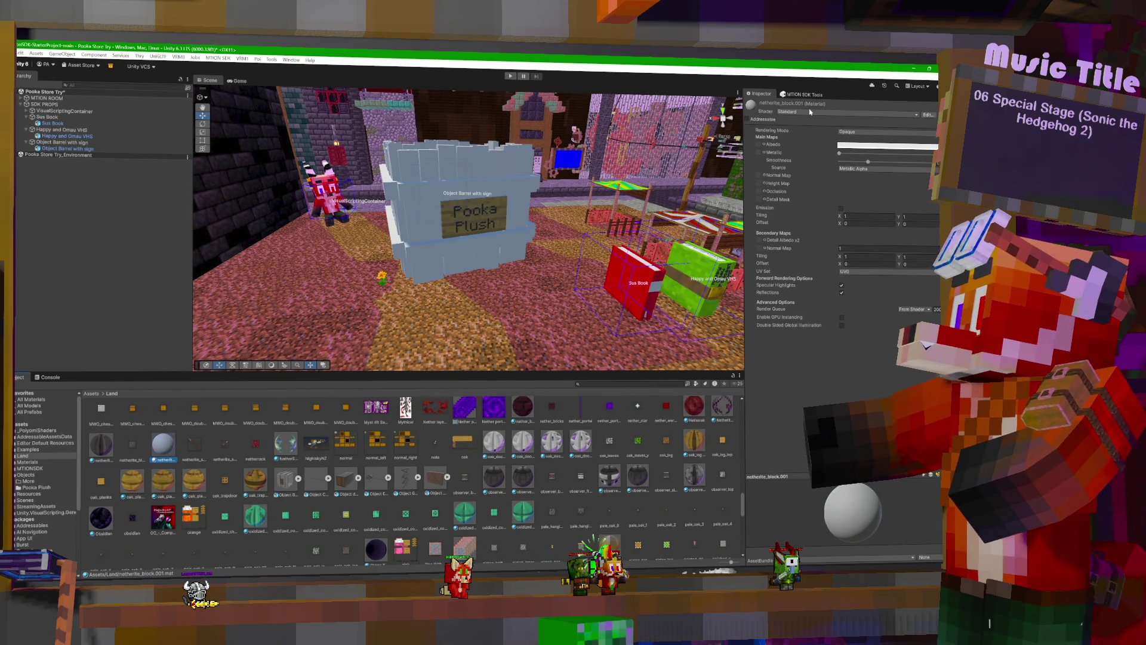
pyautogui.click(694, 452)
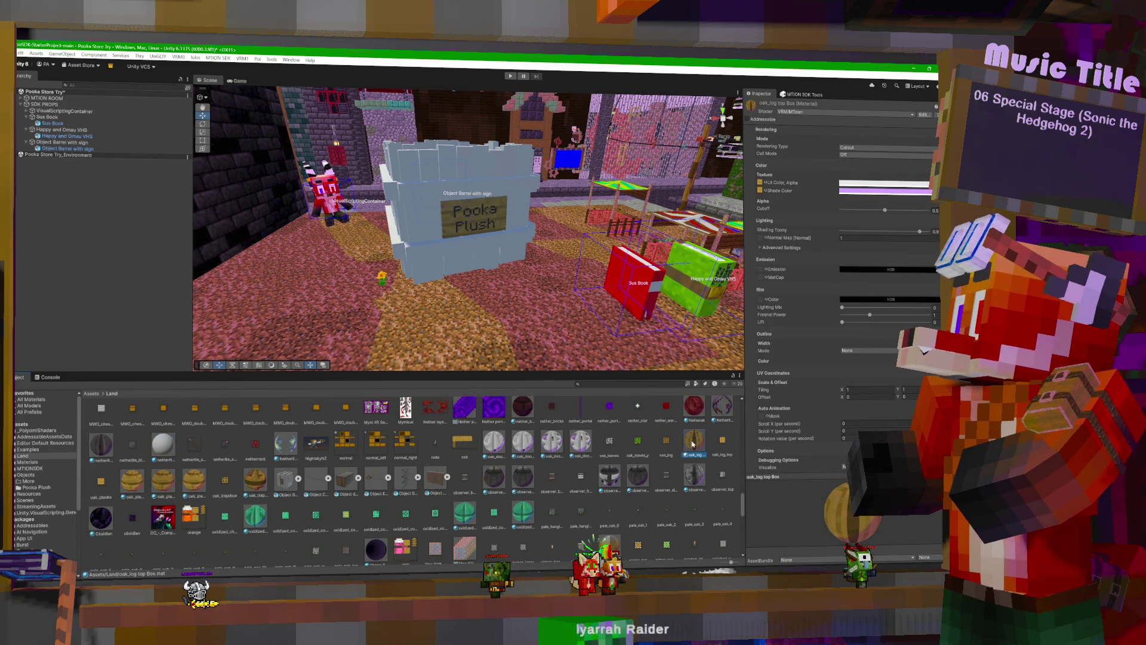
pyautogui.click(161, 443)
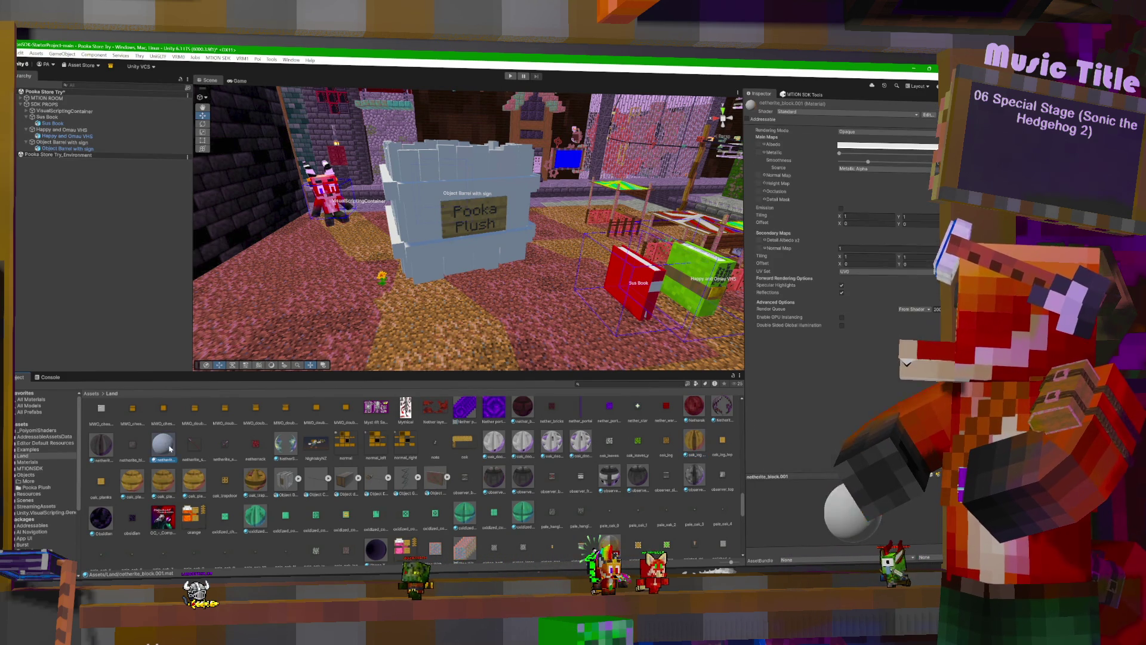
pyautogui.click(795, 112)
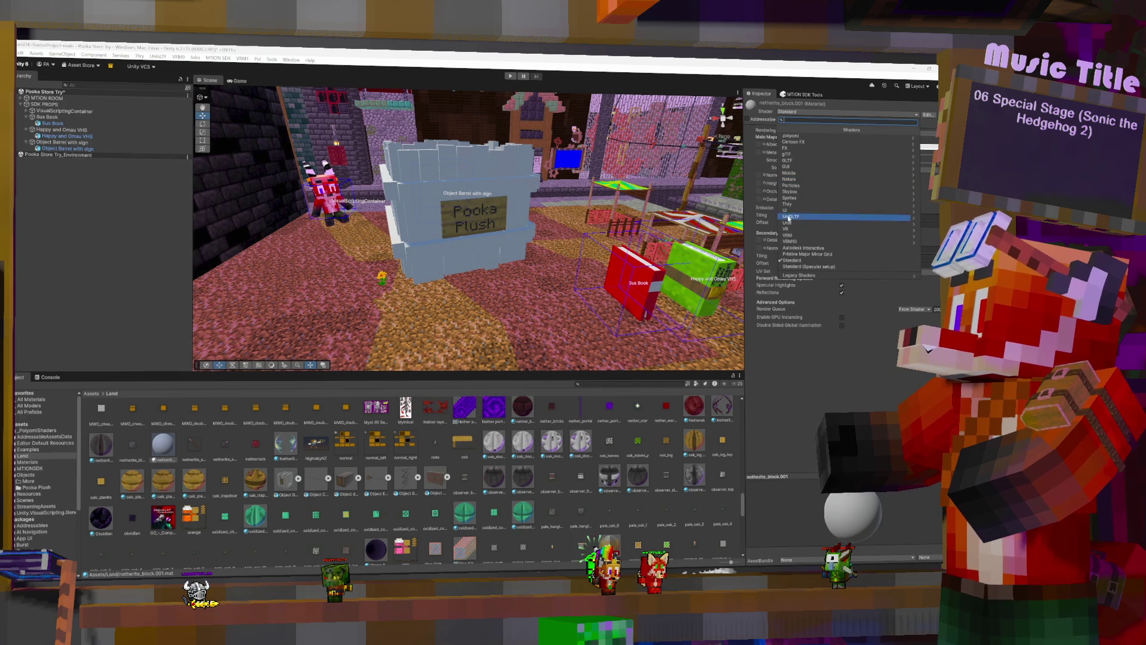
# Switch netherite_block.001 to the VRM > MToon shader with a purple shade colour.
pyautogui.click(795, 237)
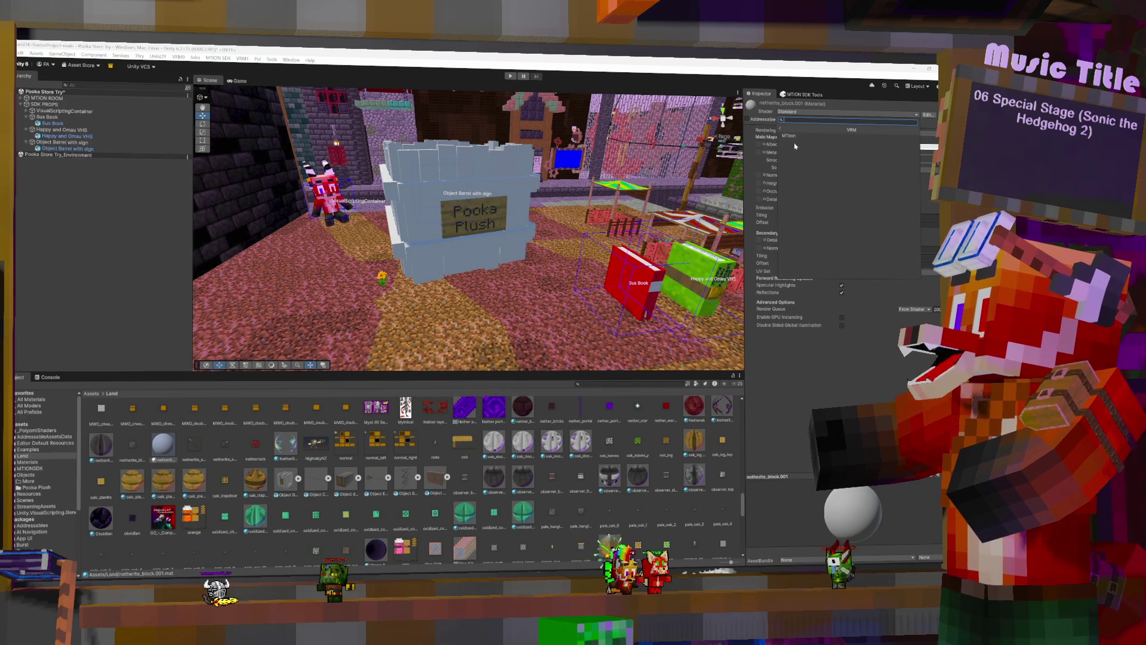
pyautogui.click(791, 136)
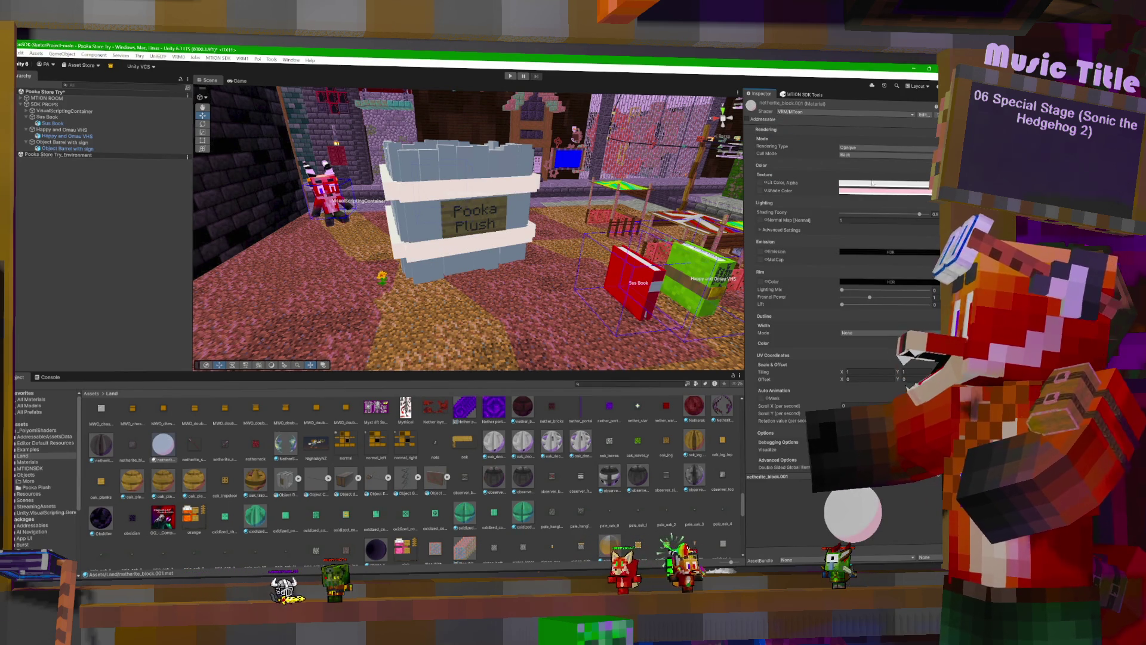
pyautogui.click(908, 188)
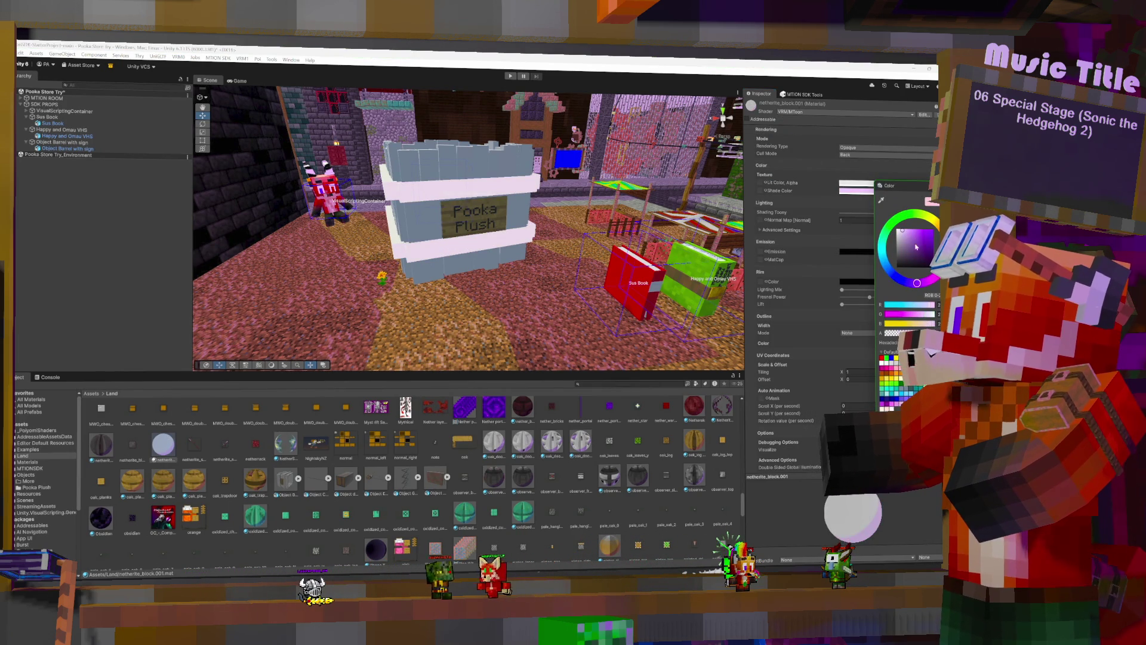
pyautogui.click(917, 282)
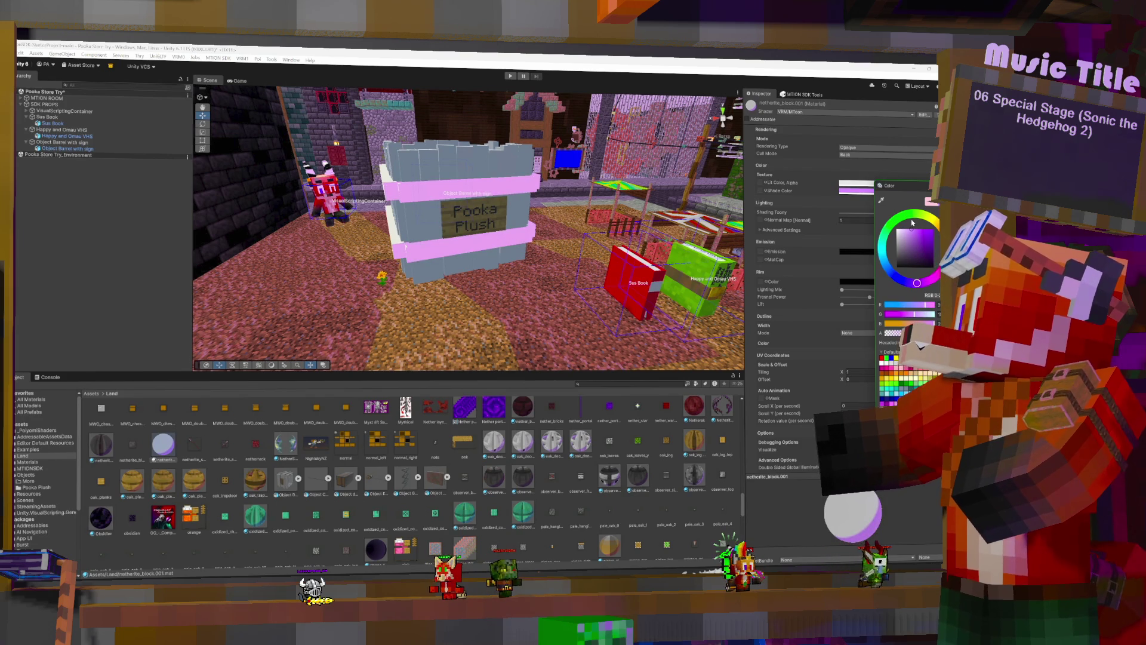
pyautogui.click(819, 184)
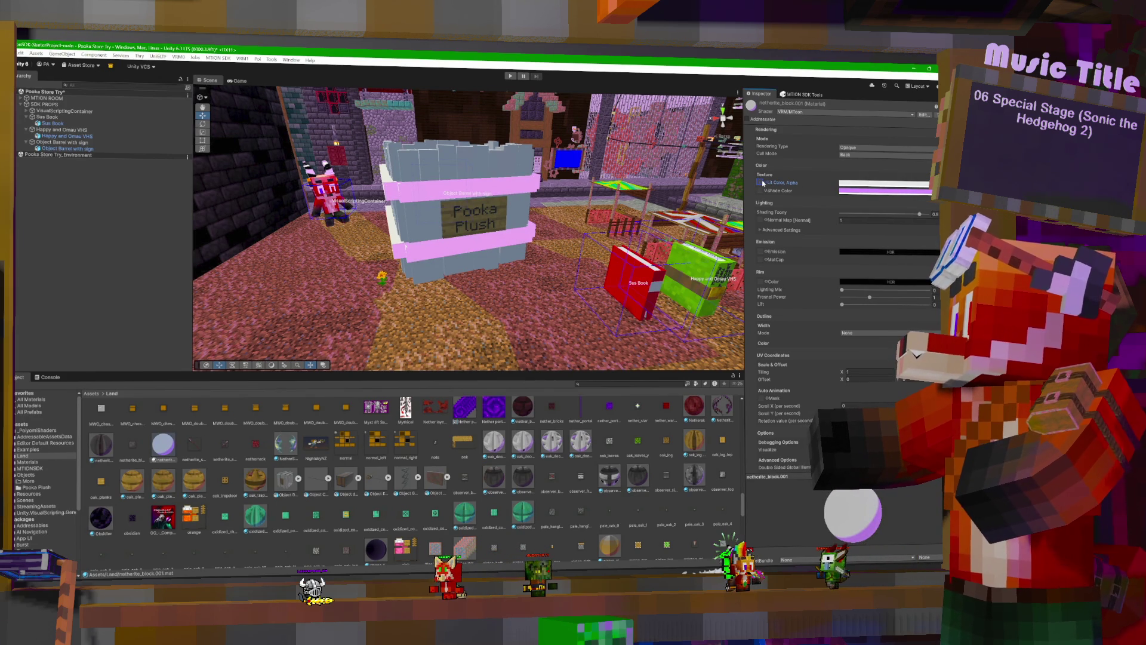
# Set the 'neth' nether texture as the material's Lit Color.
pyautogui.click(760, 182)
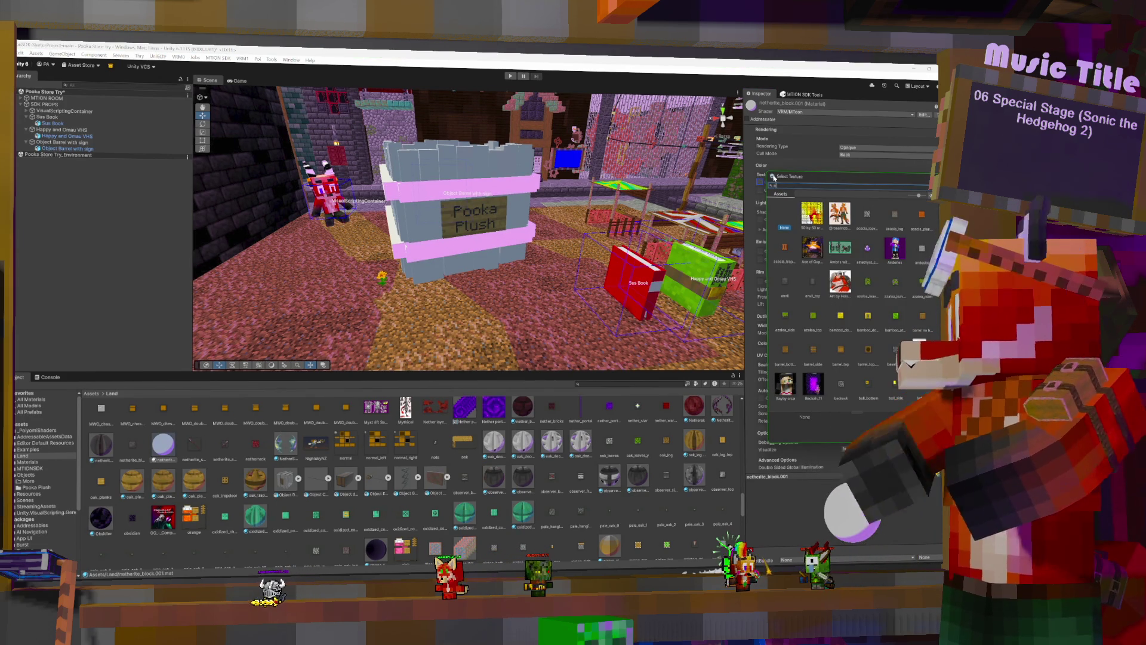
pyautogui.write('neth')
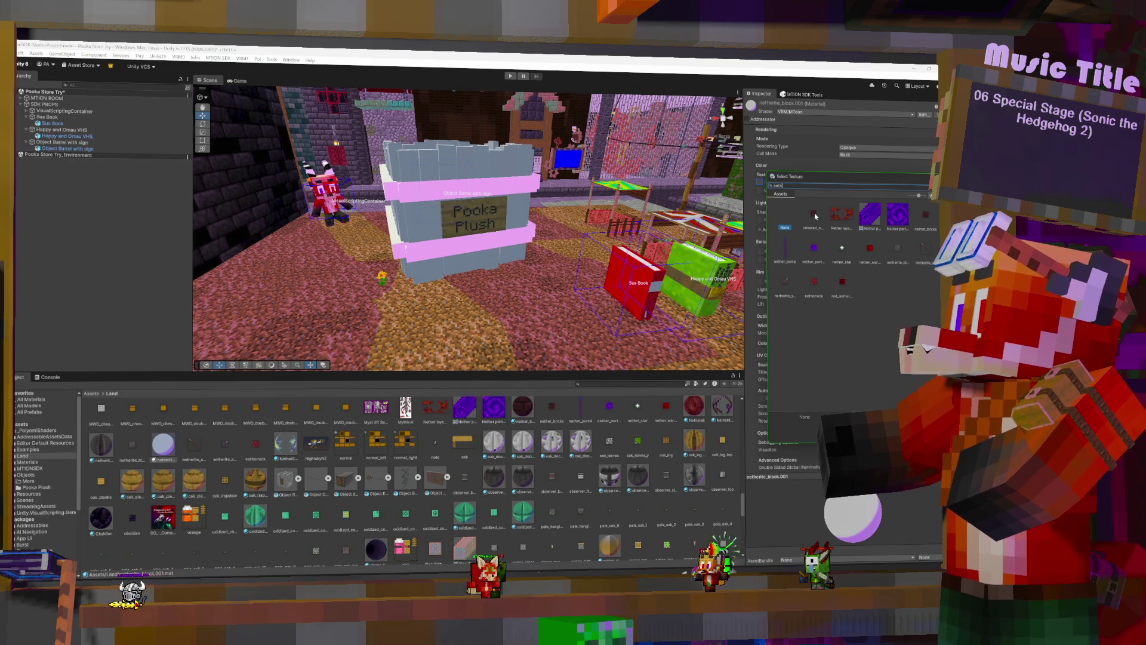
pyautogui.doubleClick(816, 216)
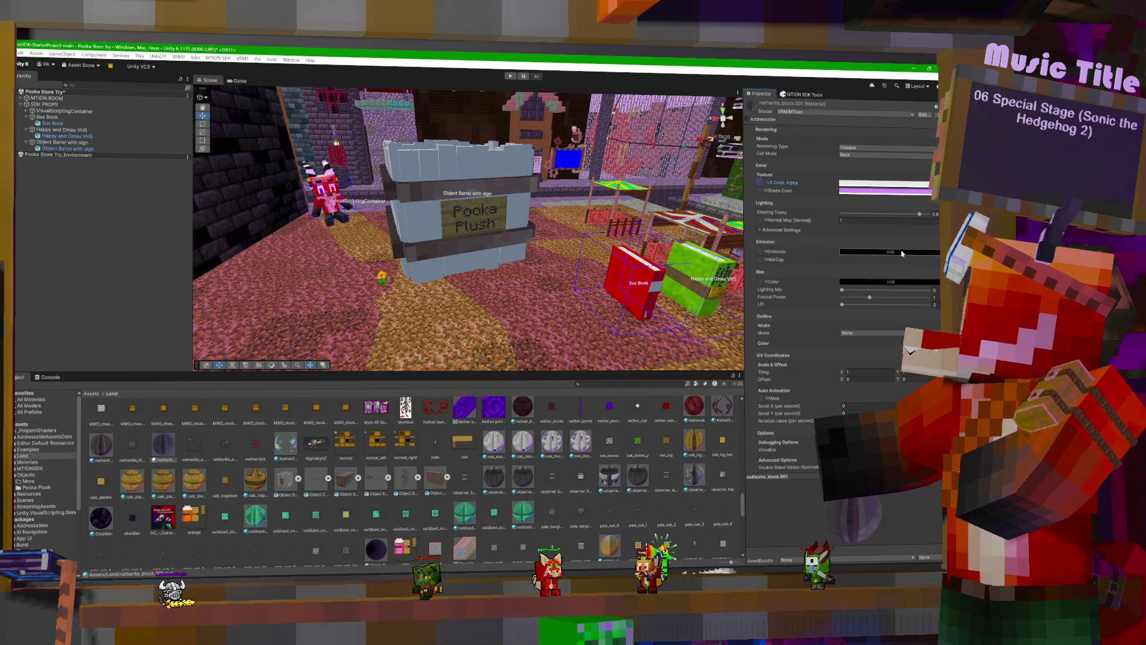
# Apply the nether texture to the Shade Color slot, then search the project for 'oak'.
pyautogui.click(761, 191)
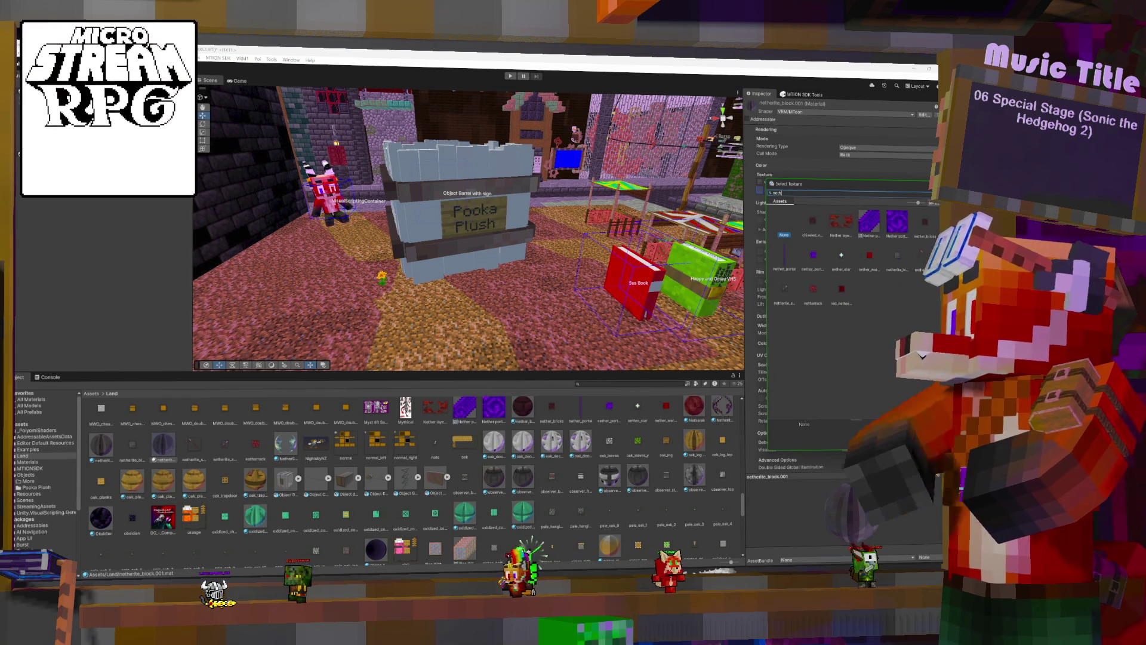
pyautogui.doubleClick(898, 255)
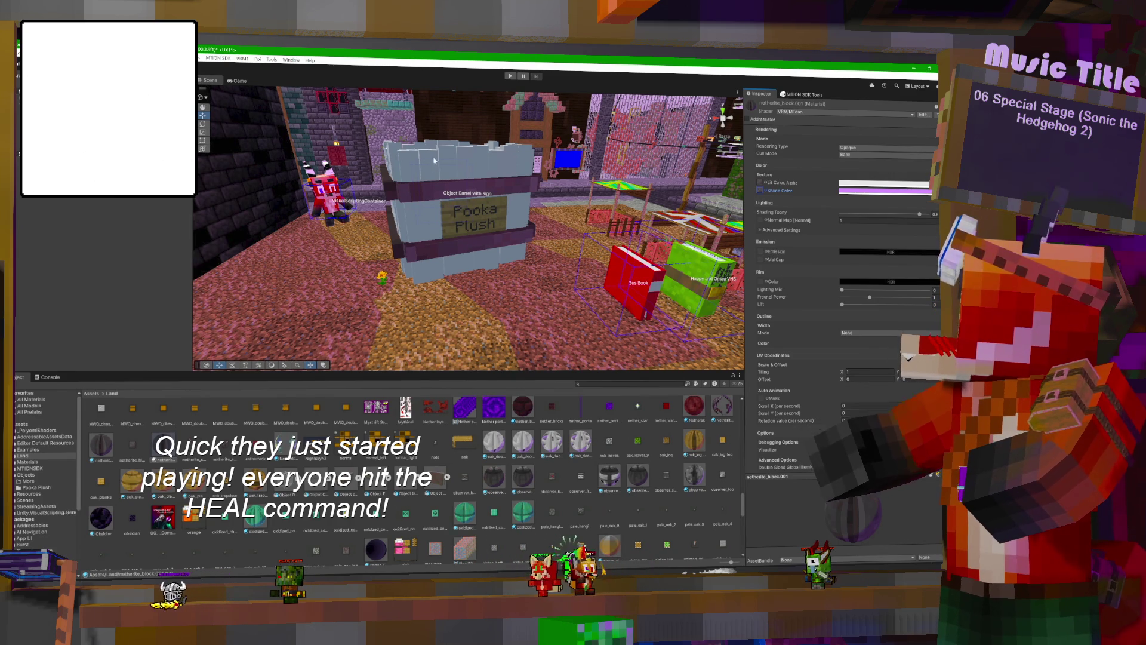
pyautogui.click(627, 383)
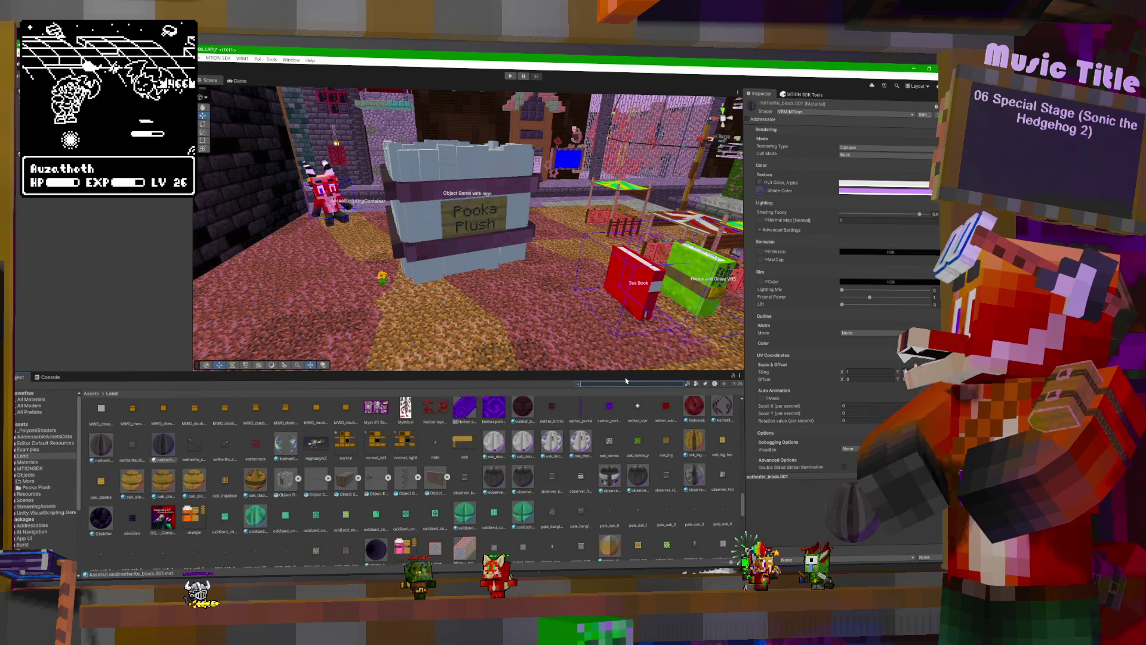
pyautogui.write('l')
pyautogui.press('BackSpace')
pyautogui.write('oak')
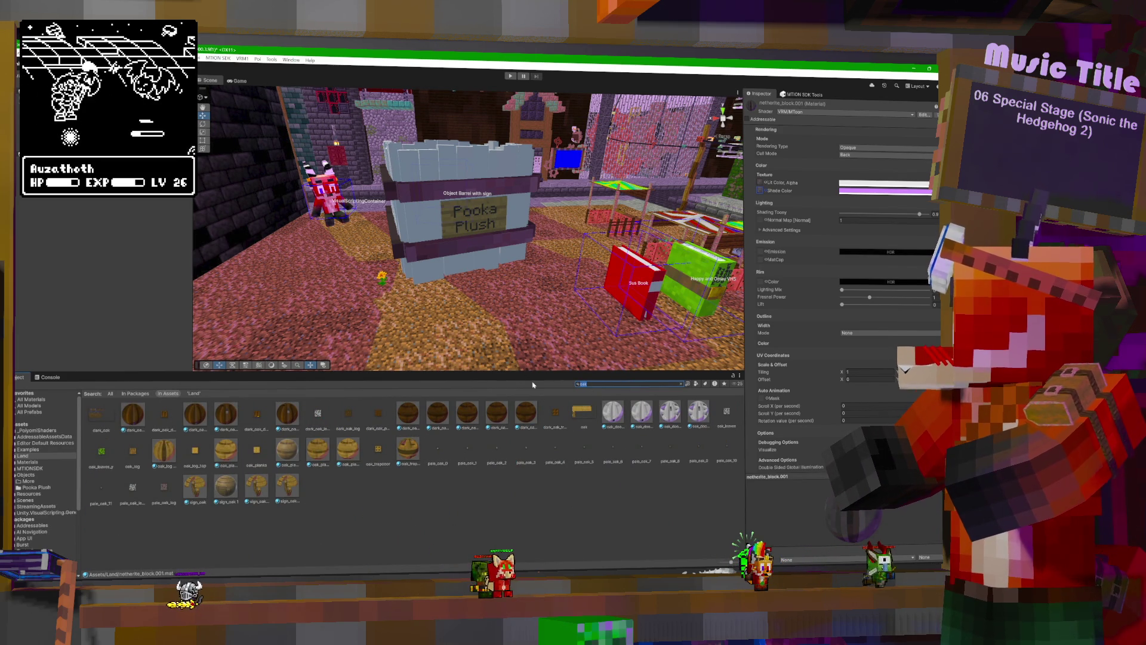
# View the oak_planks material and check the barrel's virtual asset components in the Scene.
pyautogui.click(282, 452)
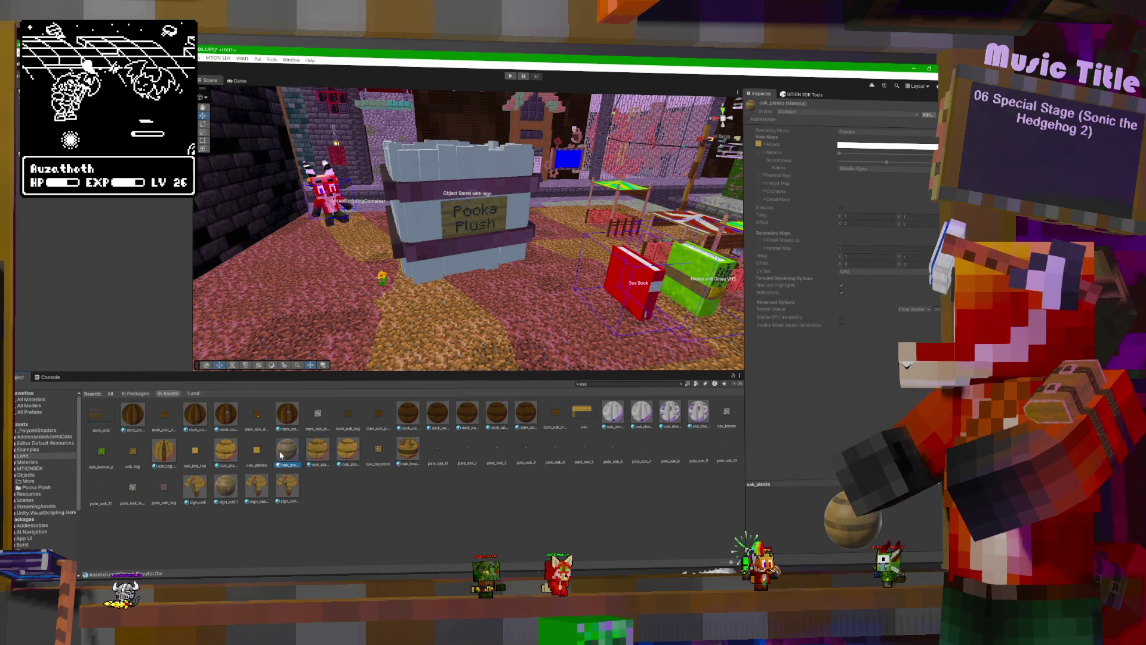
pyautogui.rightClick(442, 161)
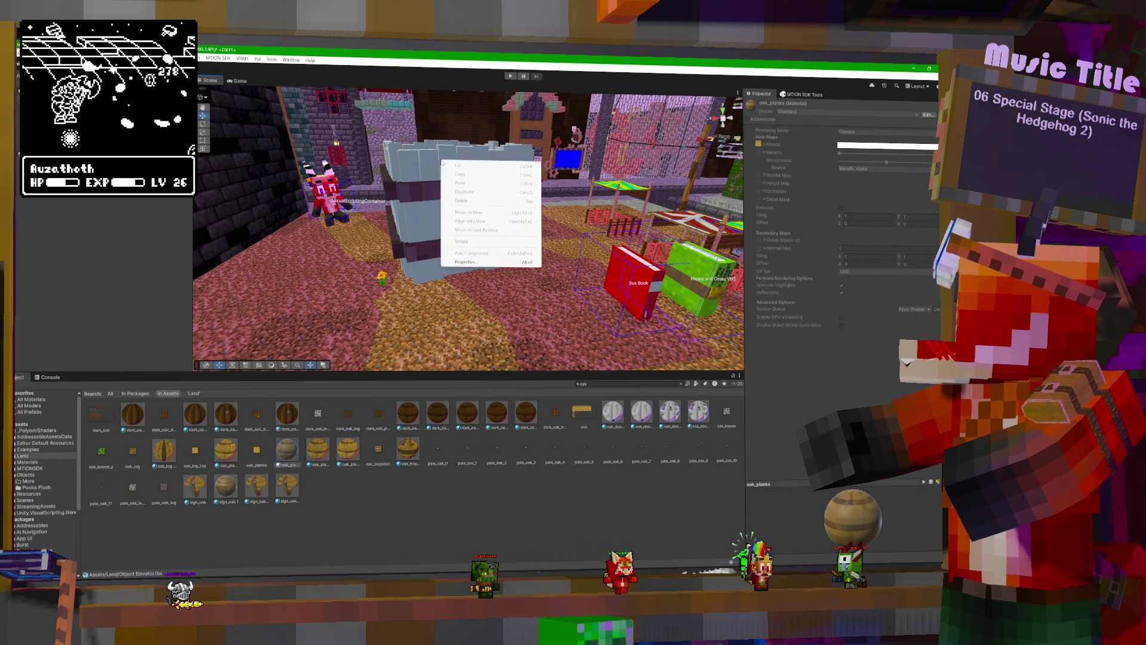
pyautogui.click(441, 160)
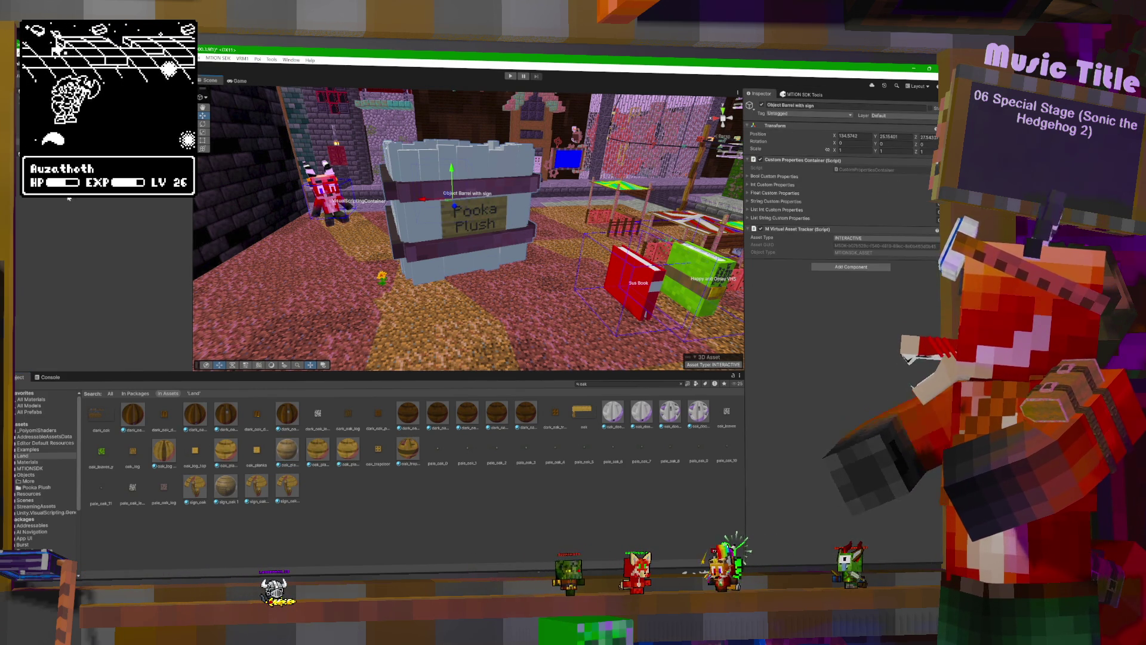
# Open the barrel_side no bands 1 material, then search the project for 'bj'.
pyautogui.click(281, 456)
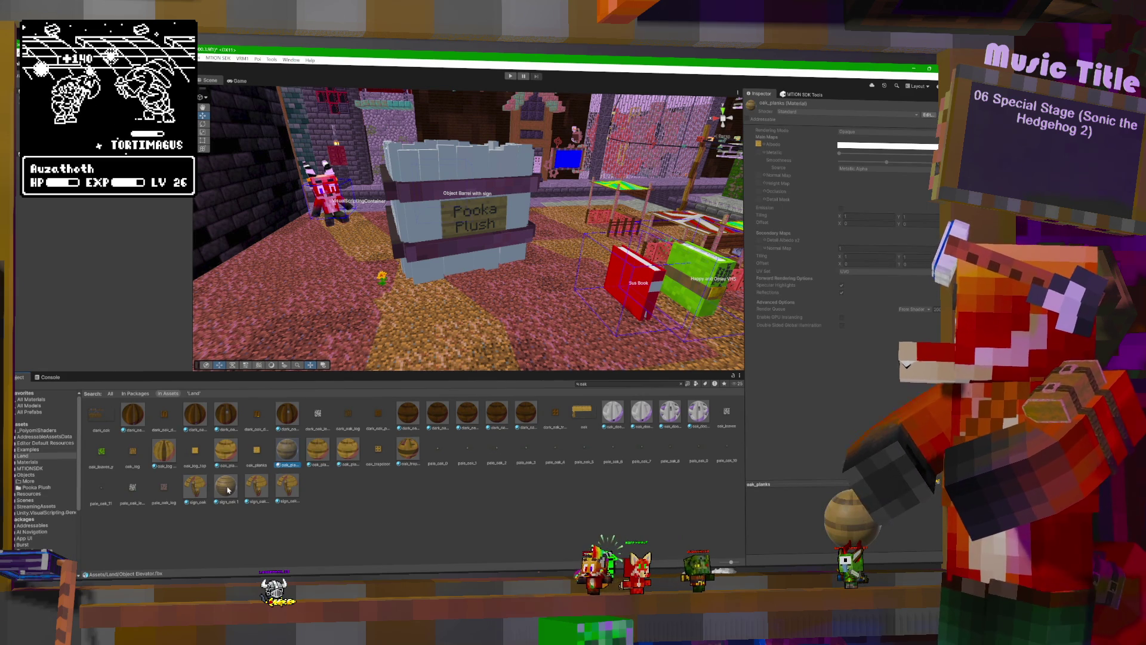
pyautogui.click(404, 494)
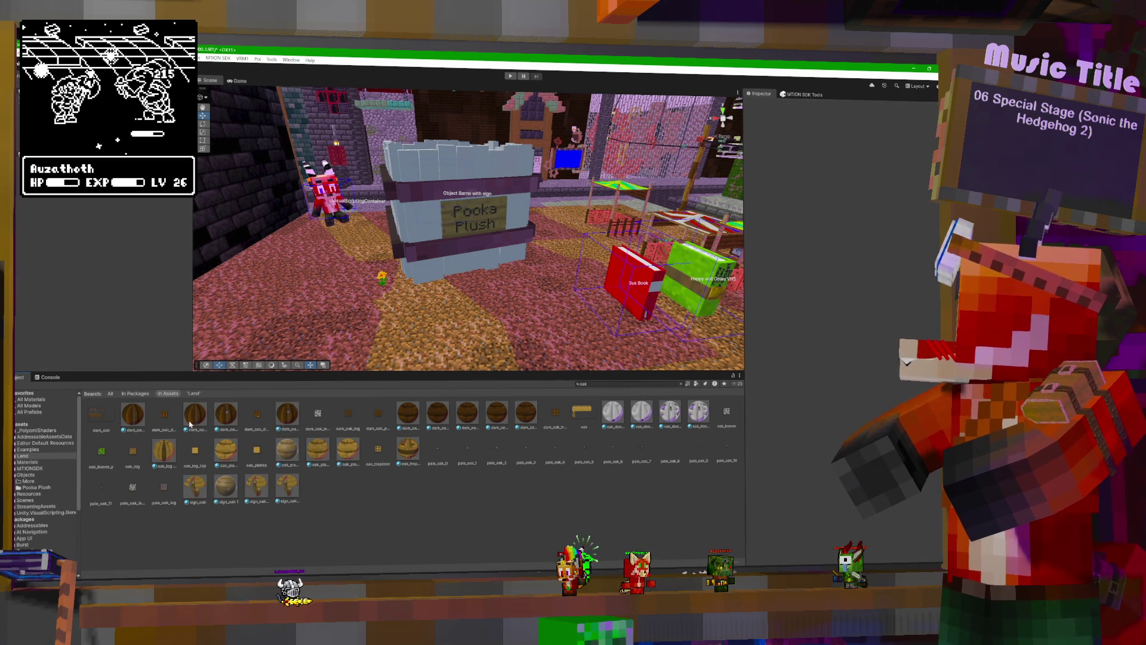
pyautogui.click(604, 386)
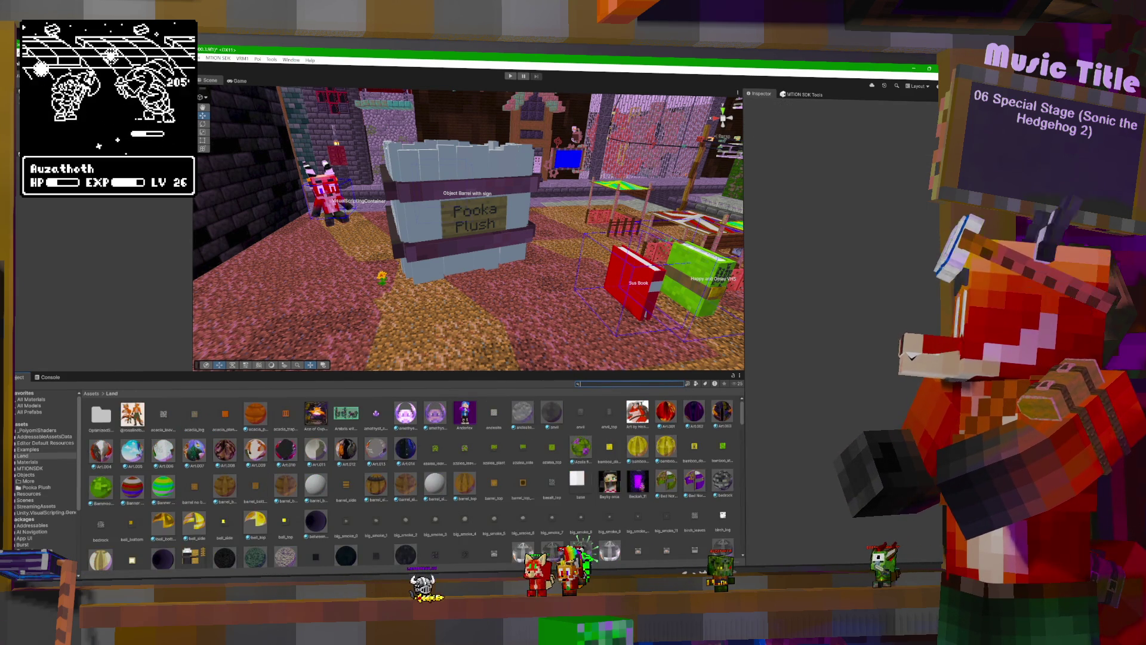
pyautogui.click(434, 482)
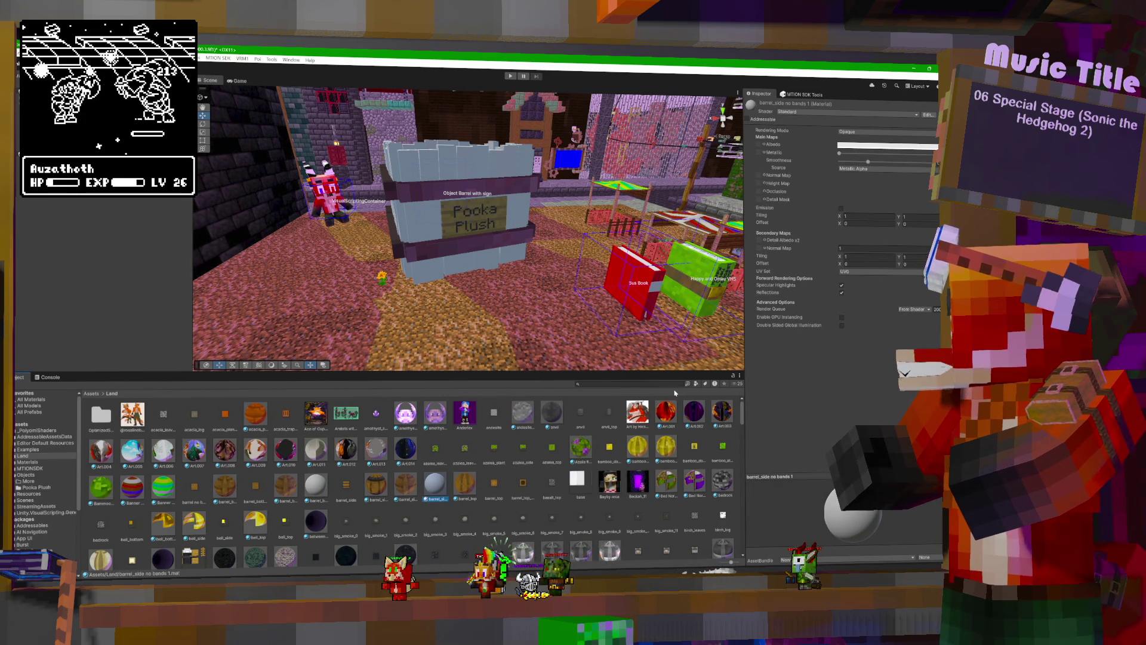
pyautogui.click(597, 383)
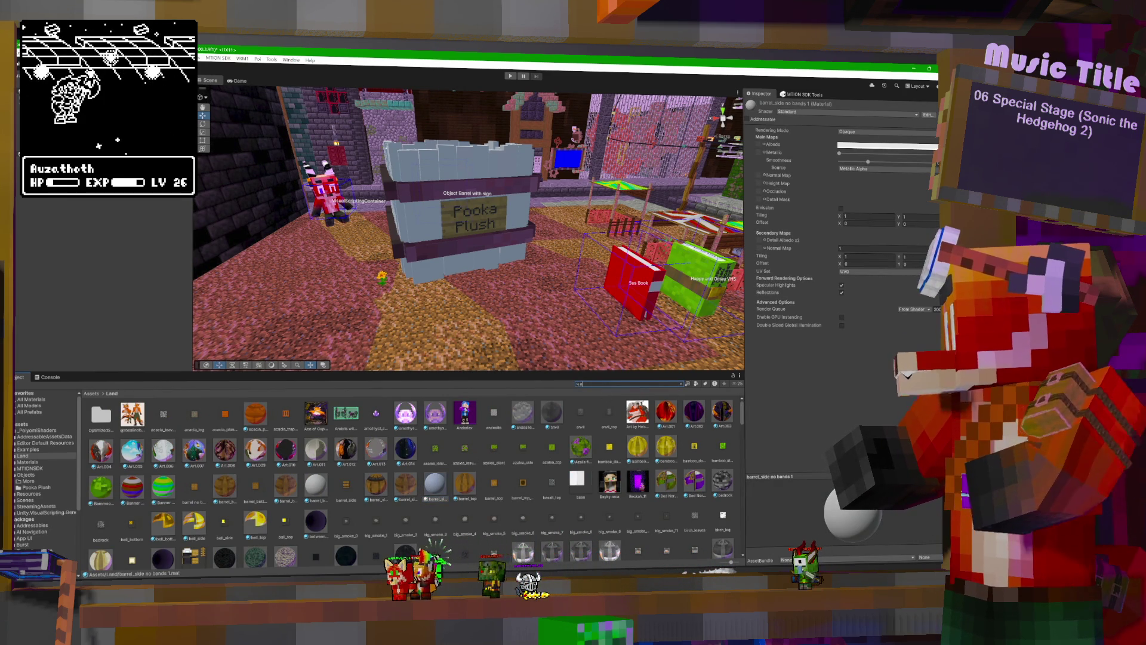
pyautogui.write('bj')
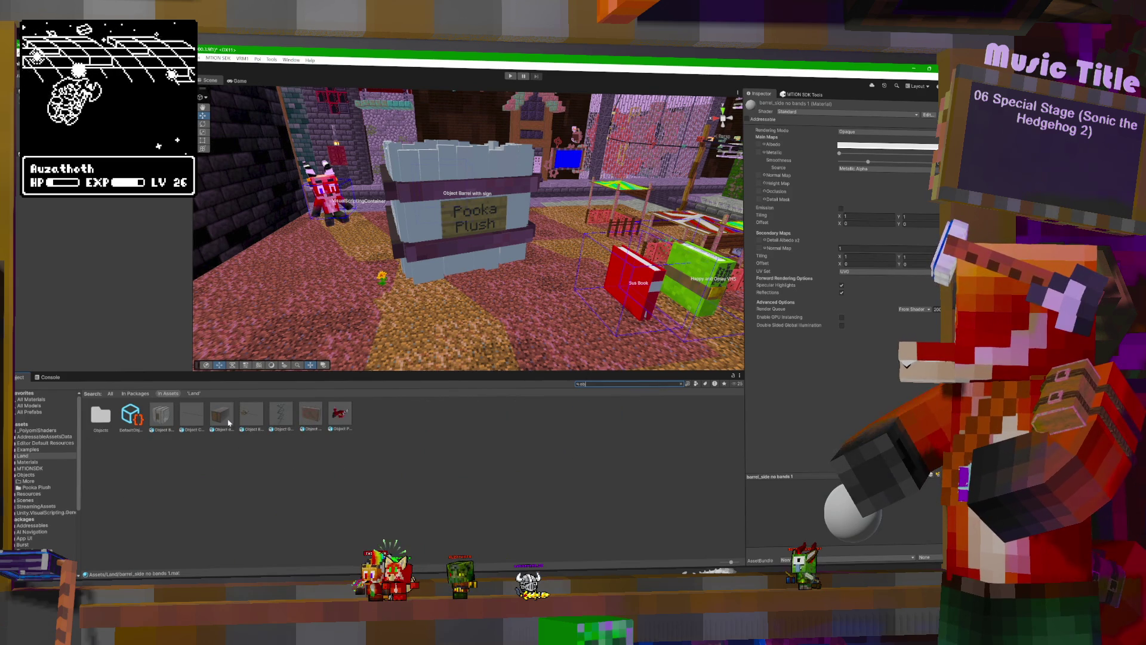
# Extract the Object Chain and Object double chest materials into the Land folder.
pyautogui.click(190, 418)
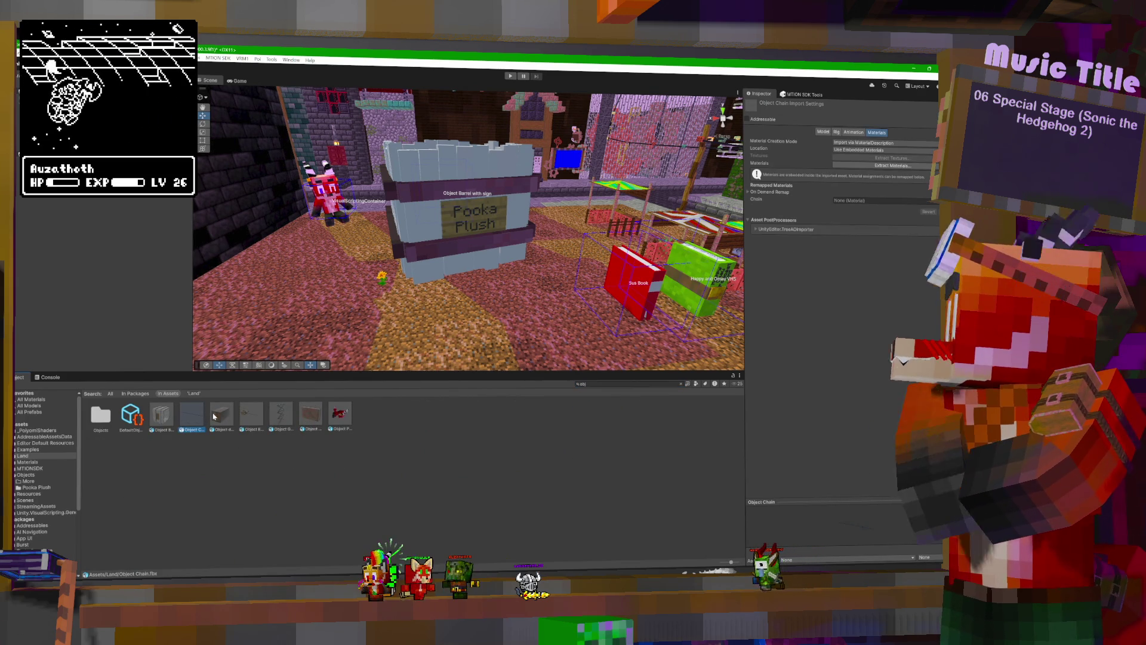
pyautogui.keyDown('shift'); pyautogui.click(310, 415); pyautogui.keyUp('shift')
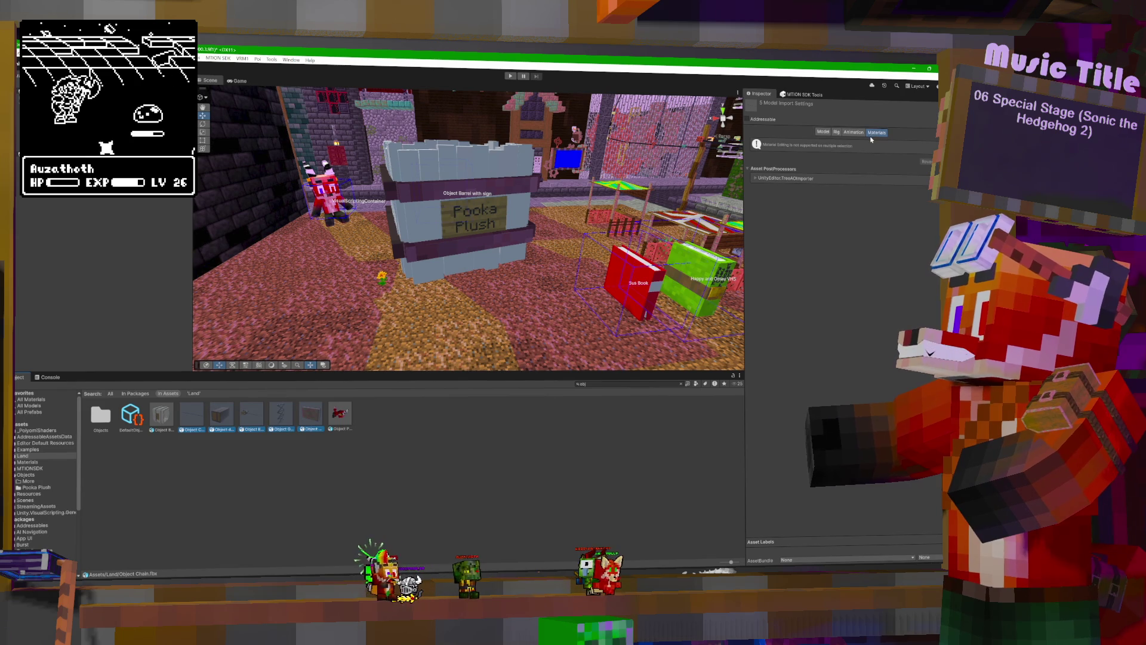
pyautogui.click(191, 417)
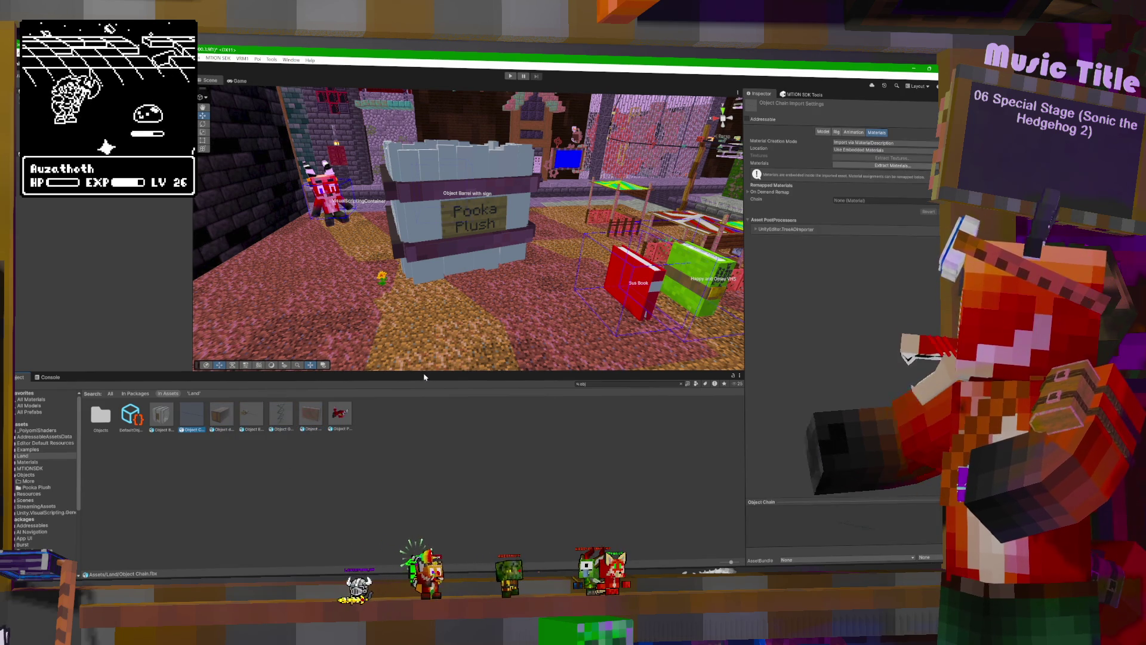
pyautogui.click(901, 166)
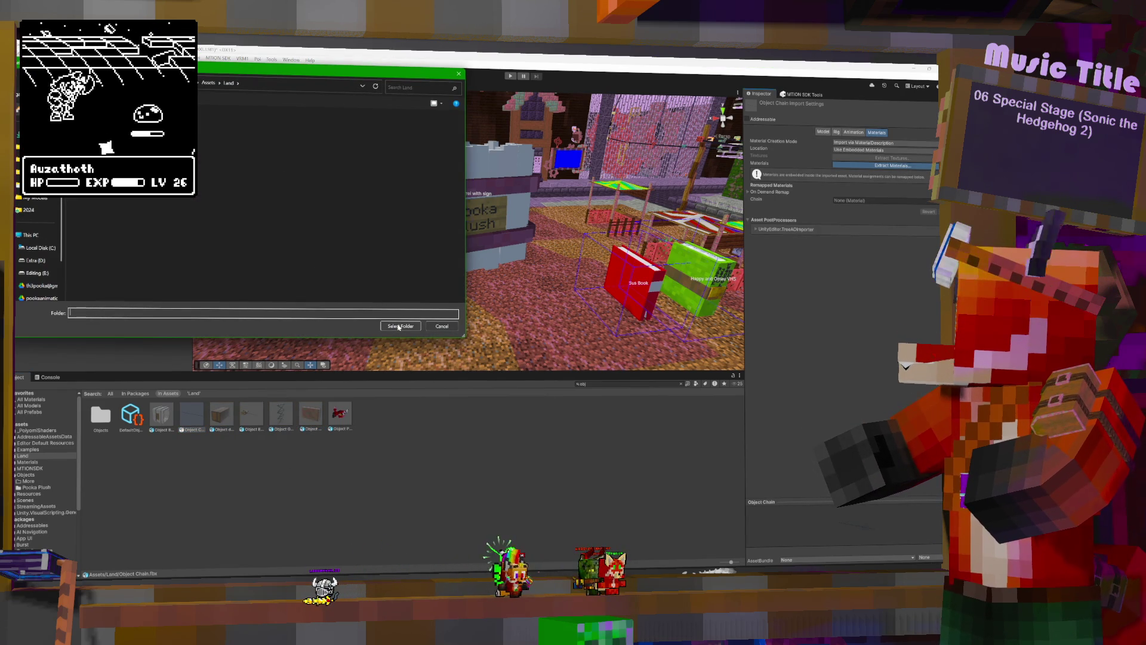
pyautogui.click(398, 327)
pyautogui.click(221, 418)
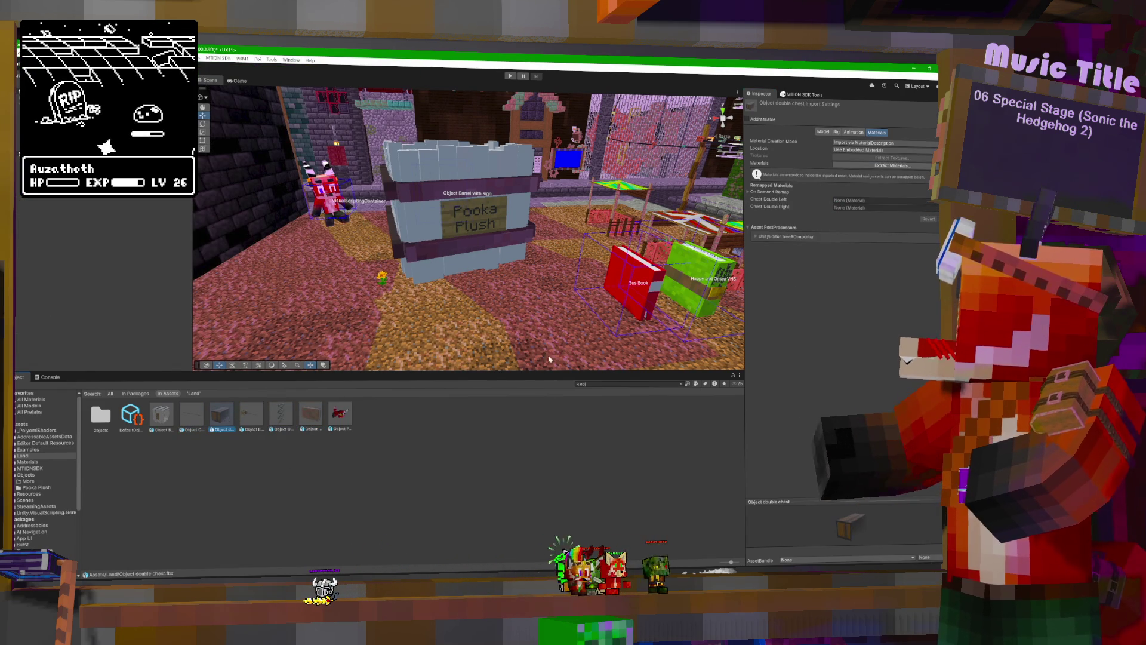
pyautogui.click(892, 165)
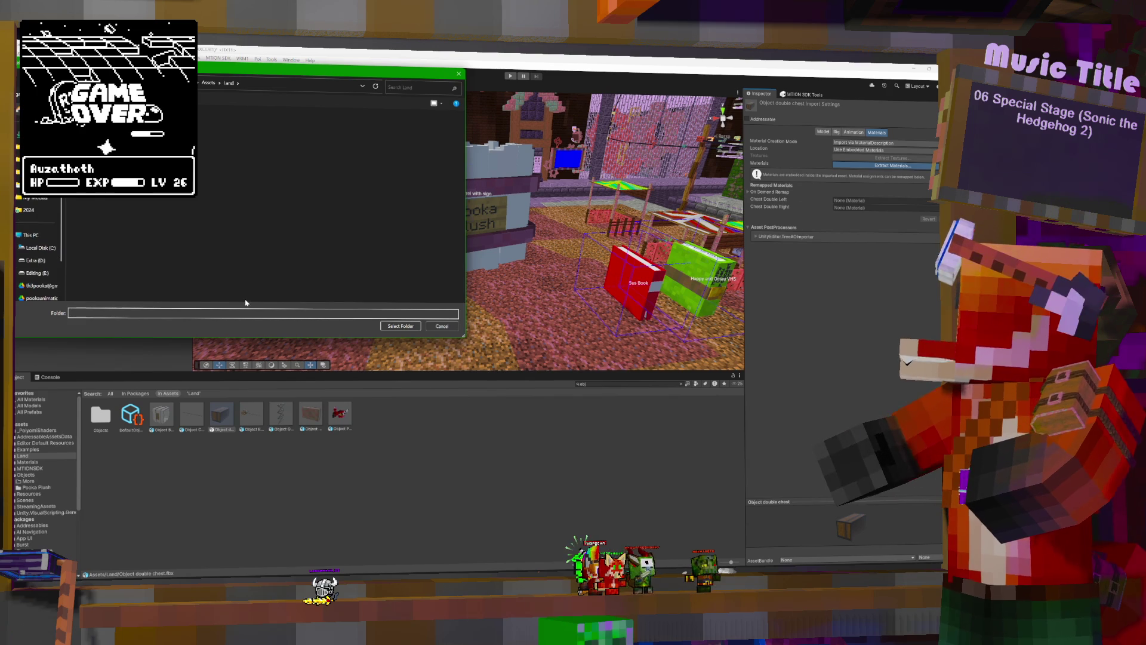
pyautogui.click(398, 326)
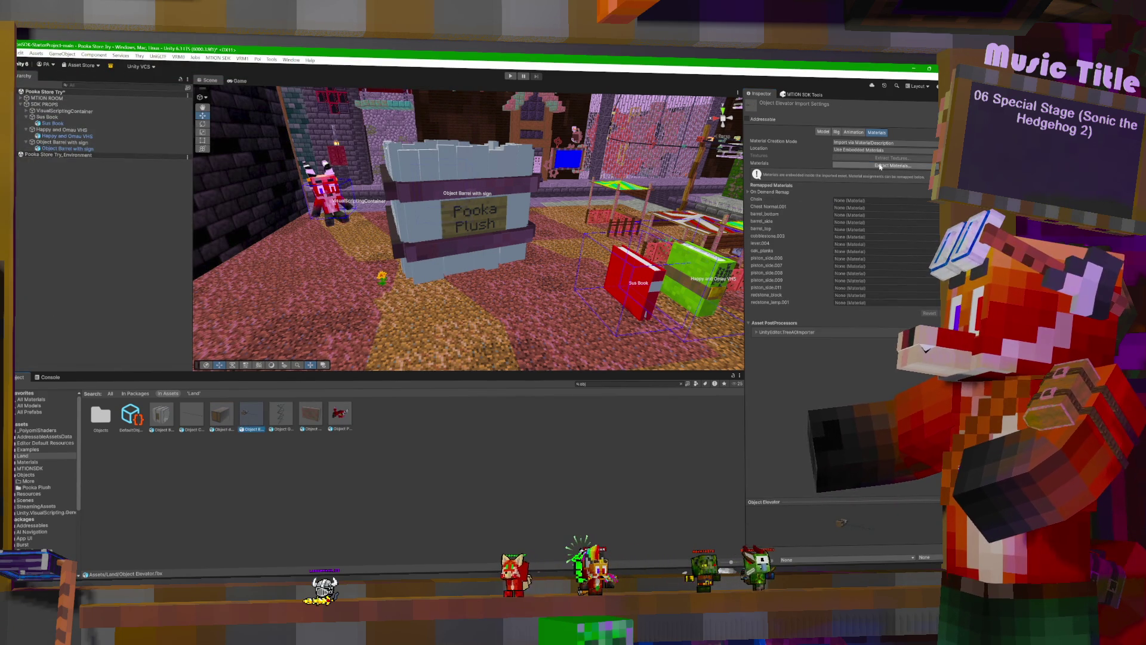
# Extract the Object Elevator and Object Gate materials into the Land folder.
pyautogui.click(892, 165)
pyautogui.click(400, 328)
pyautogui.press('Right')
pyautogui.click(893, 165)
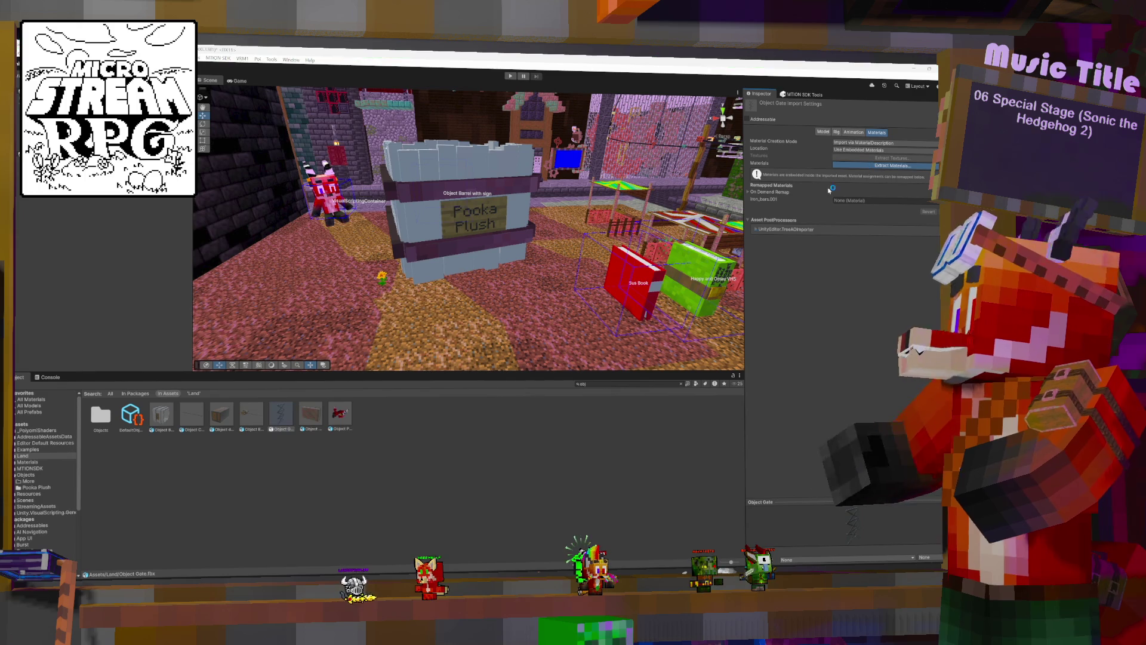
pyautogui.click(406, 327)
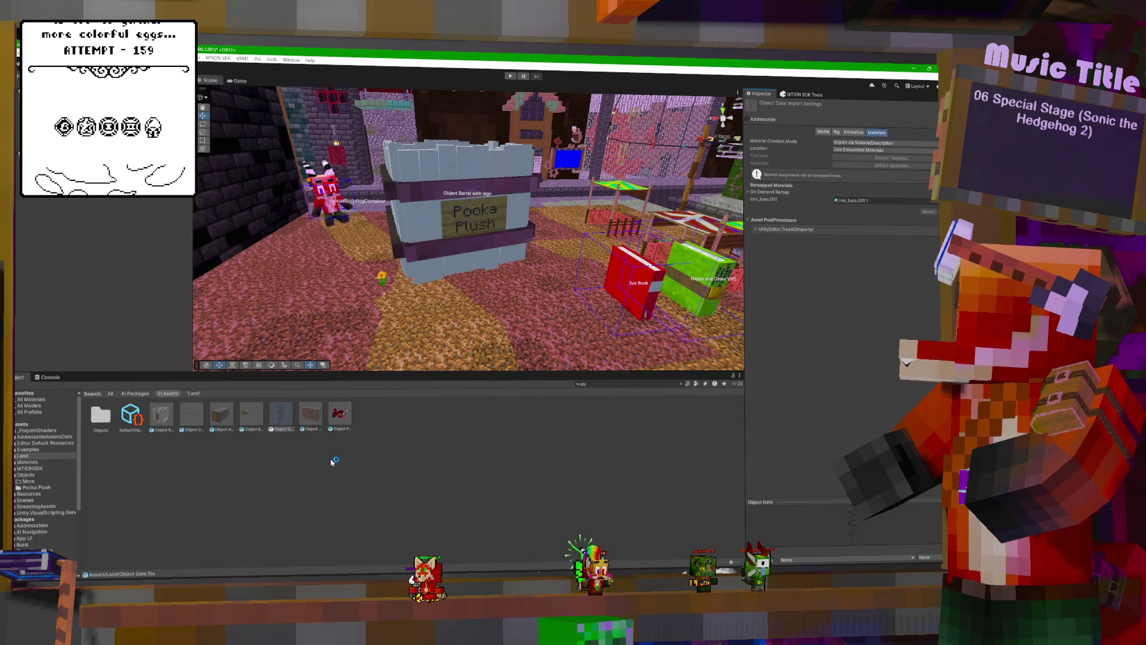
# Extract the Object Monitor model's materials into the Land folder and clear the asset search.
pyautogui.click(312, 419)
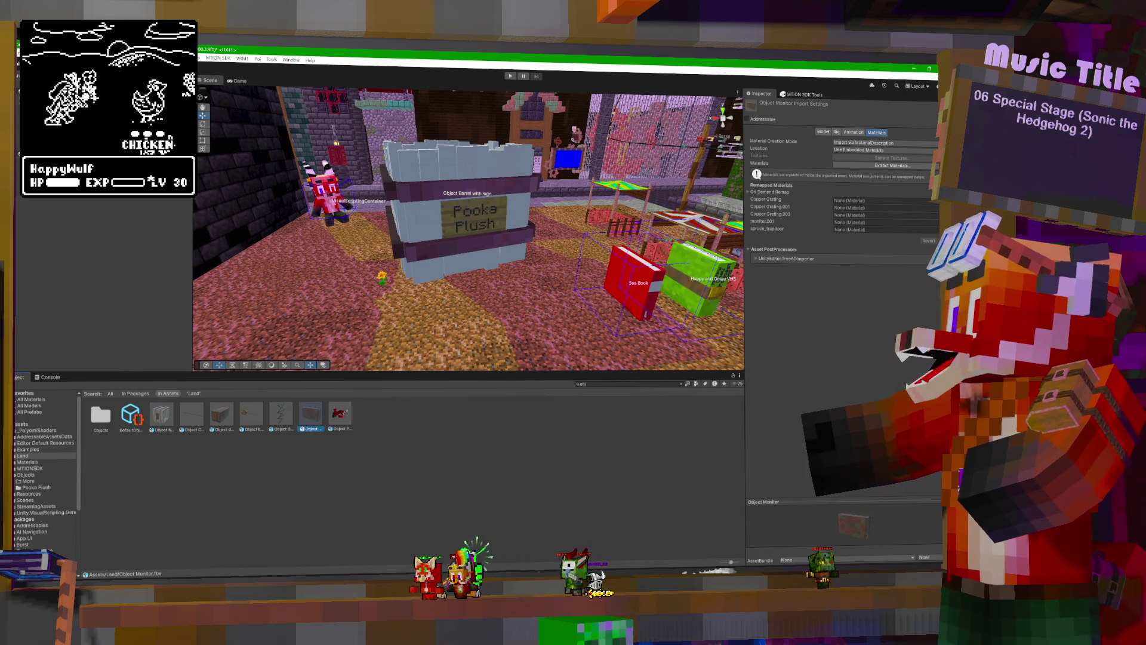
pyautogui.click(910, 169)
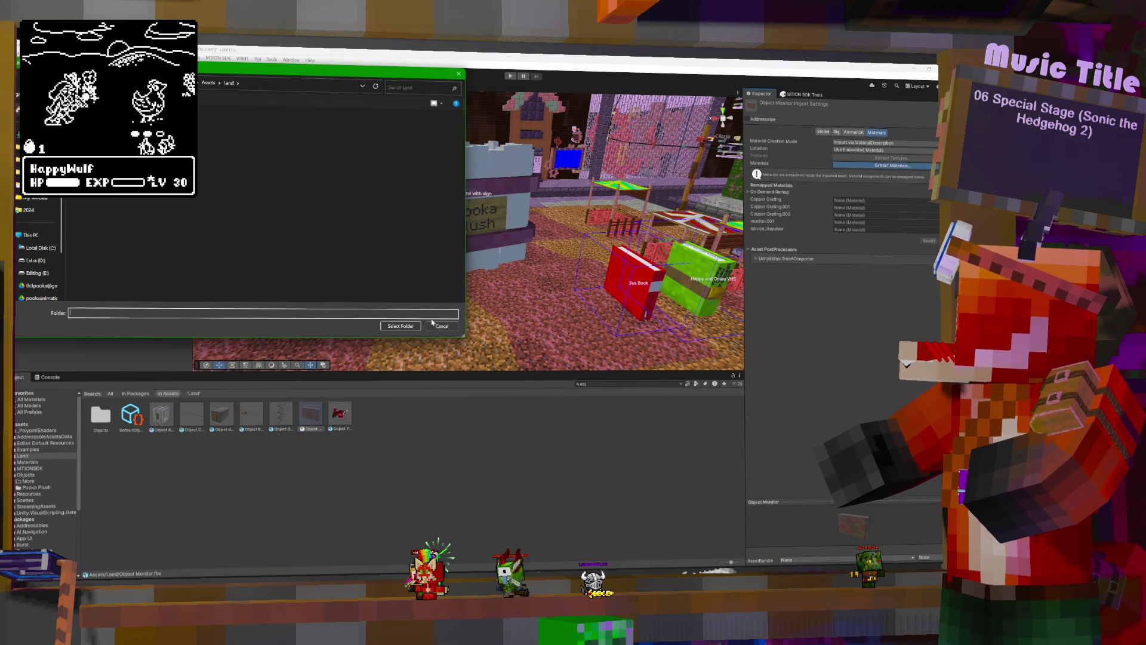
pyautogui.click(400, 326)
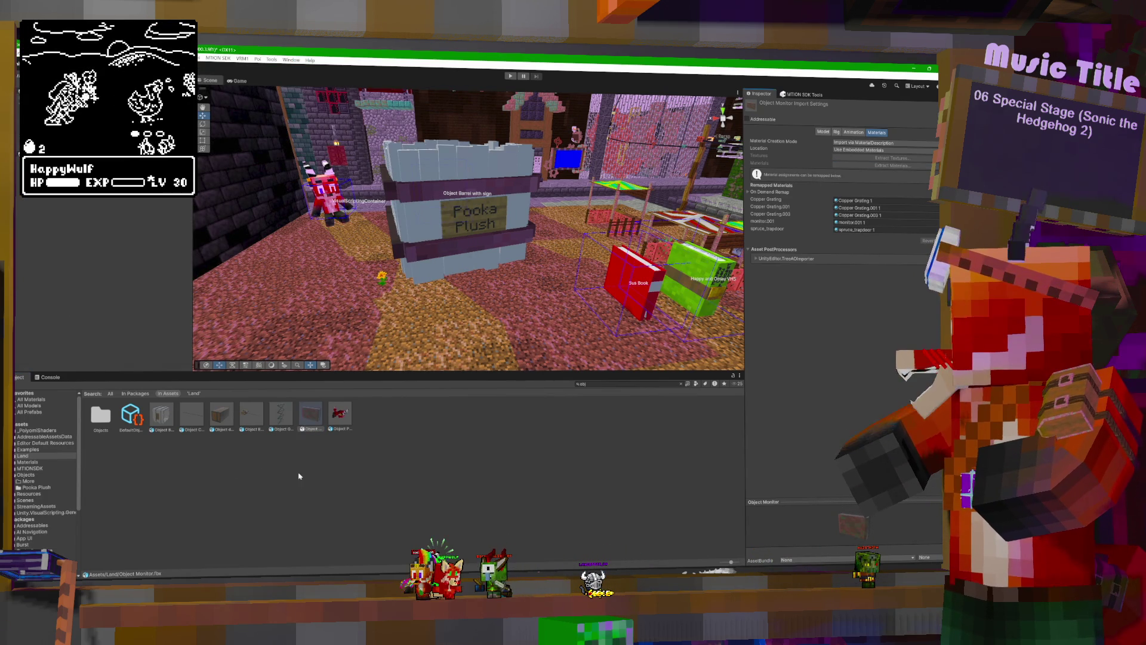
pyautogui.click(682, 384)
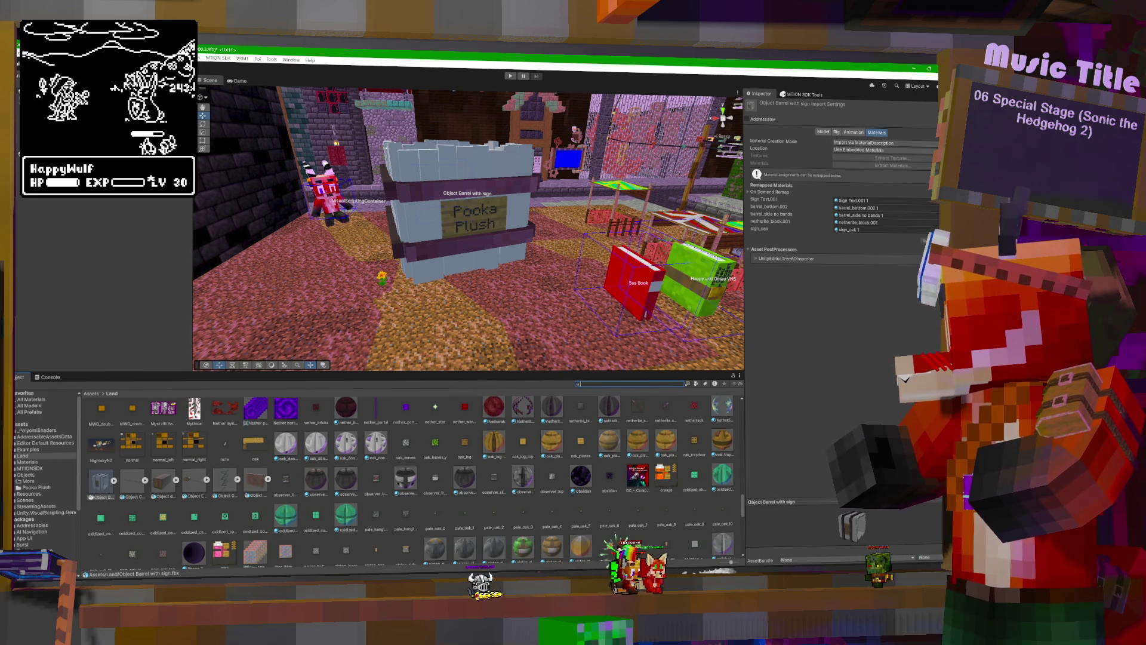
# Search 'bar' and compare the four barrel materials' shaders, inspecting barrel_side no bands and barrel_side 1.
pyautogui.write('bar')
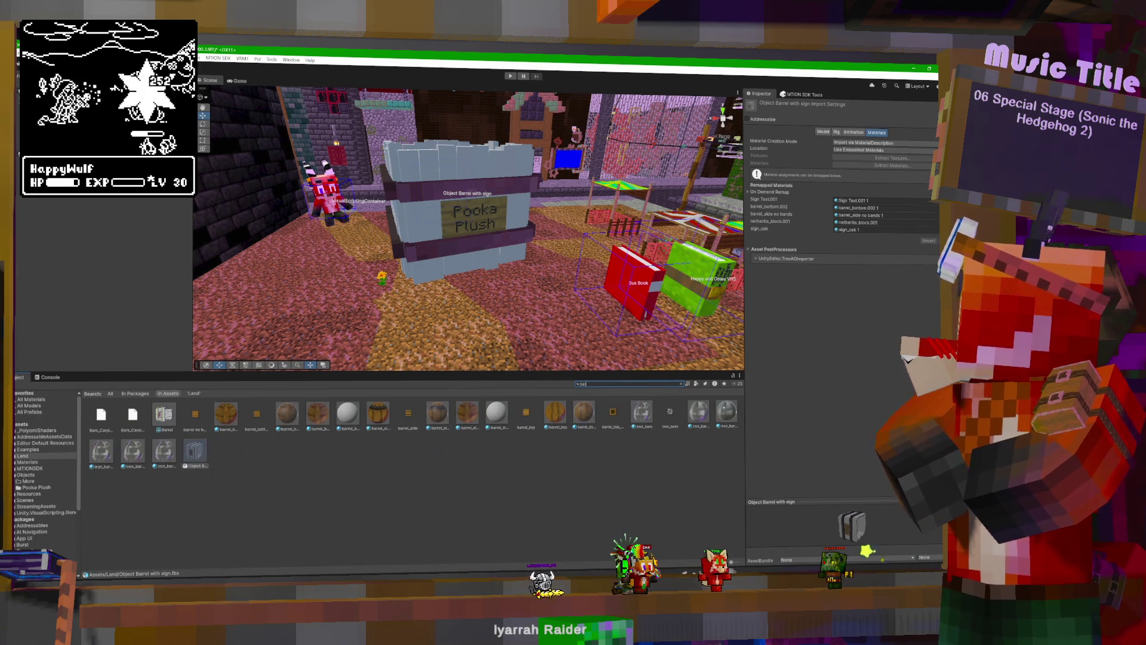
pyautogui.click(438, 412)
pyautogui.keyDown('ctrl'); pyautogui.click(468, 412); pyautogui.keyUp('ctrl')
pyautogui.keyDown('ctrl'); pyautogui.click(287, 412); pyautogui.keyUp('ctrl')
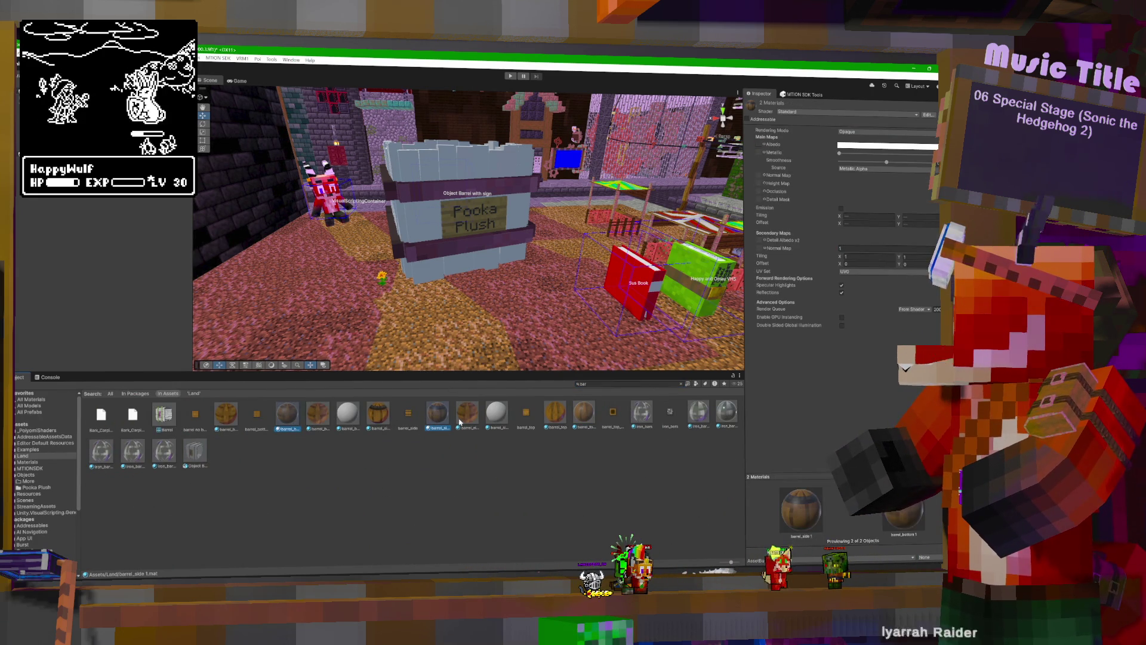
pyautogui.keyDown('ctrl'); pyautogui.click(583, 416); pyautogui.keyUp('ctrl')
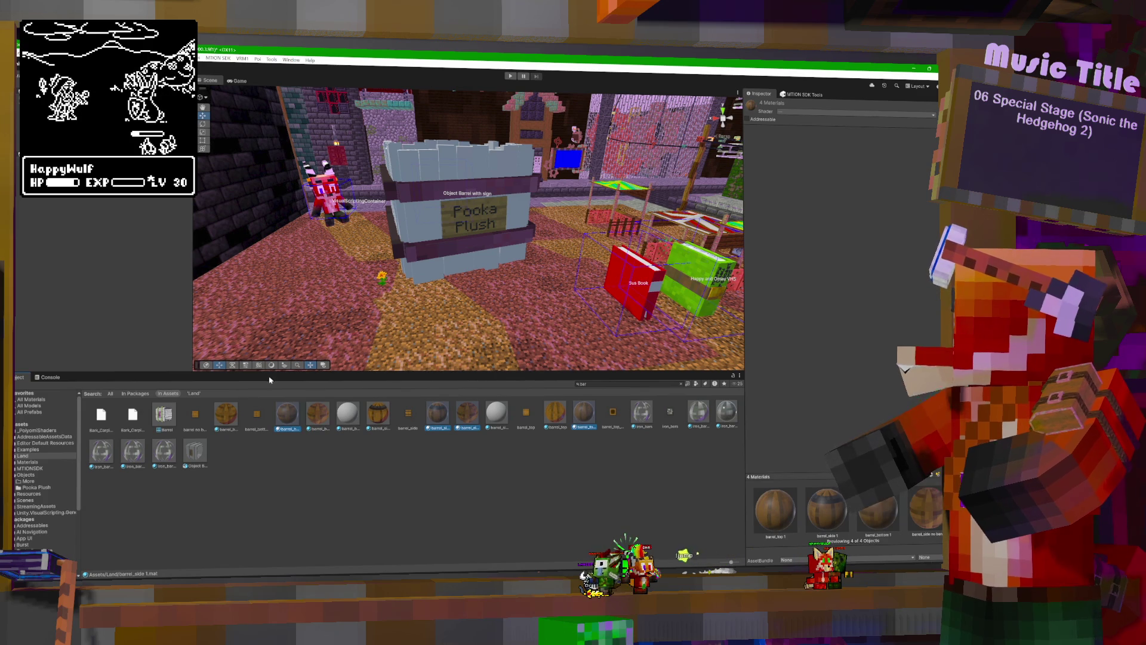
pyautogui.click(791, 114)
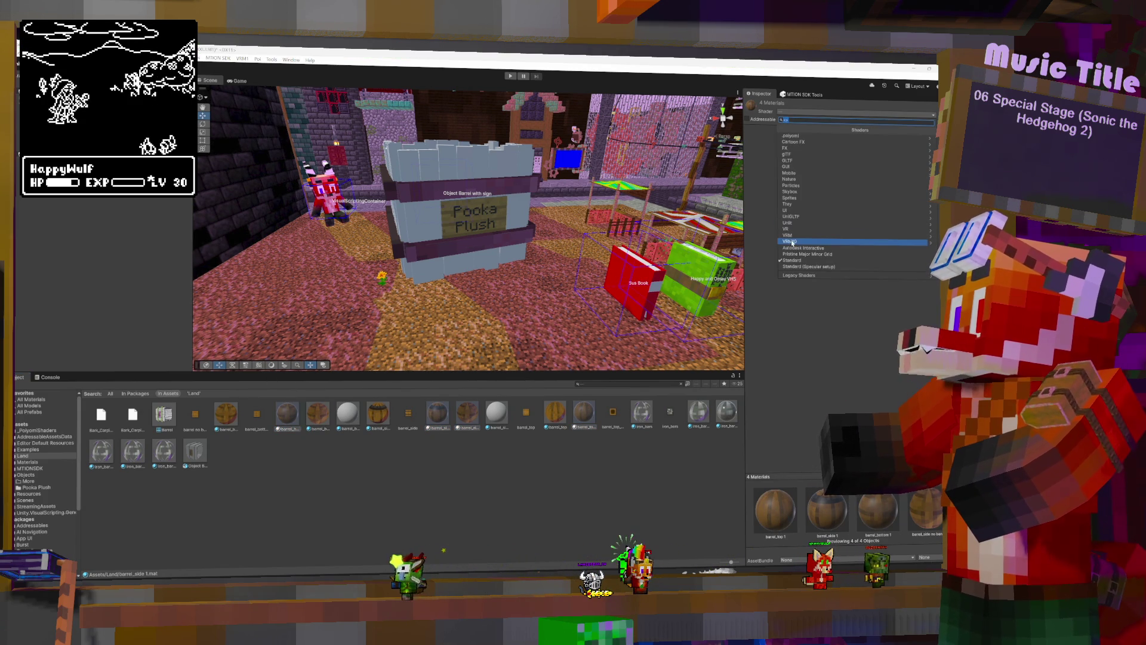
pyautogui.click(517, 516)
pyautogui.click(469, 413)
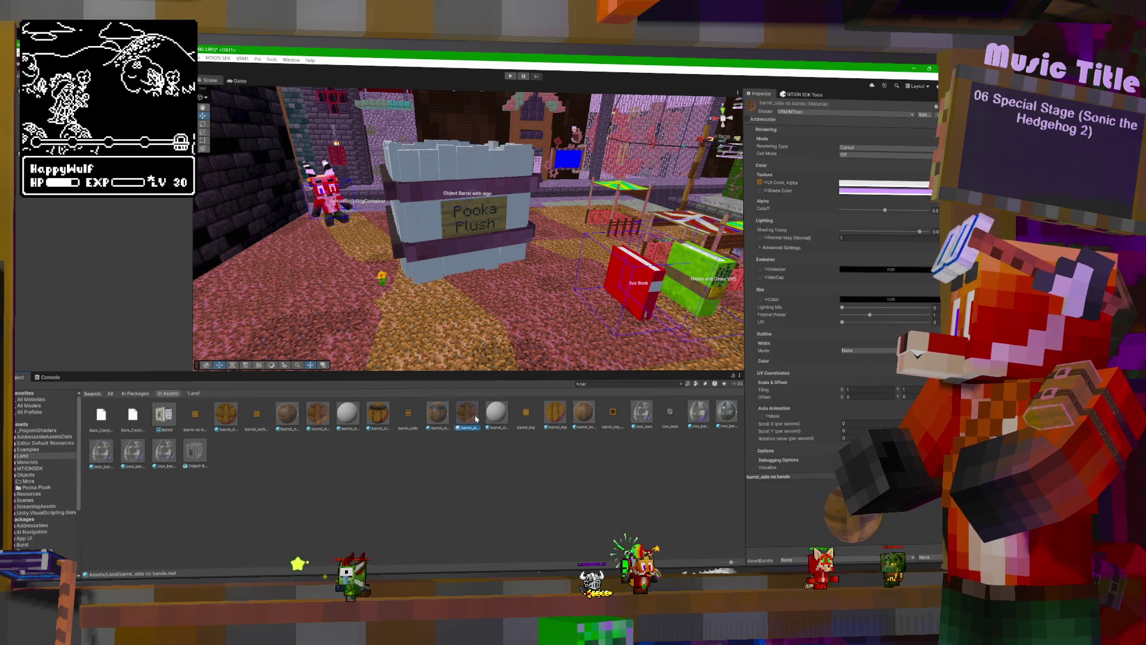
pyautogui.click(437, 413)
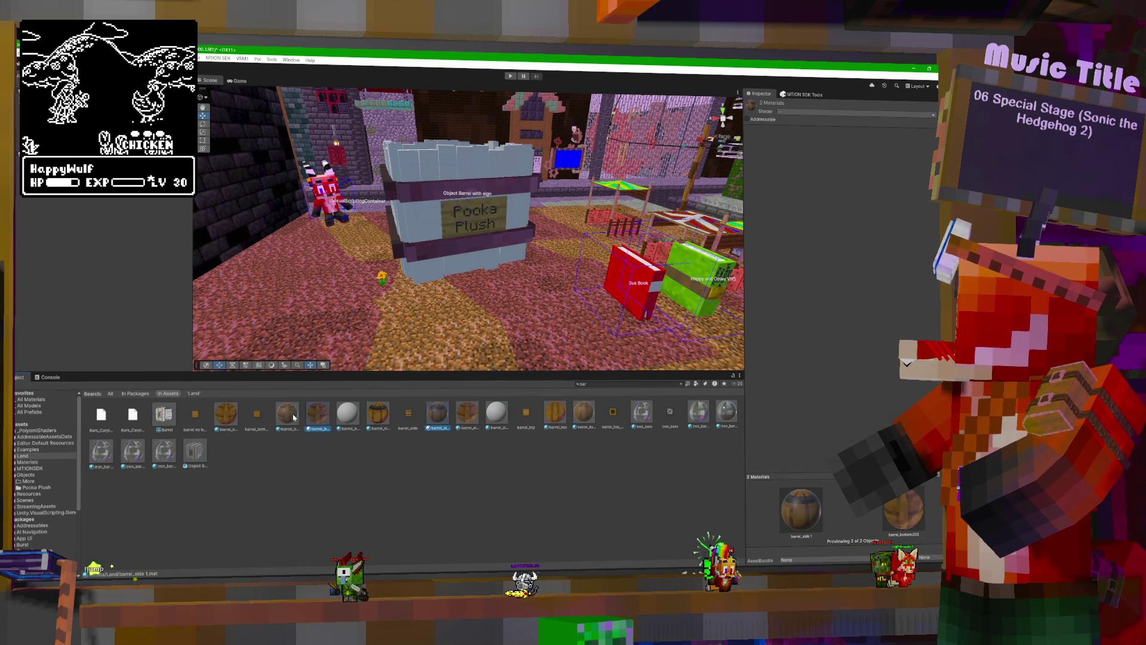
# Switch the selected barrel materials, including barrel_bottom 1, to VRM MToon with a lavender shade, kept Opaque.
pyautogui.keyDown('ctrl'); pyautogui.click(288, 415); pyautogui.keyUp('ctrl')
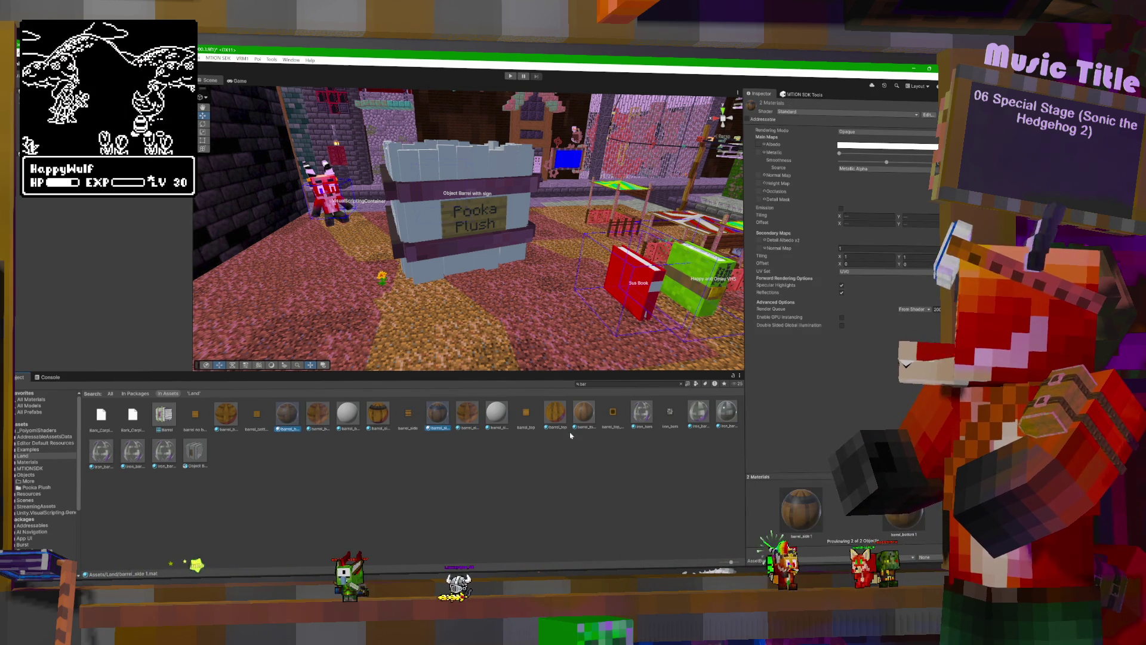
pyautogui.click(817, 113)
pyautogui.click(793, 237)
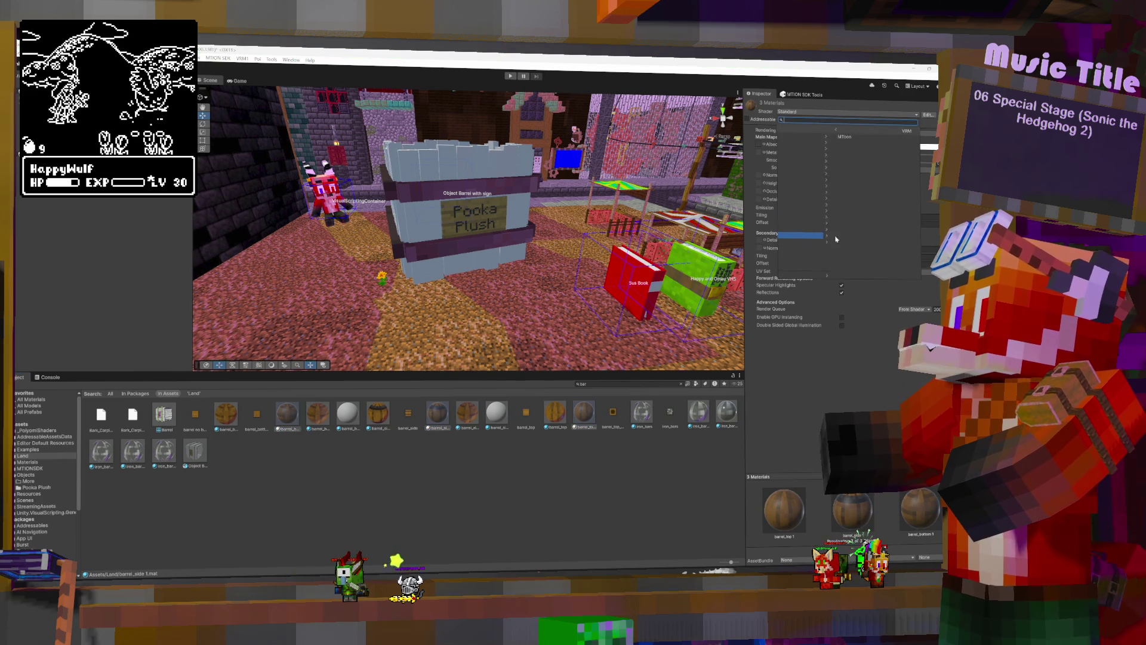
pyautogui.click(790, 137)
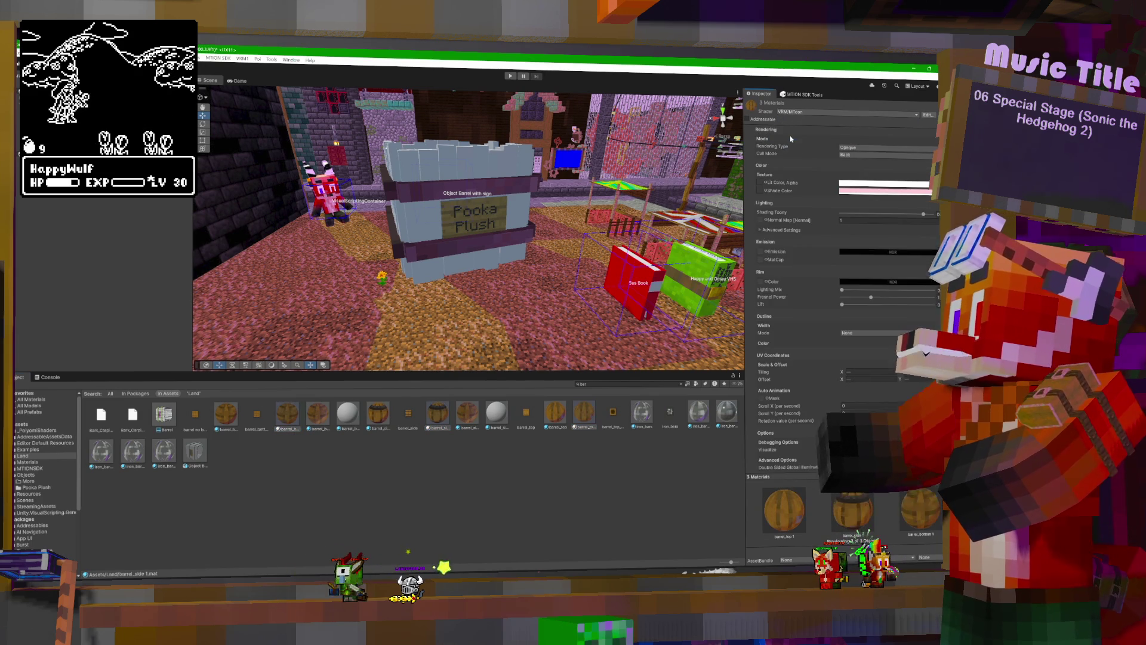
pyautogui.click(876, 191)
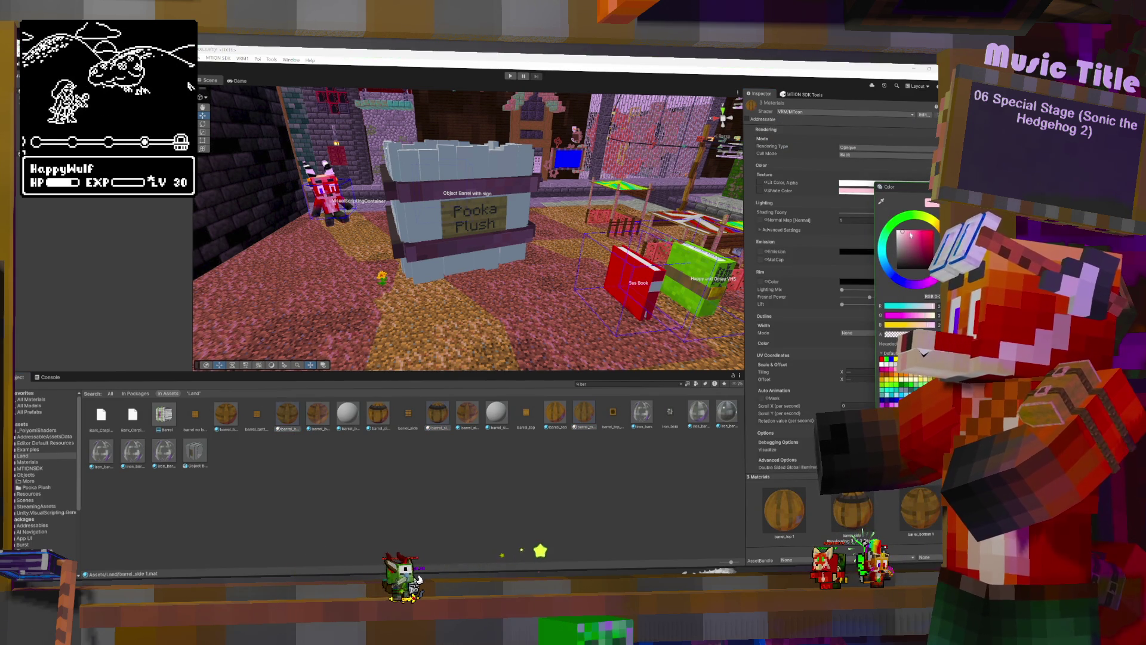
pyautogui.click(918, 285)
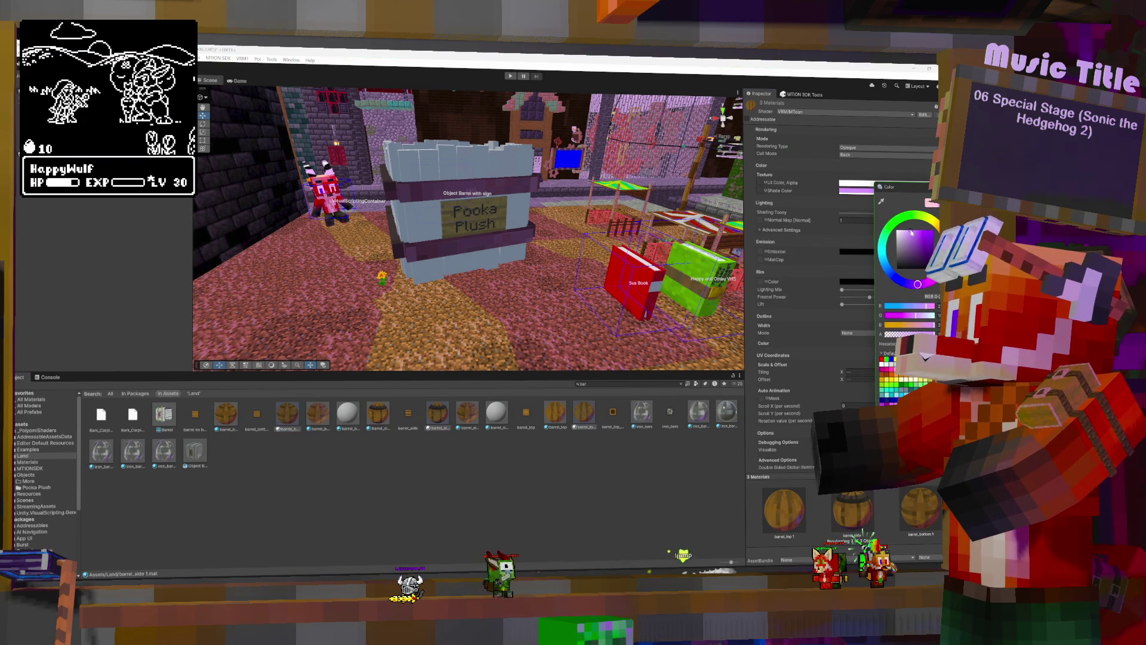
pyautogui.click(820, 167)
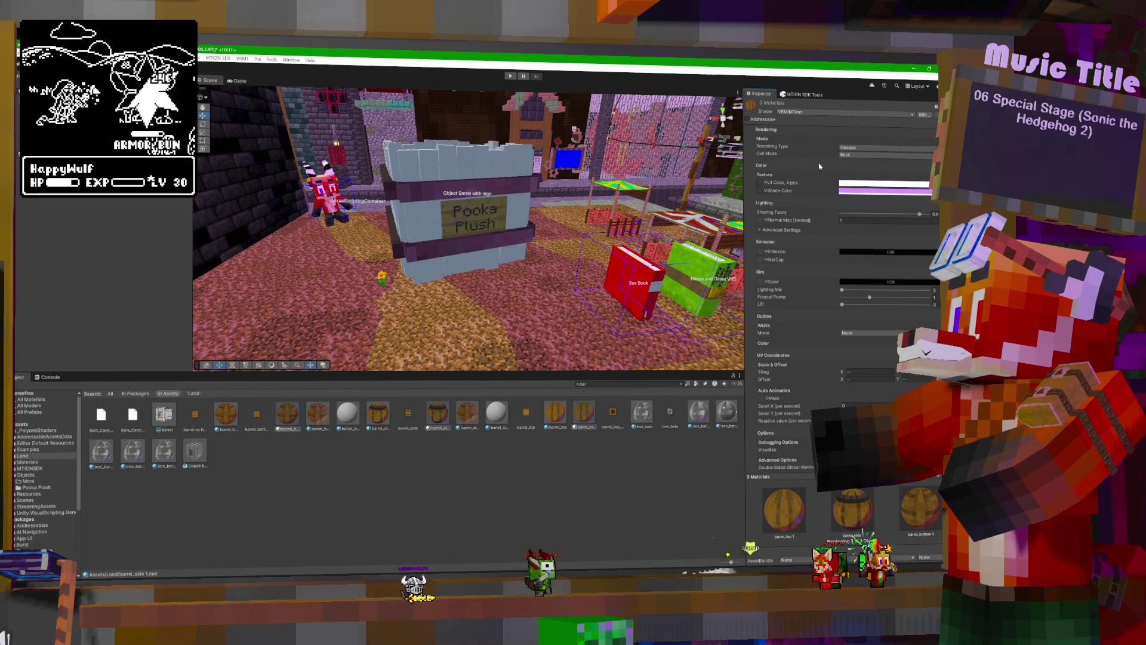
pyautogui.click(864, 147)
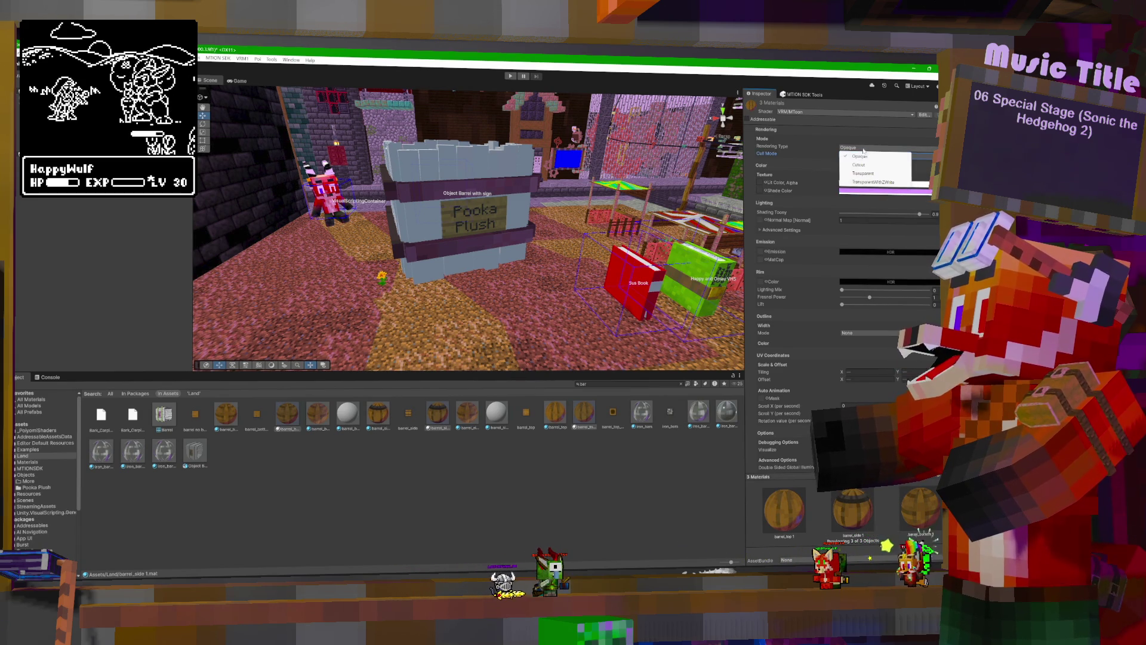
pyautogui.click(817, 165)
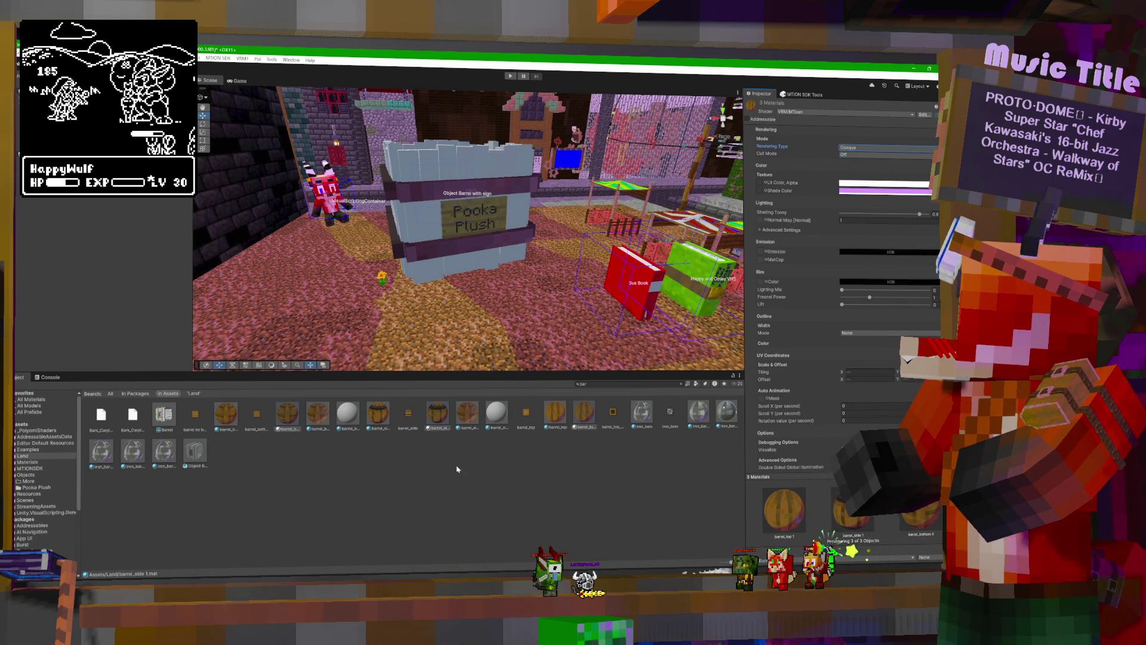
pyautogui.click(681, 384)
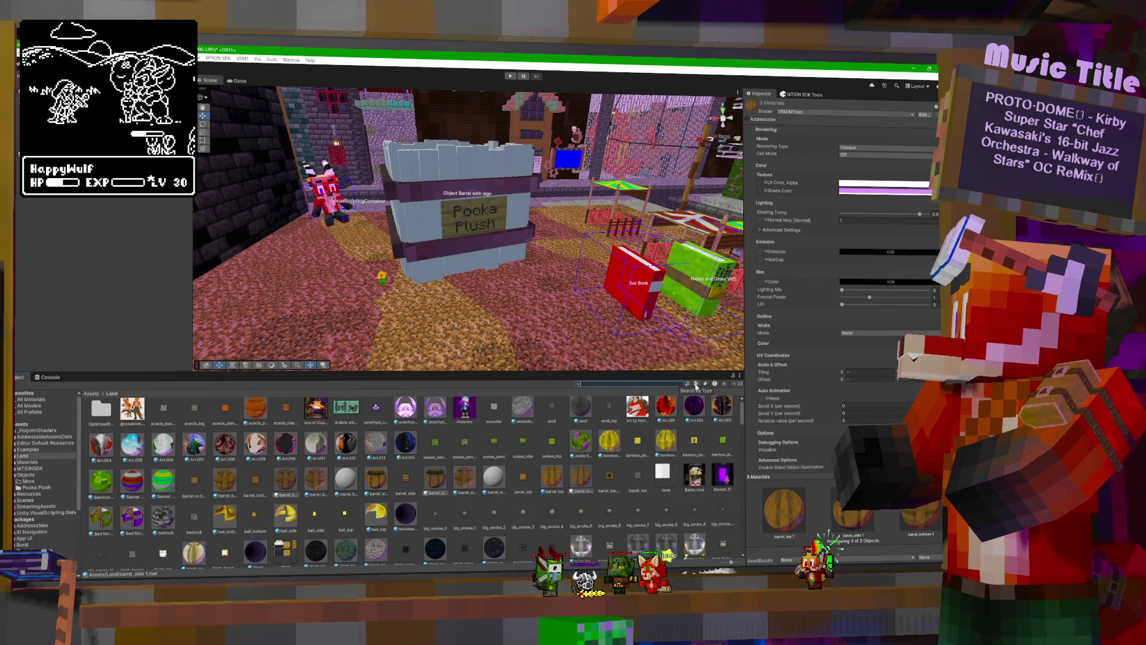
# Filter the project by type Material, select all 389 materials, then clear the search.
pyautogui.click(696, 384)
pyautogui.click(718, 437)
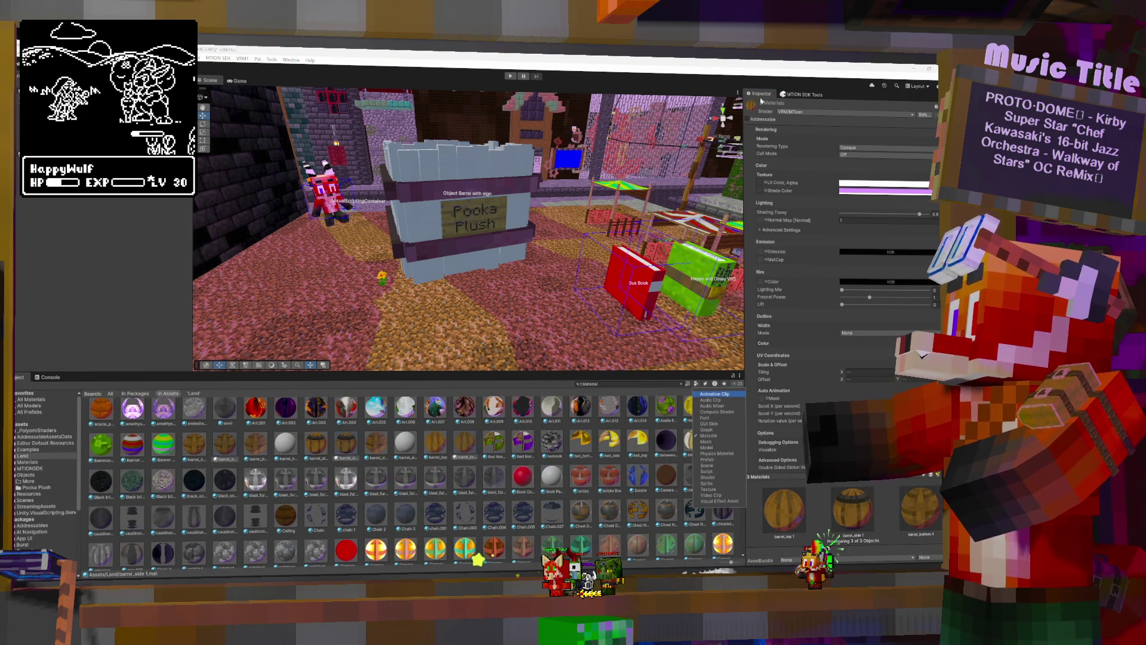
pyautogui.click(818, 85)
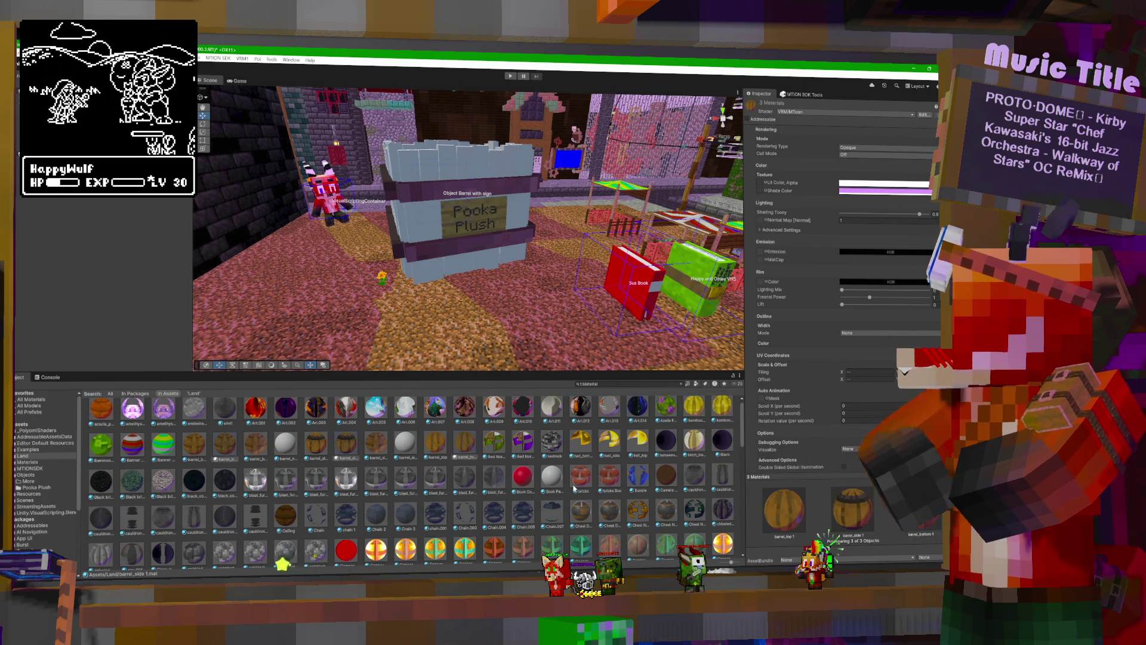
pyautogui.hotkey('ctrl', 'a')
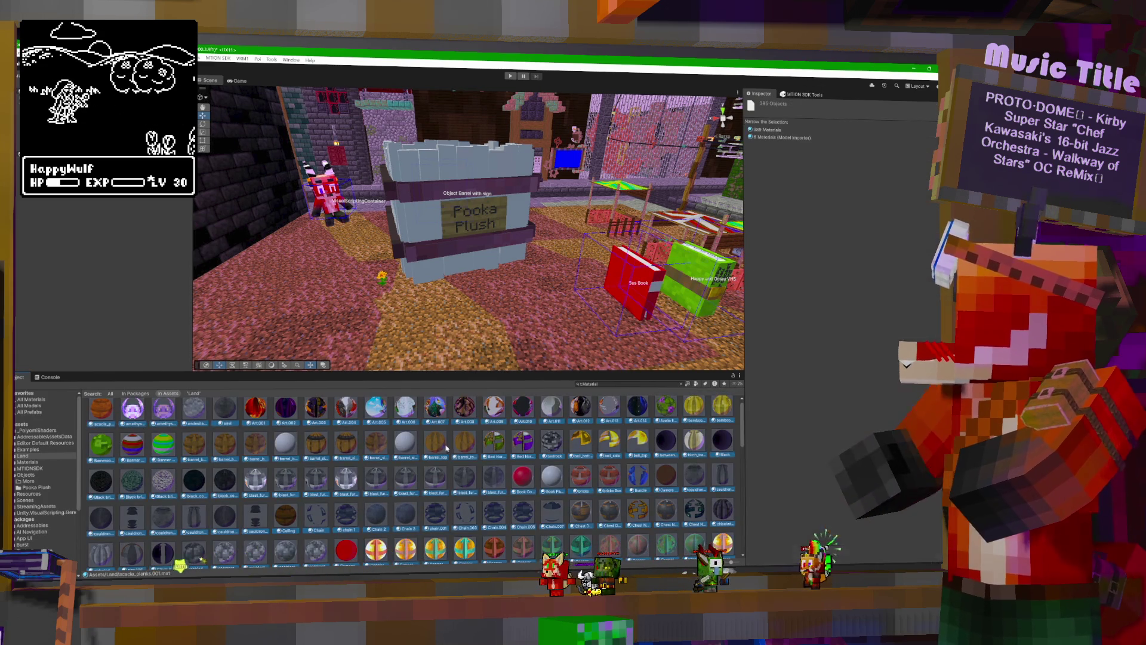
pyautogui.click(768, 130)
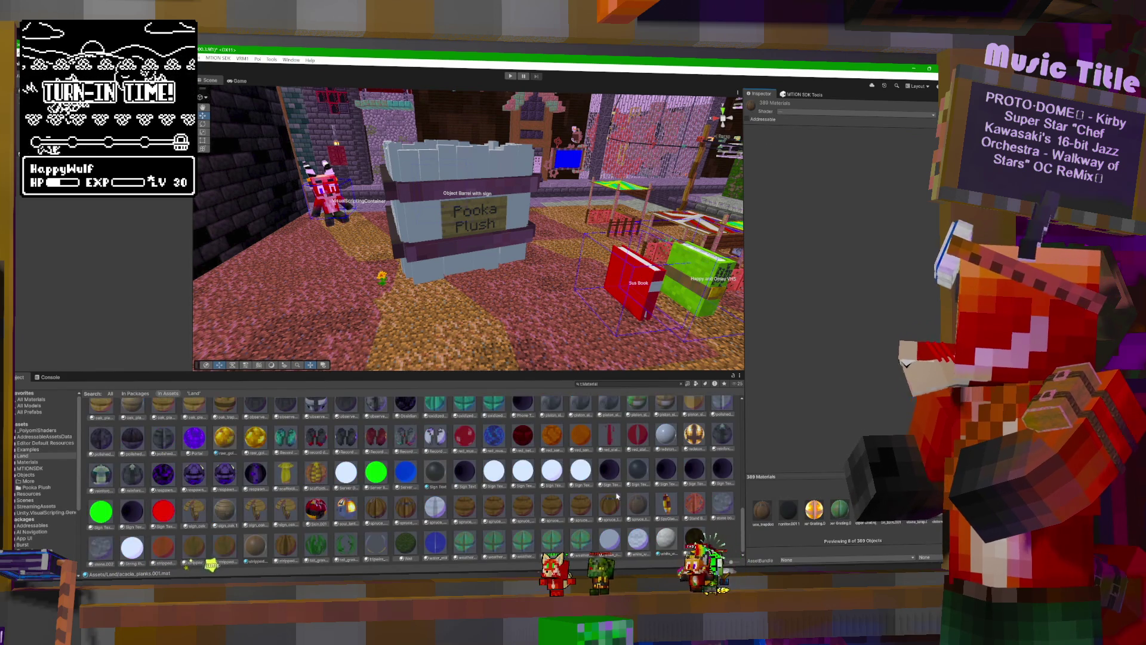
pyautogui.scroll(1, 712, 525)
pyautogui.scroll(5, 712, 525)
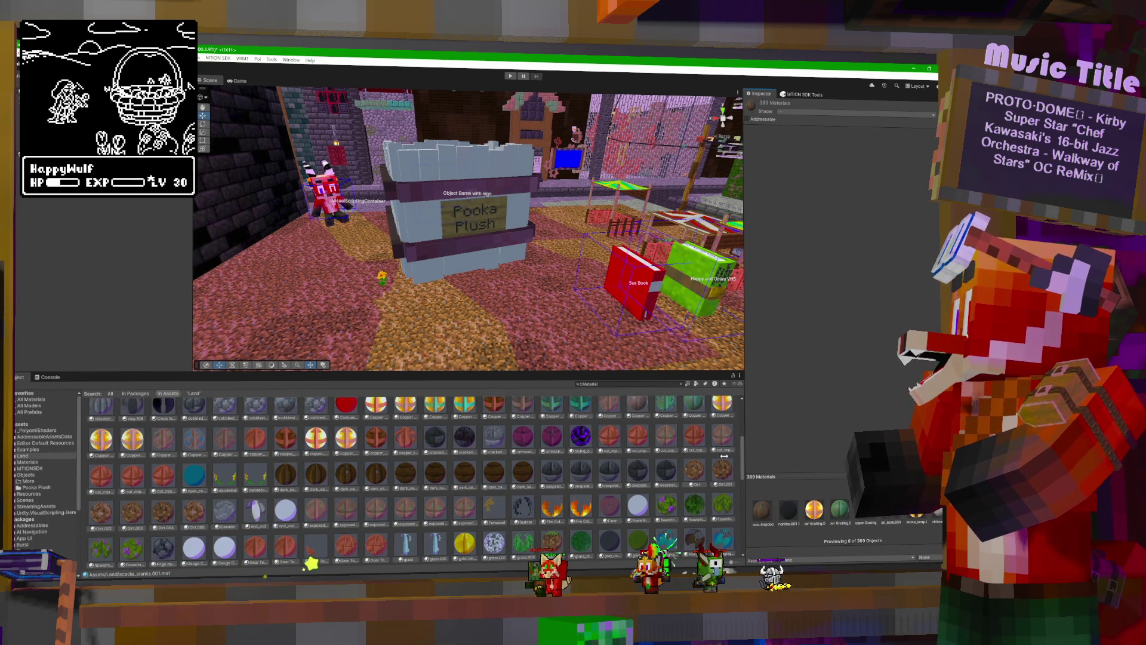
pyautogui.moveTo(744, 449); pyautogui.dragTo(743, 423)
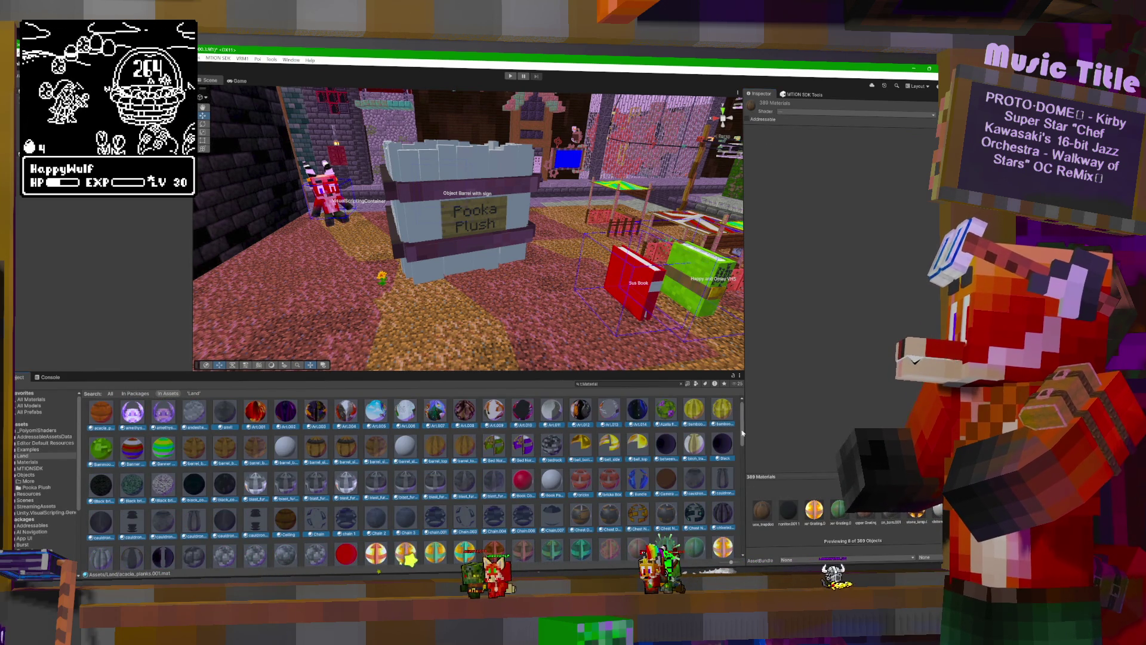
pyautogui.click(680, 383)
pyautogui.write('t:f')
pyautogui.write('and')
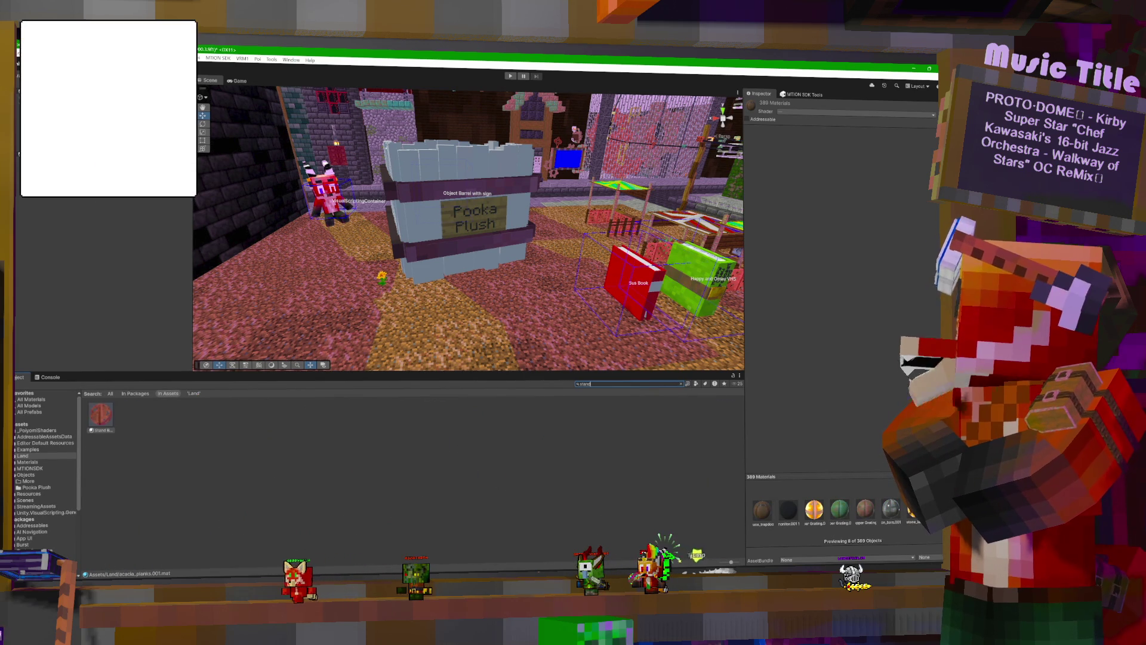
pyautogui.press('BackSpace')
pyautogui.press('BackSpace')
pyautogui.press('BackSpace')
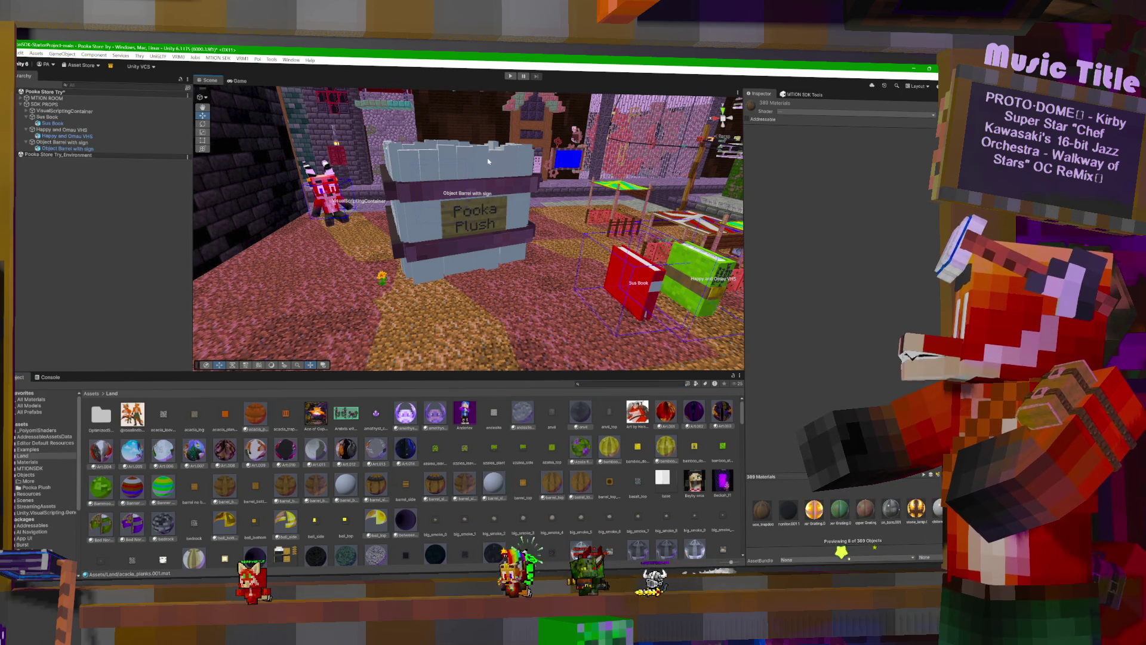
# Search the Project for 'bar' and inspect the barrel_top materials.
pyautogui.click(513, 198)
pyautogui.click(626, 383)
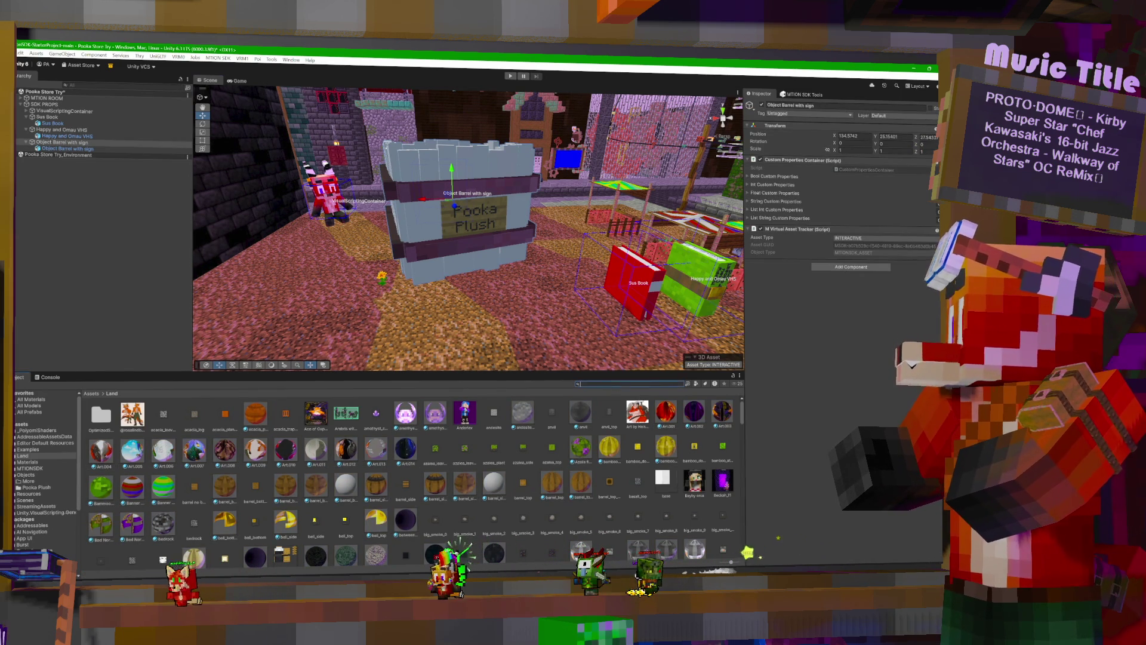
pyautogui.write('bar')
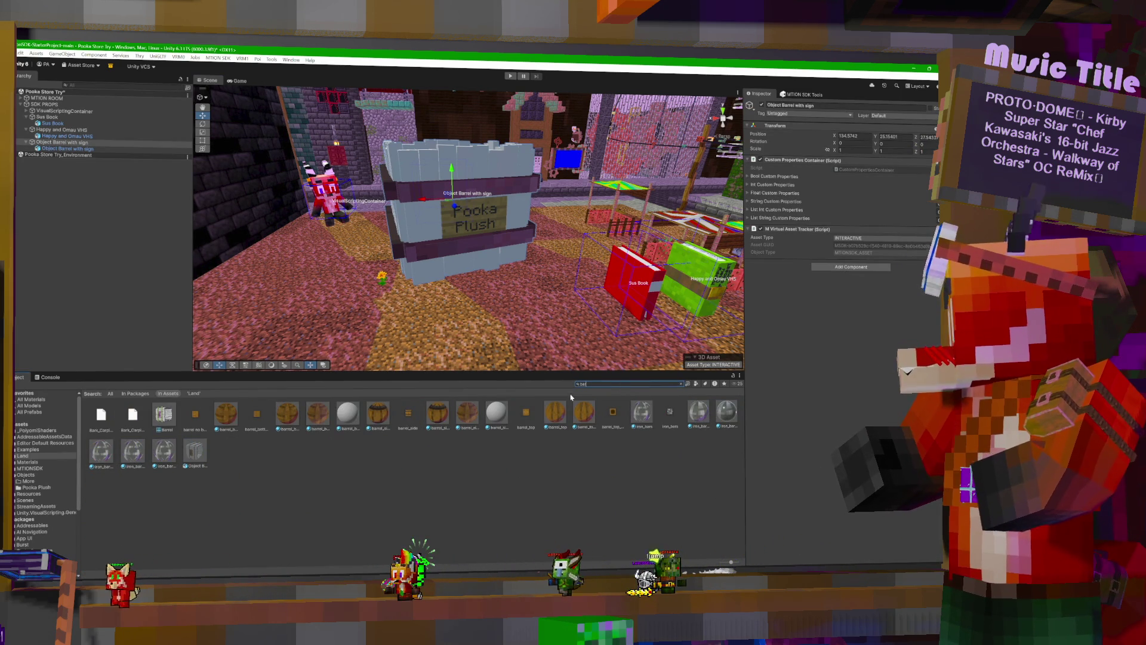
pyautogui.click(582, 421)
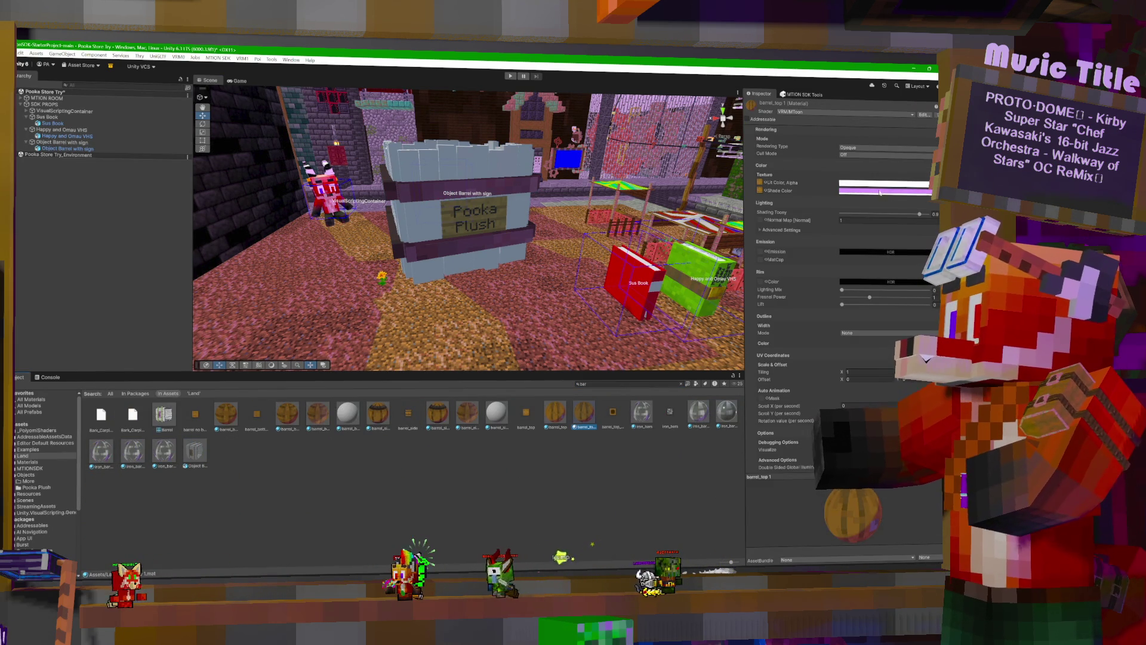
pyautogui.click(556, 419)
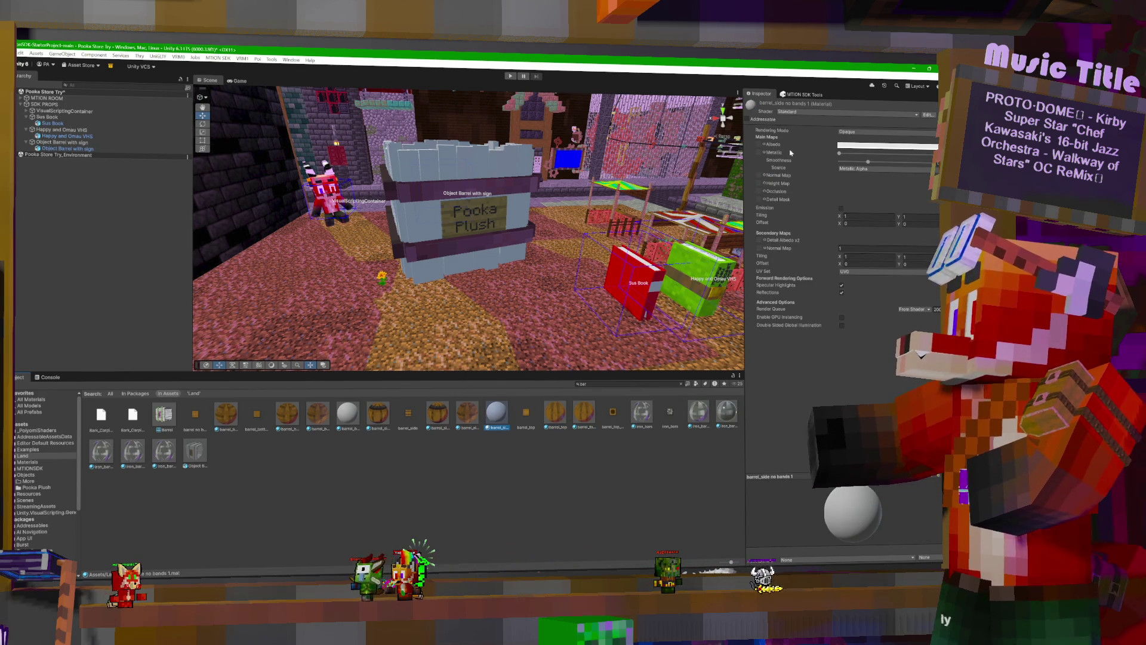
# Switch barrel_side no bands 1 and barrel_bottom.002 1 to the VRM MToon shader.
pyautogui.click(794, 112)
pyautogui.click(434, 416)
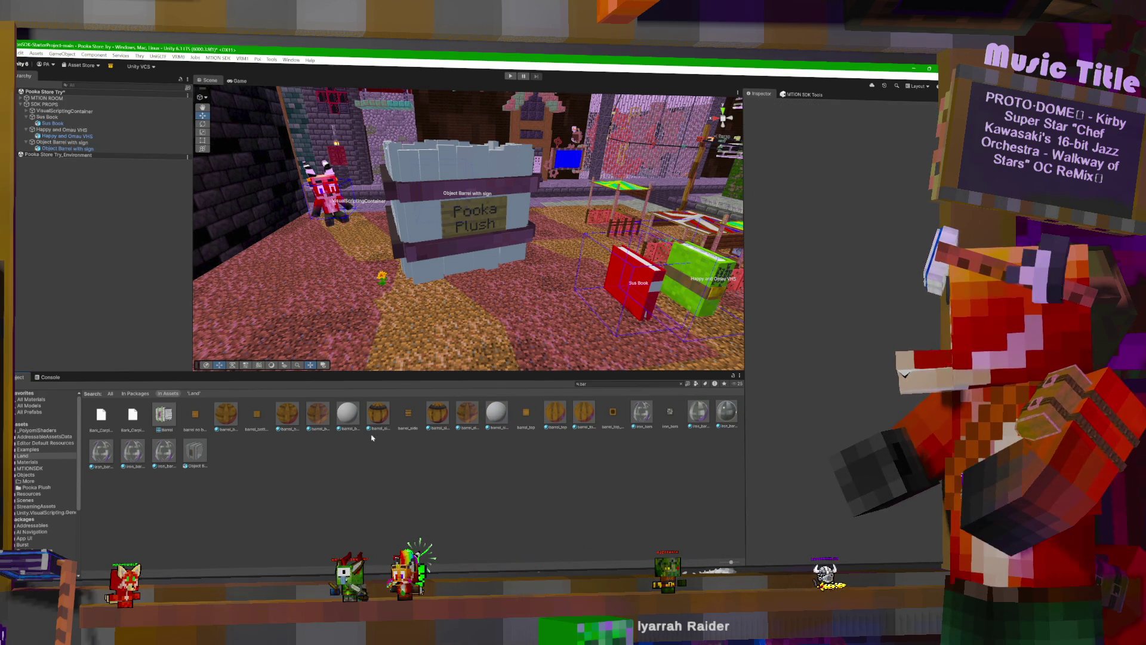
pyautogui.keyDown('ctrl'); pyautogui.click(496, 413); pyautogui.keyUp('ctrl')
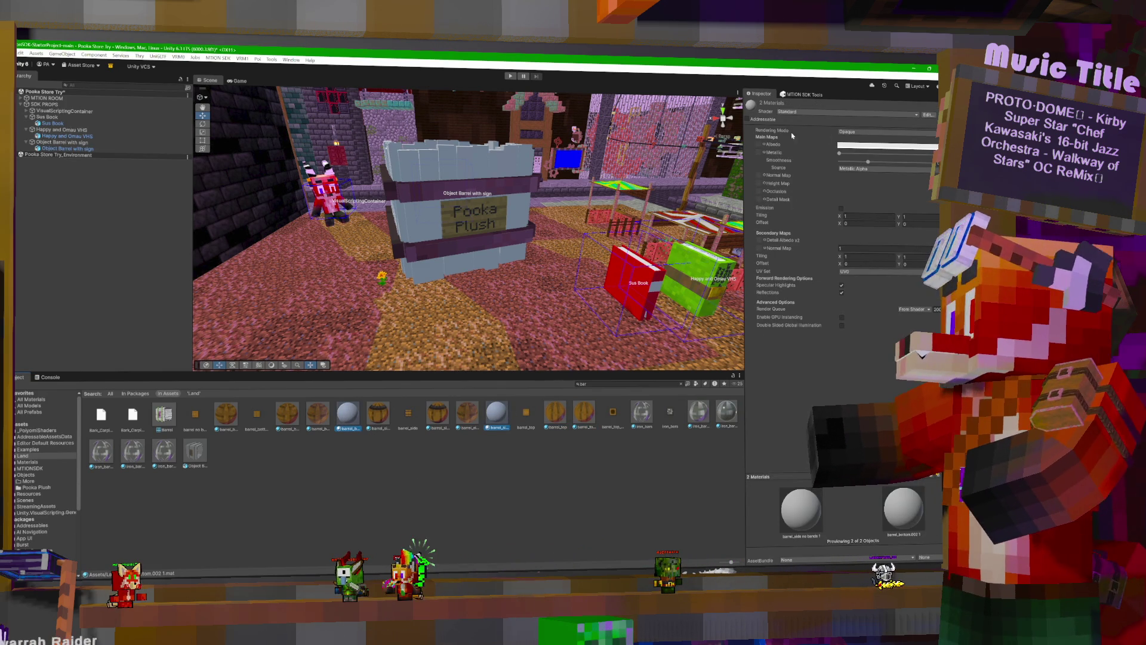
pyautogui.click(795, 112)
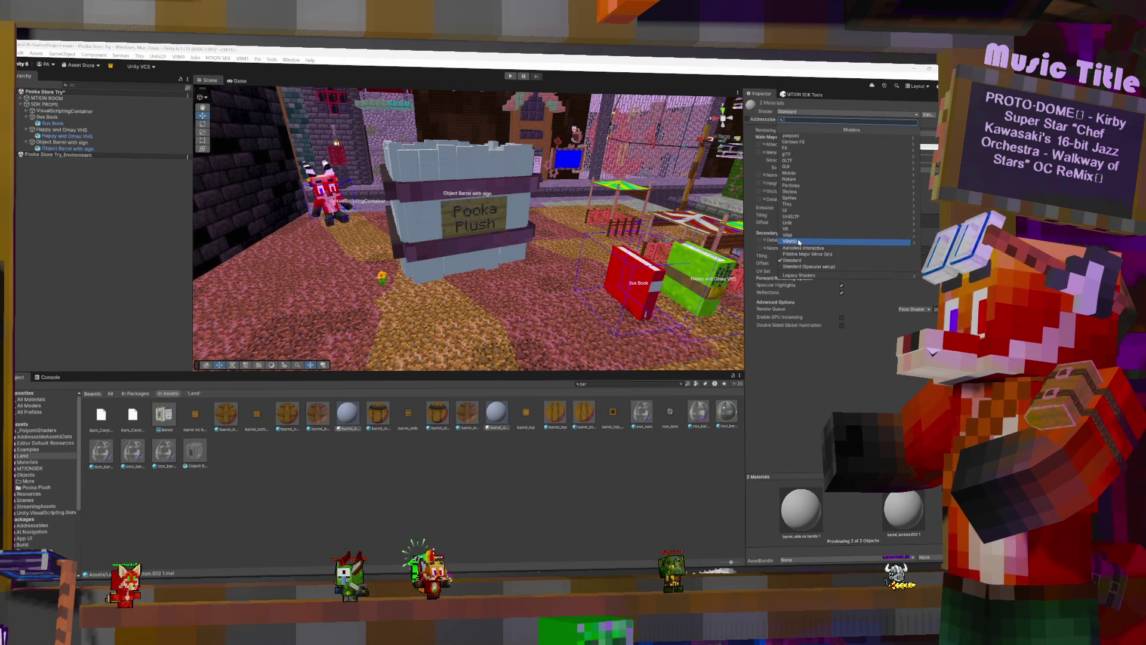
pyautogui.click(799, 241)
pyautogui.click(794, 136)
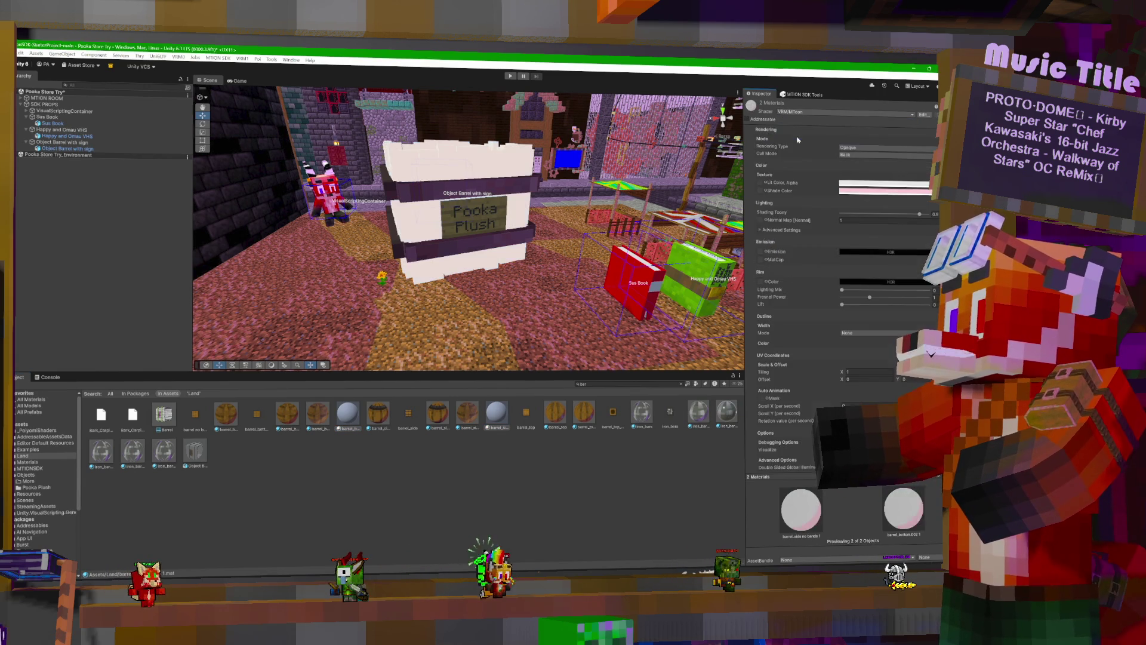
# Tint the barrel shade colour lavender (229/207/247) and assign a 'barr' texture as lit colour.
pyautogui.click(858, 191)
pyautogui.moveTo(924, 265)
pyautogui.mouseDown()
pyautogui.moveTo(895, 258)
pyautogui.moveTo(898, 270)
pyautogui.moveTo(892, 226)
pyautogui.mouseUp()
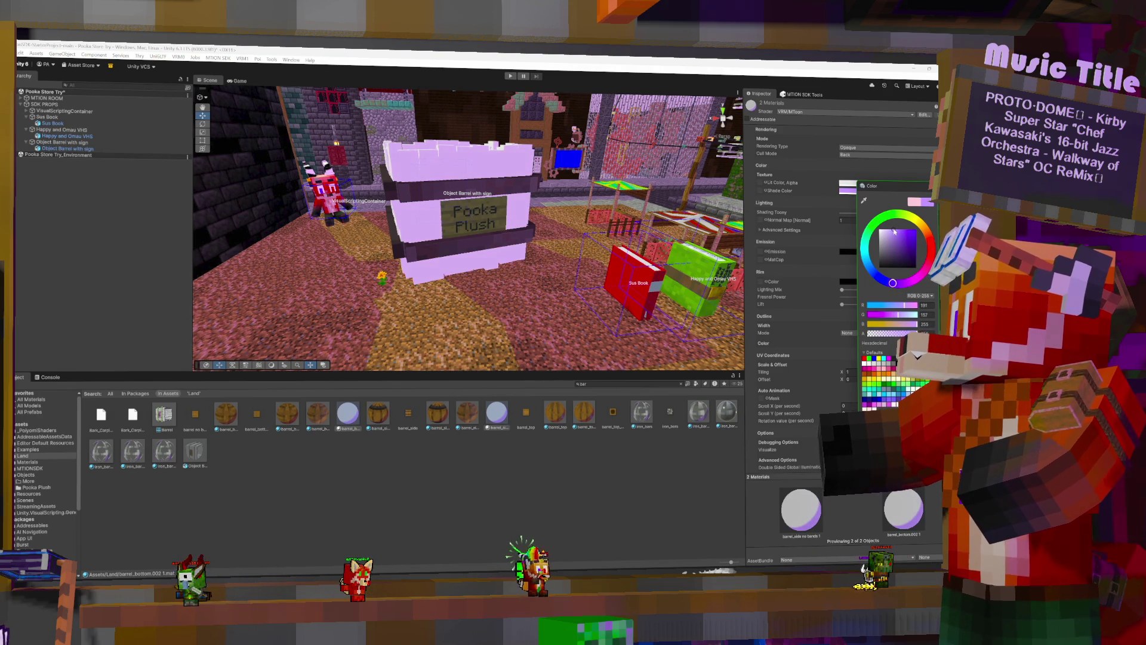
pyautogui.click(769, 184)
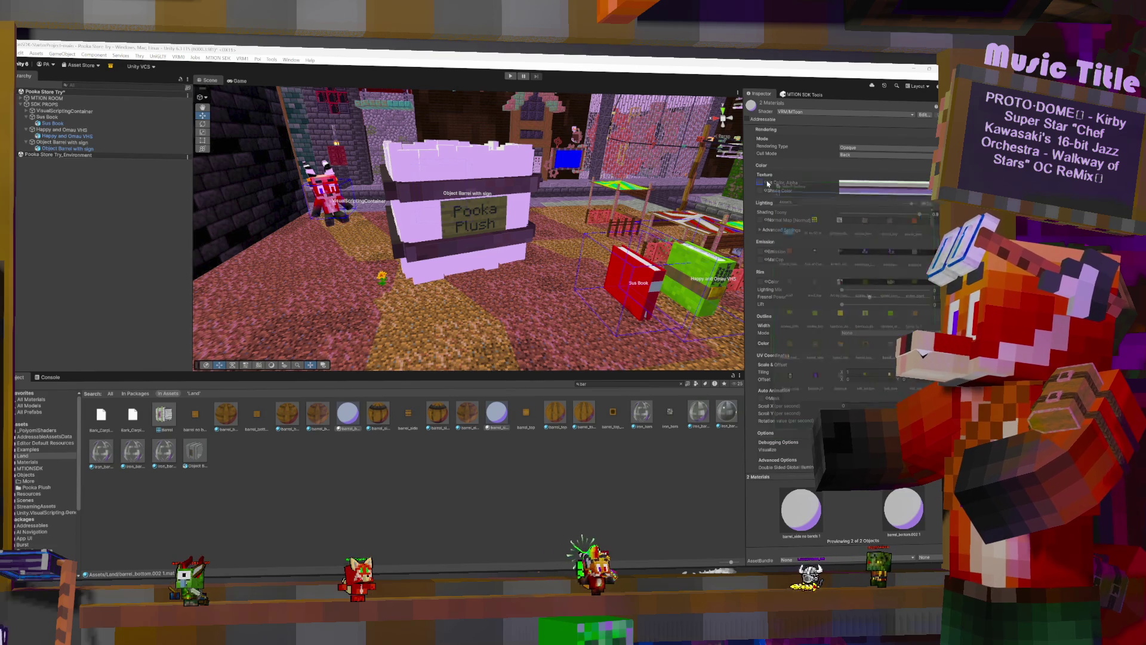
pyautogui.write('barr')
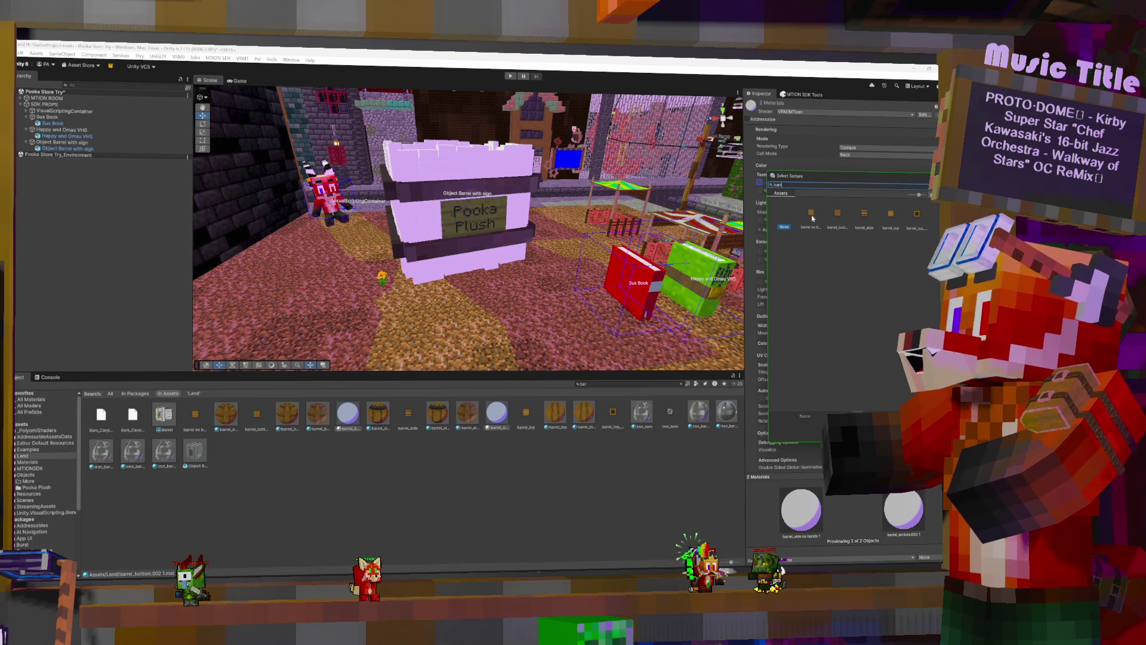
pyautogui.doubleClick(865, 214)
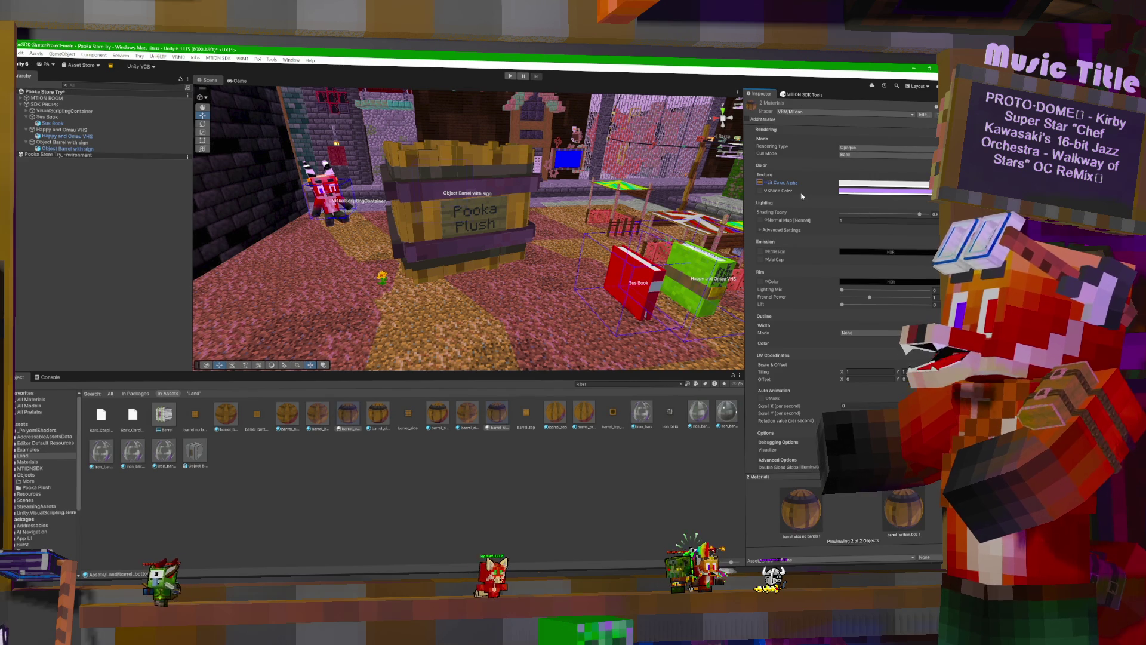
# Give the barrel shade colour a browner barrel texture, then filter Project assets by 'sign'.
pyautogui.click(761, 190)
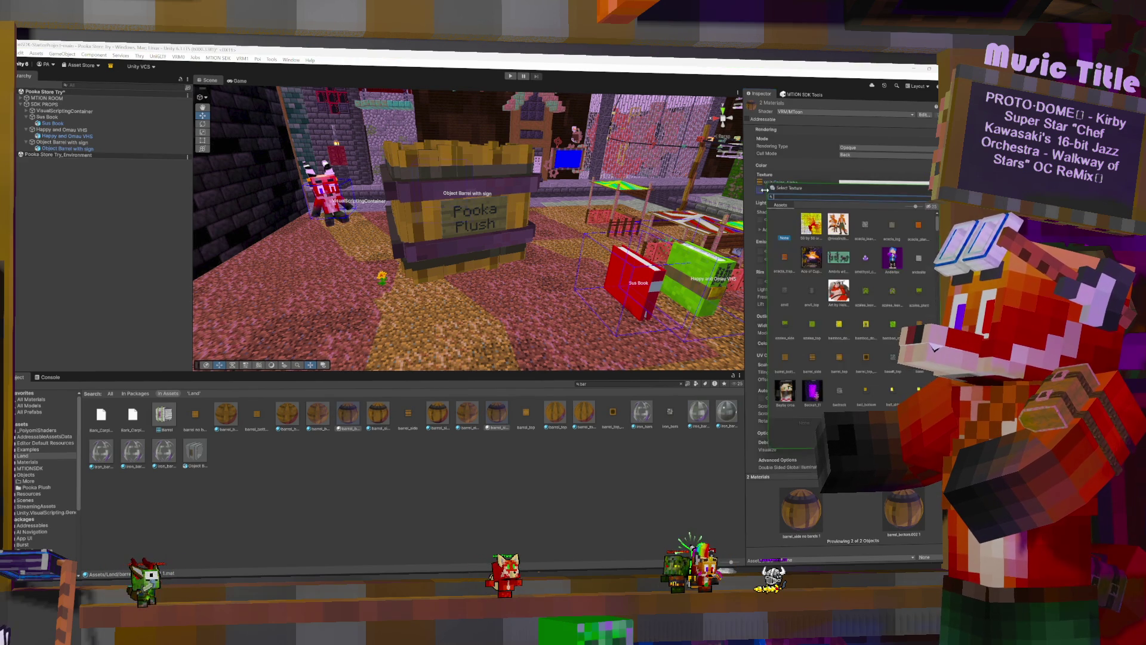
pyautogui.write('barr')
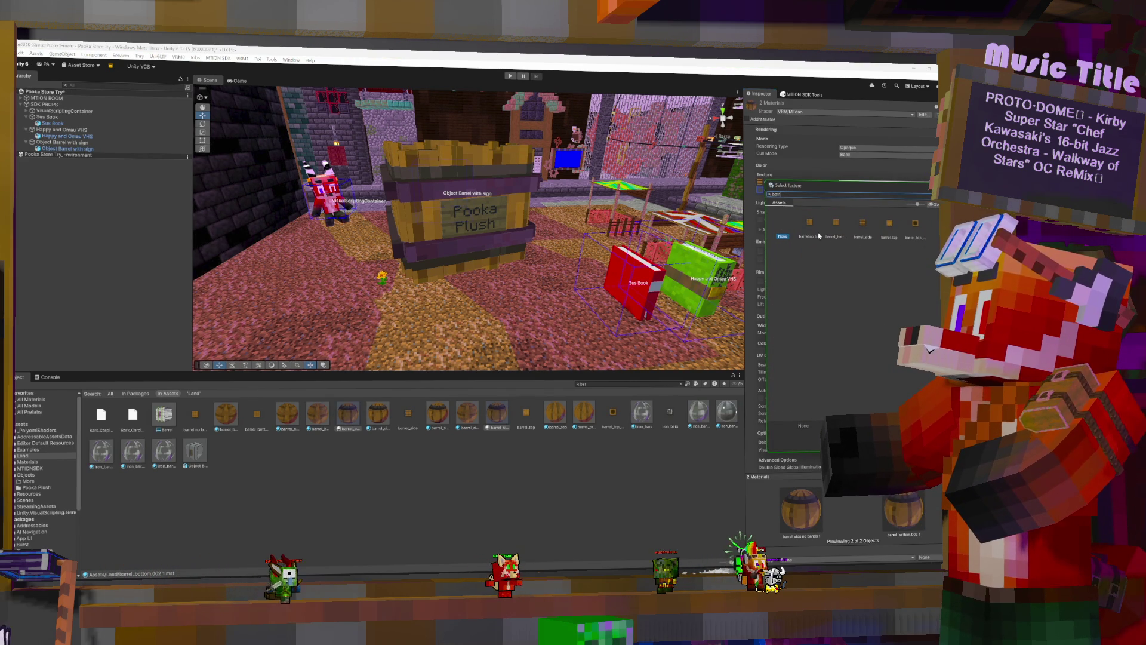
pyautogui.click(811, 230)
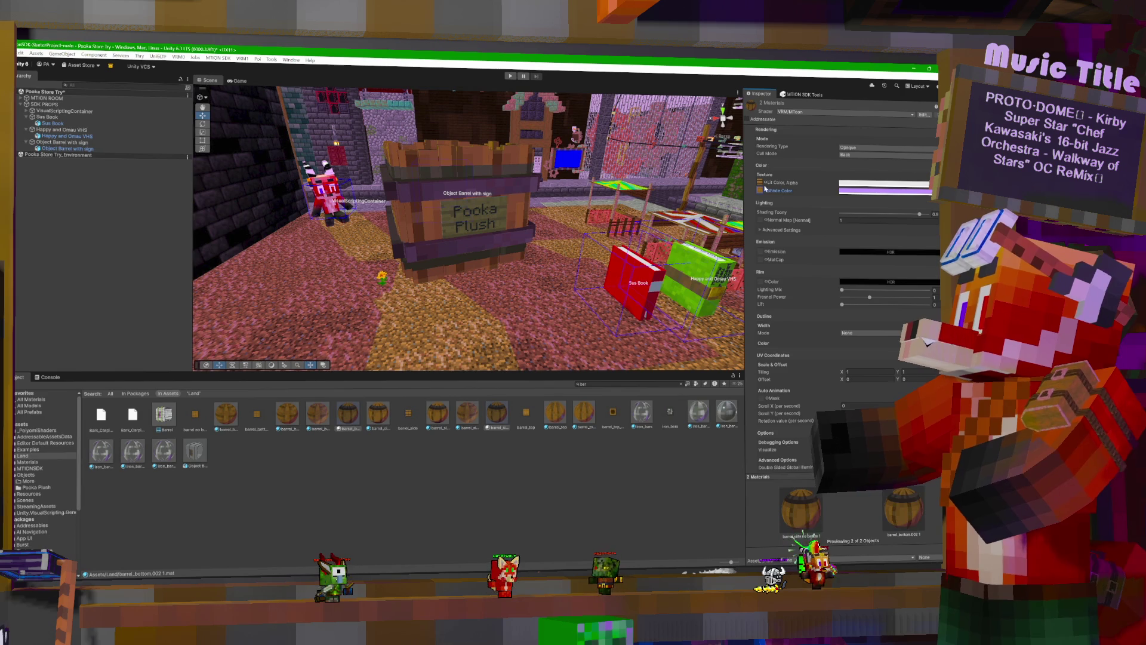
pyautogui.click(767, 184)
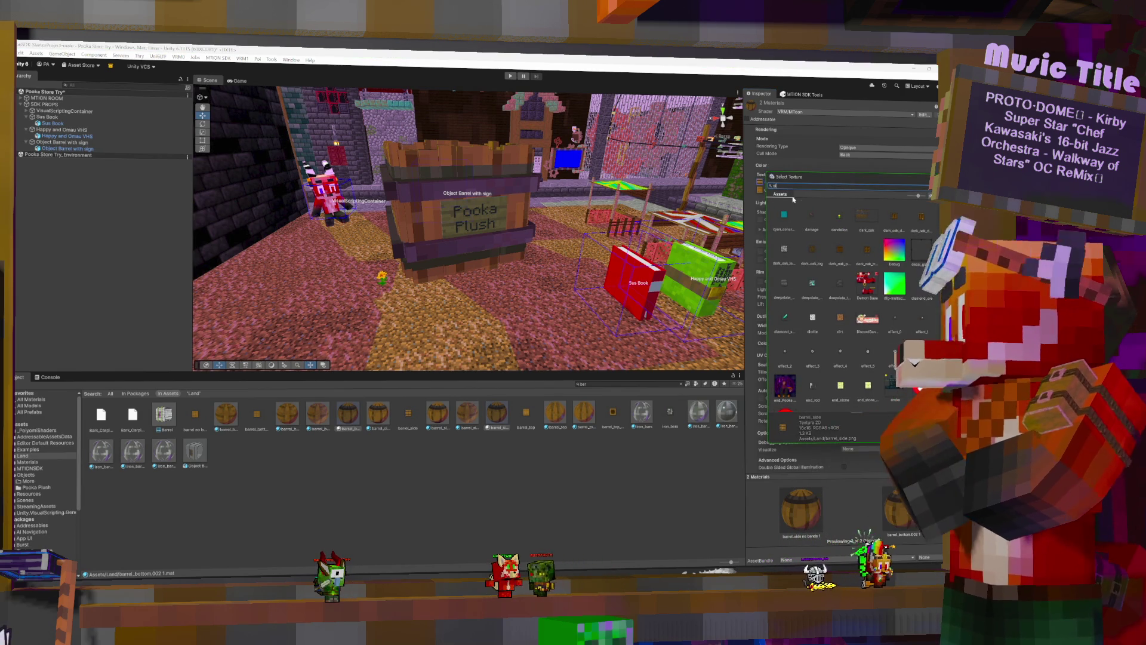
pyautogui.write('ide')
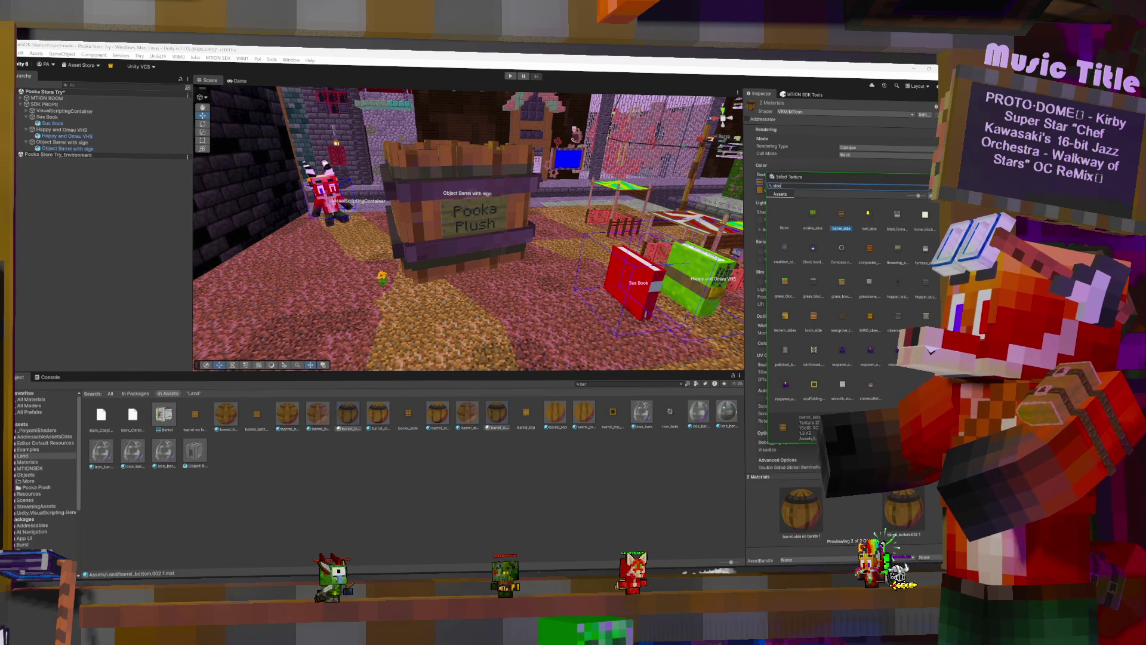
pyautogui.write('barr')
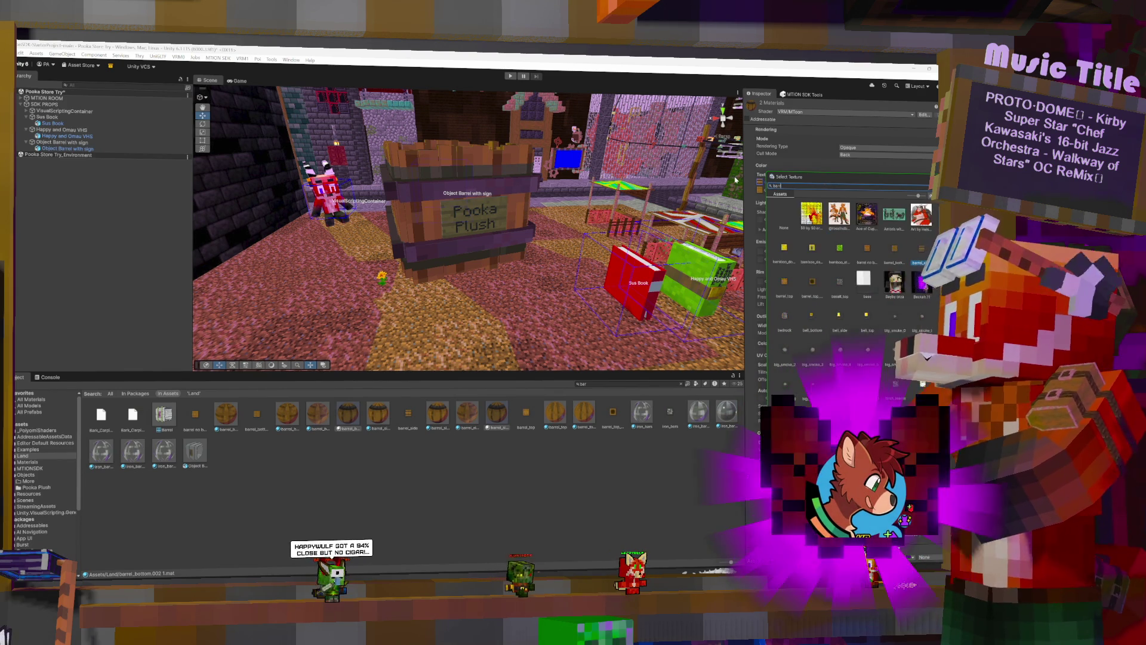
pyautogui.doubleClick(813, 230)
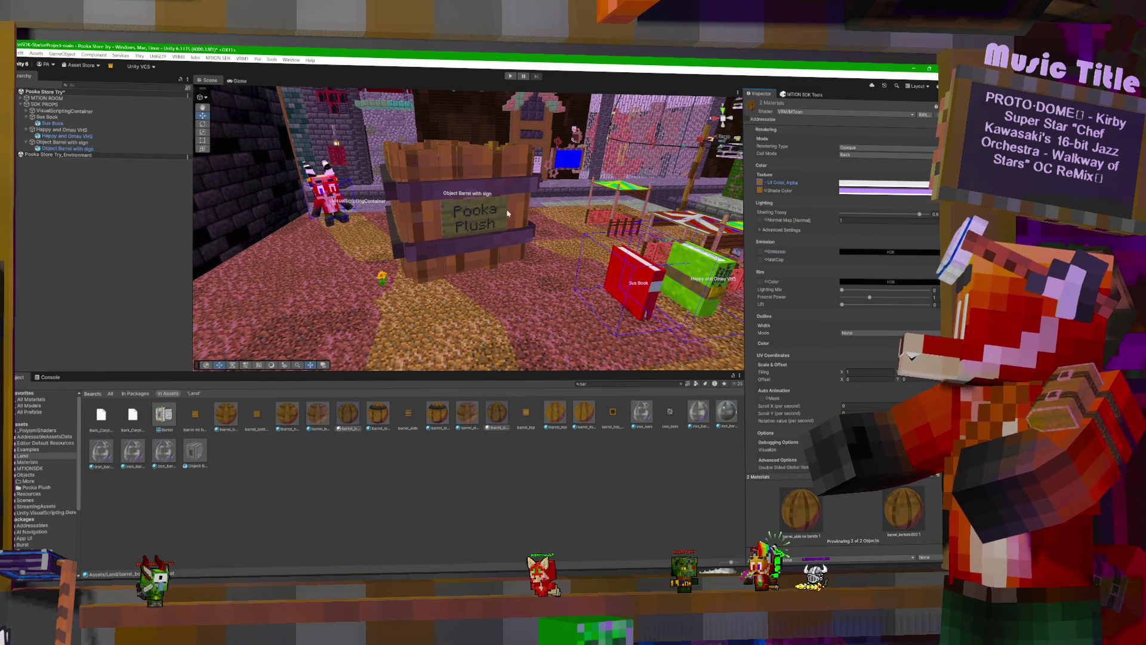
pyautogui.click(627, 384)
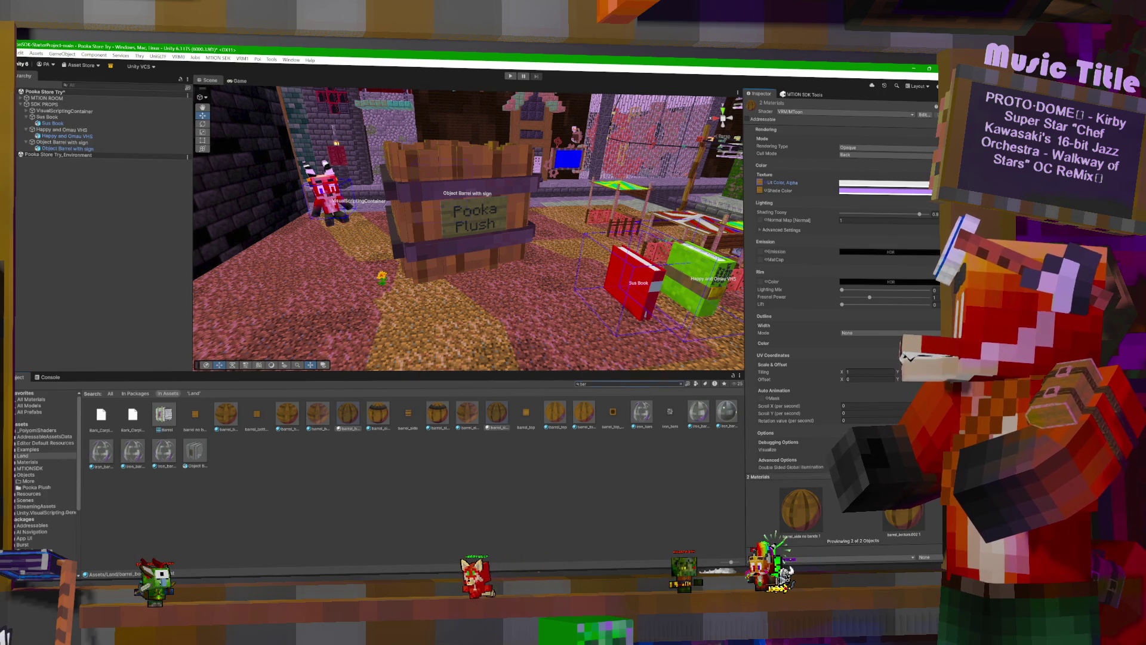
pyautogui.write('sign')
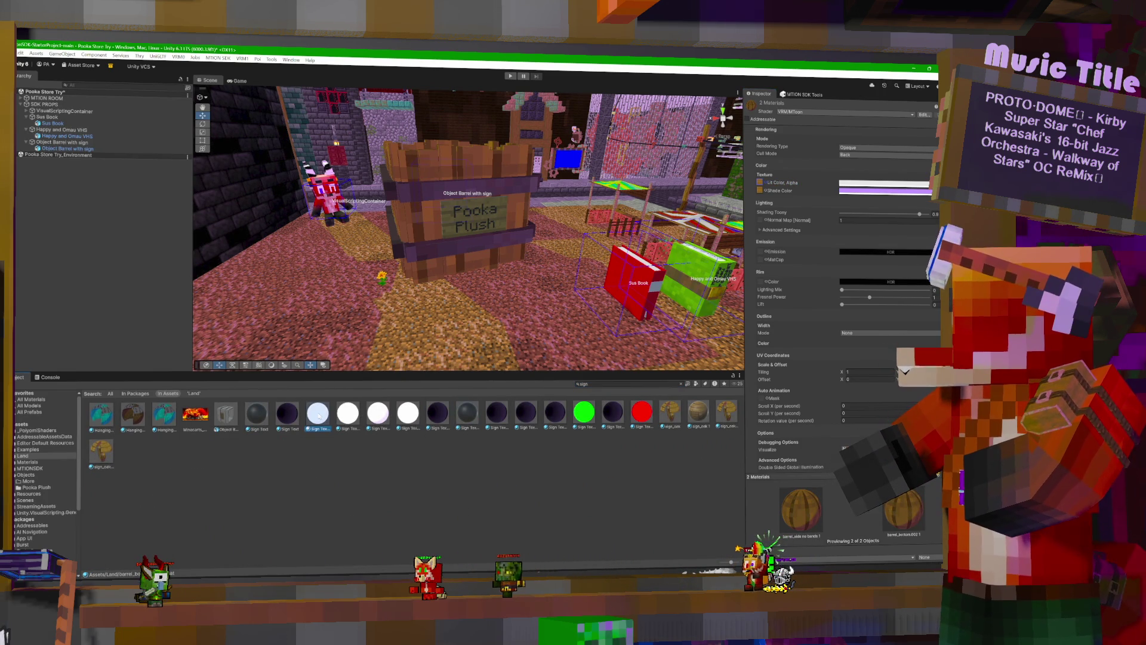
# Select the sign_oak 1 material and switch it to the VRM10 MToon10 shader.
pyautogui.click(408, 414)
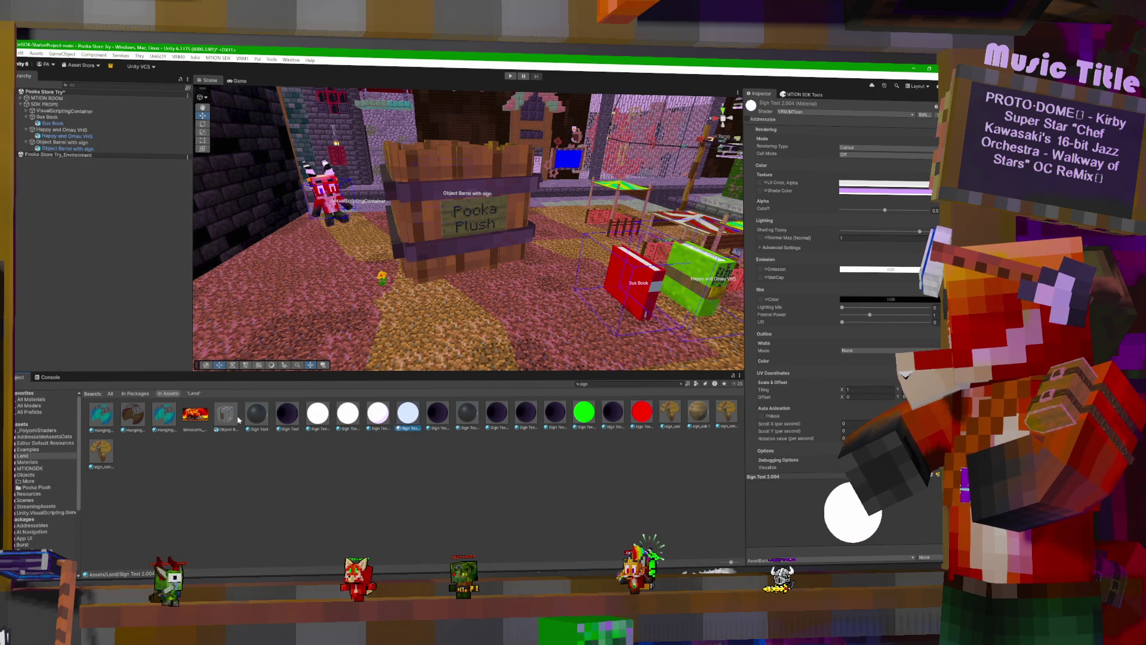
pyautogui.click(101, 452)
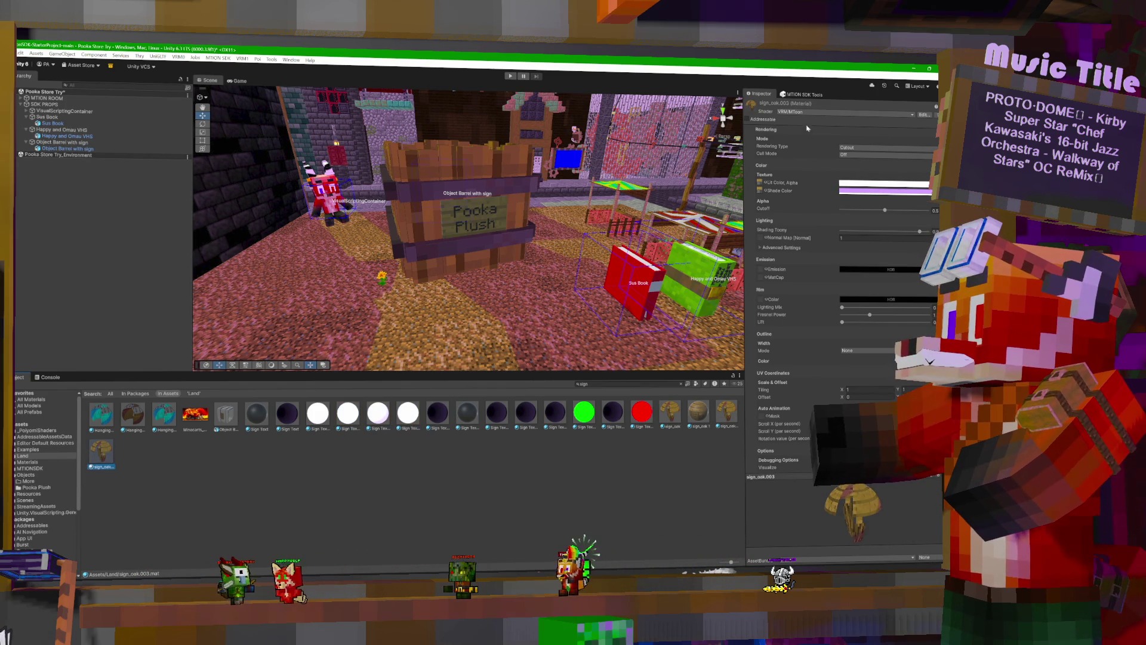
pyautogui.click(698, 413)
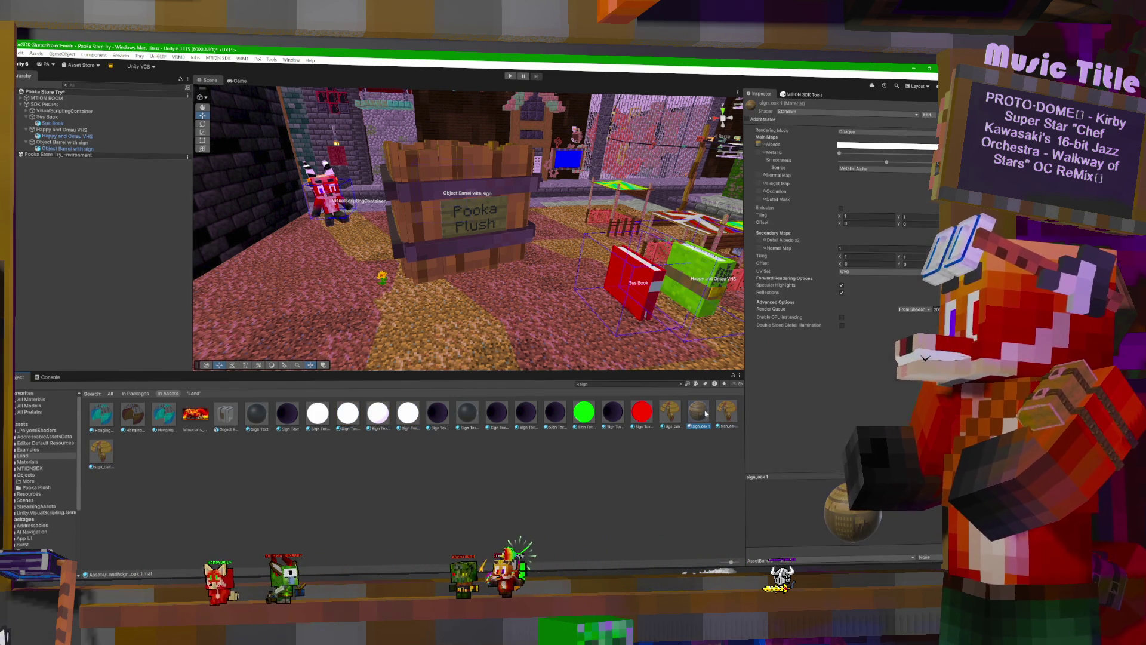
pyautogui.click(826, 113)
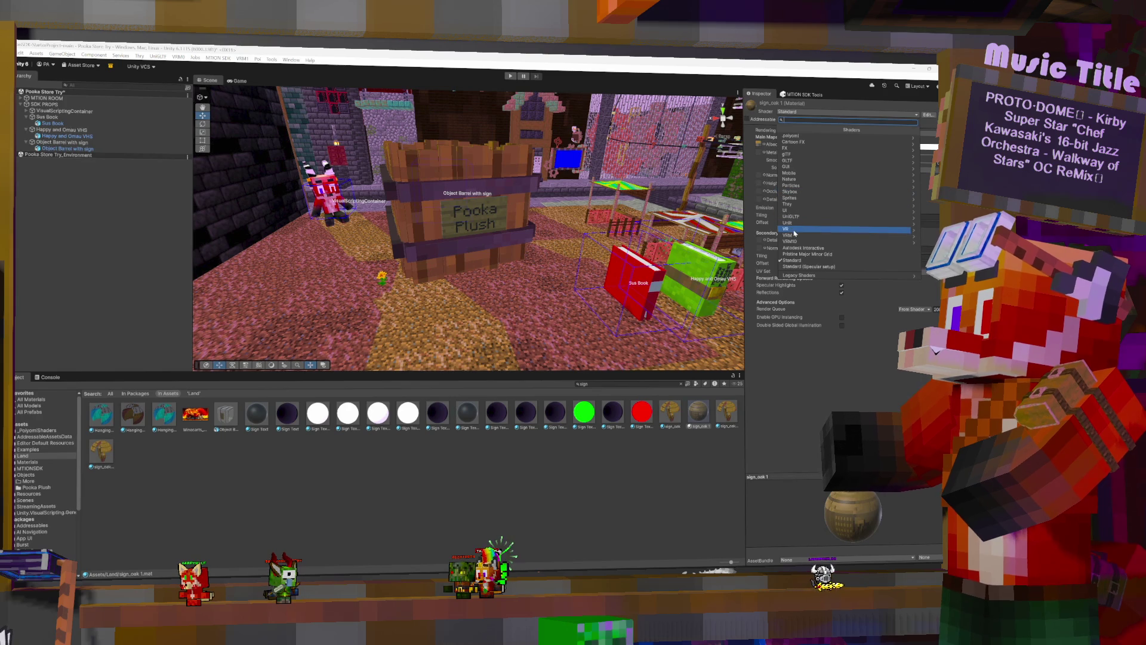
pyautogui.press('Left')
pyautogui.press('Down')
pyautogui.press('Down')
pyautogui.press('Right')
pyautogui.click(793, 136)
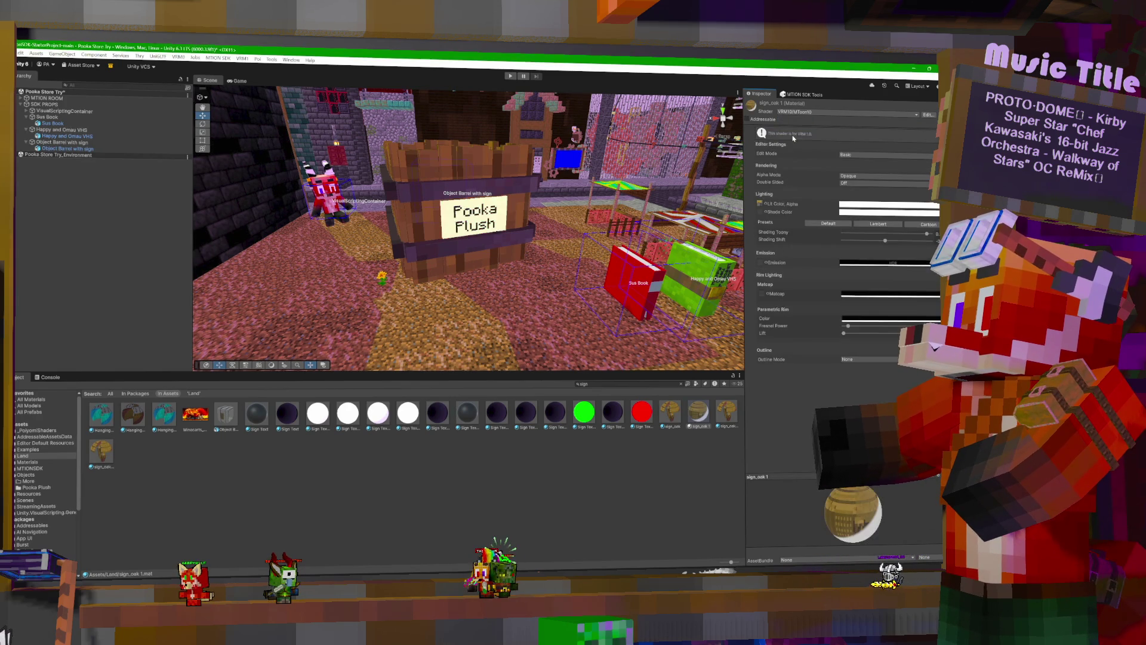
# Browse lit colour textures with a 'sign' search, keeping the current lit texture.
pyautogui.click(766, 211)
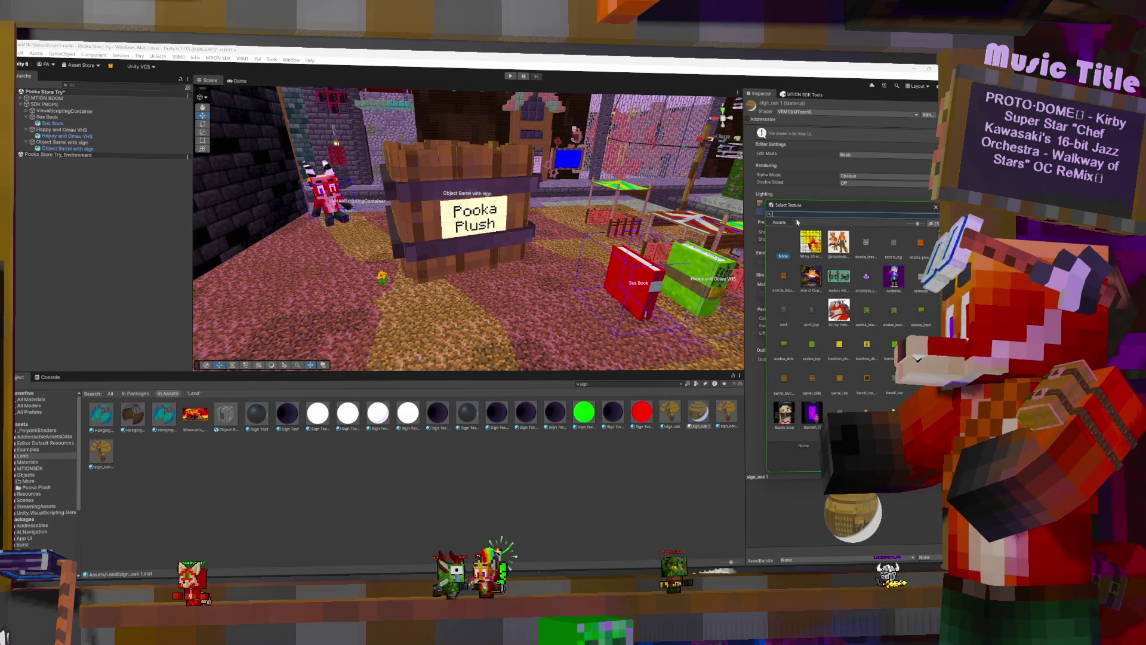
pyautogui.write('sign')
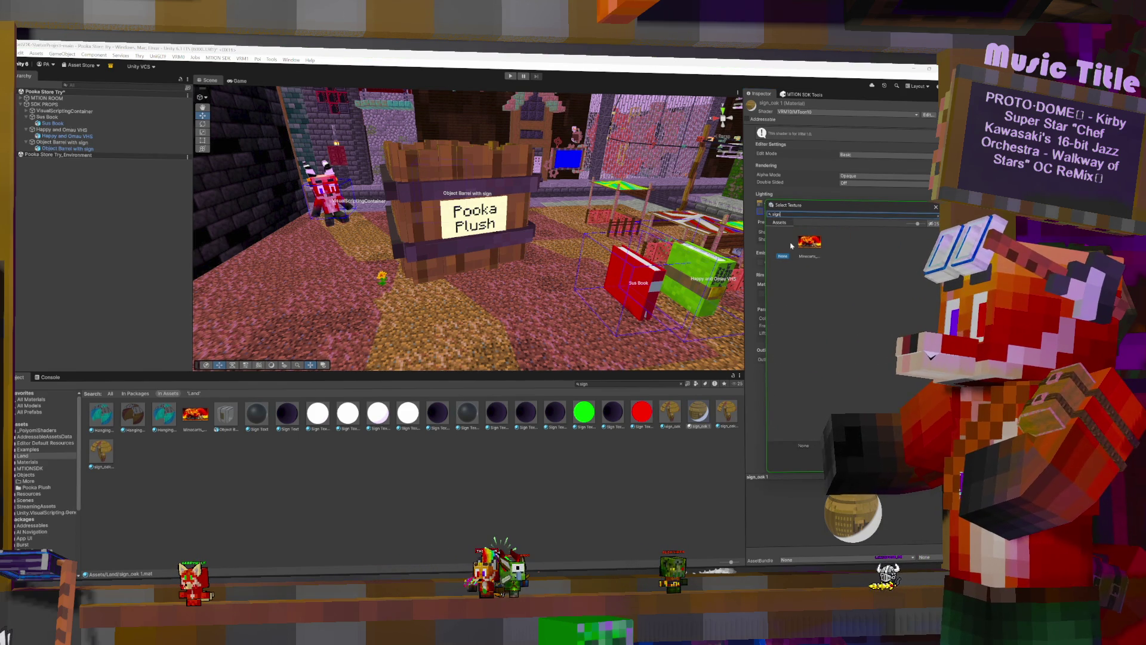
pyautogui.press('BackSpace')
pyautogui.press('BackSpace')
pyautogui.press('BackSpace')
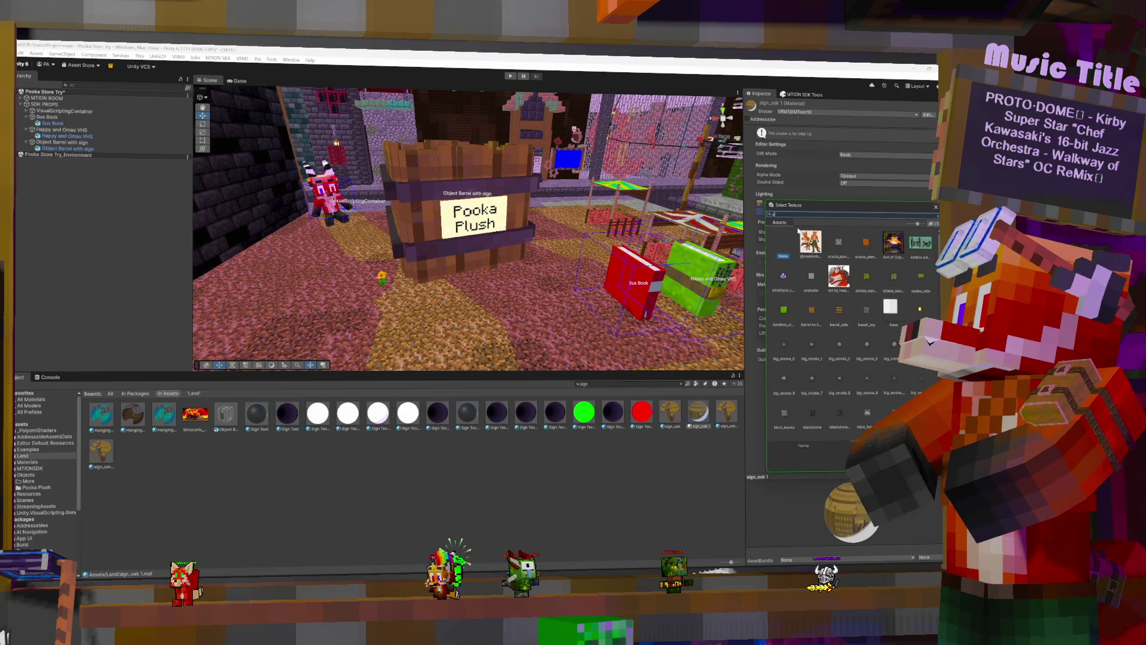
pyautogui.press('BackSpace')
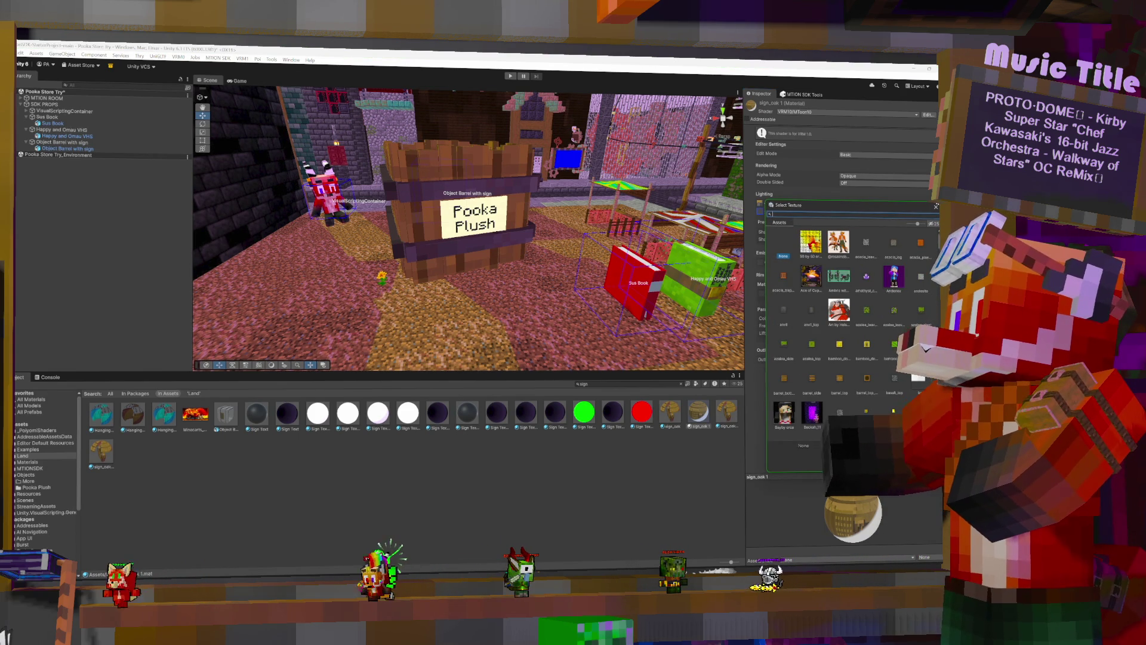
pyautogui.click(935, 208)
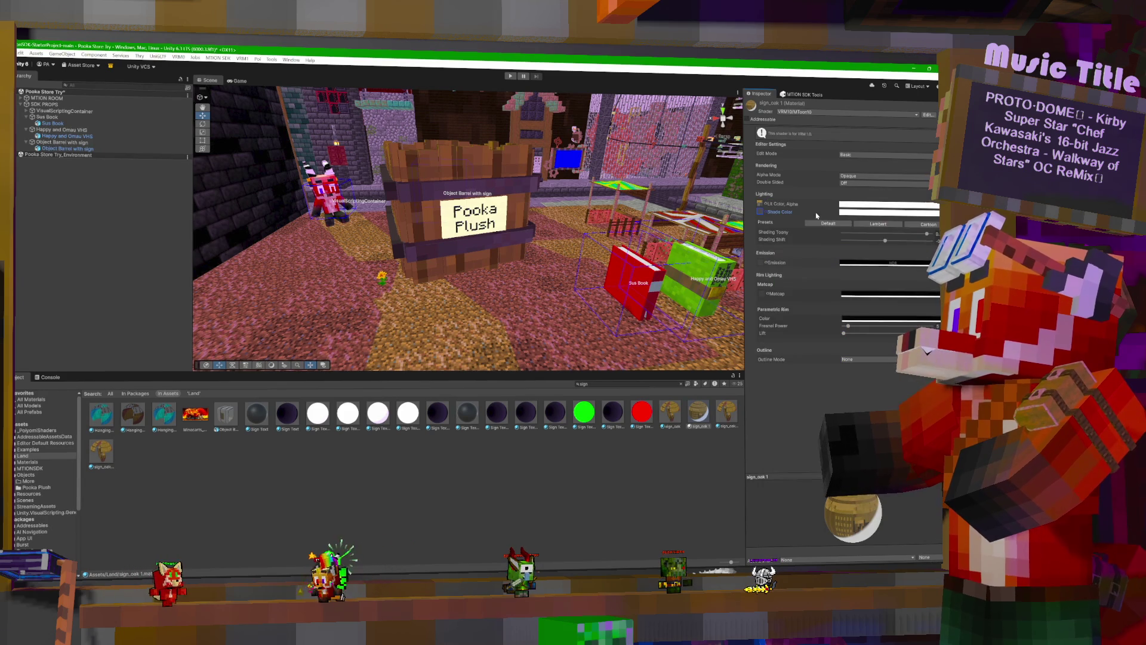
pyautogui.click(767, 204)
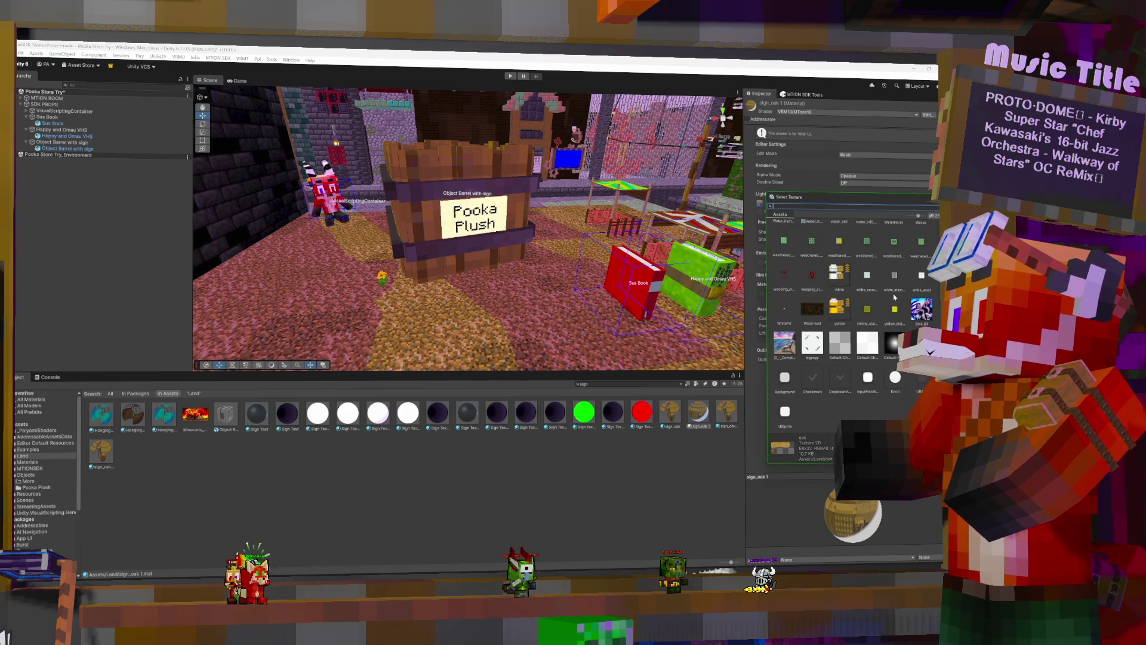
pyautogui.press('Escape')
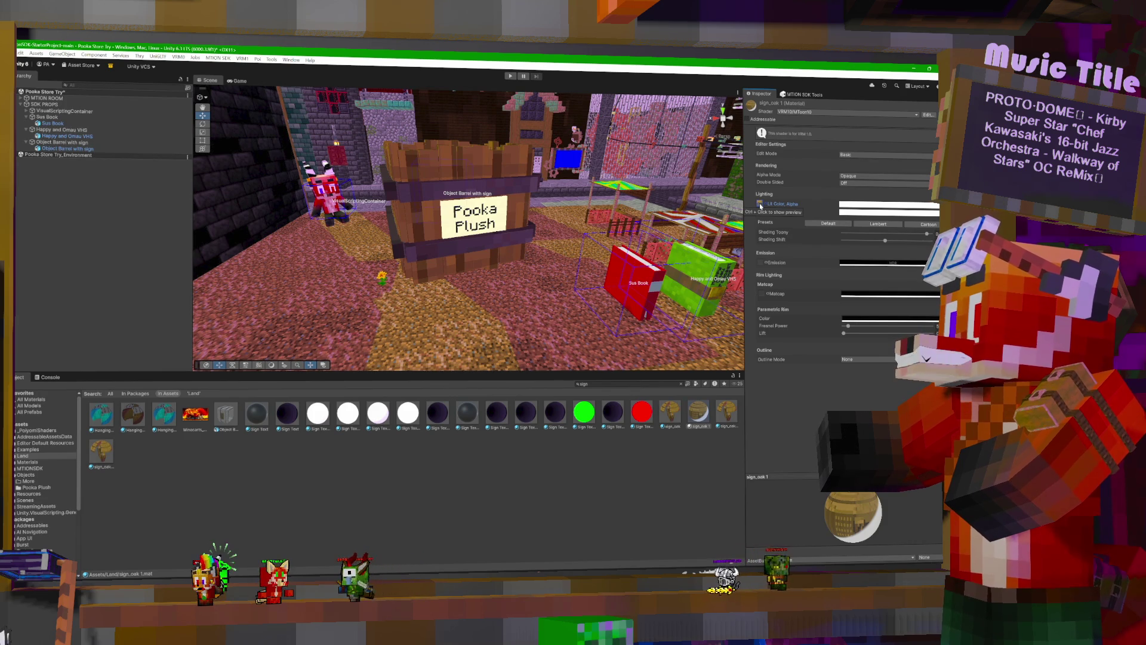
pyautogui.keyDown('ctrl'); pyautogui.click(760, 205); pyautogui.keyUp('ctrl')
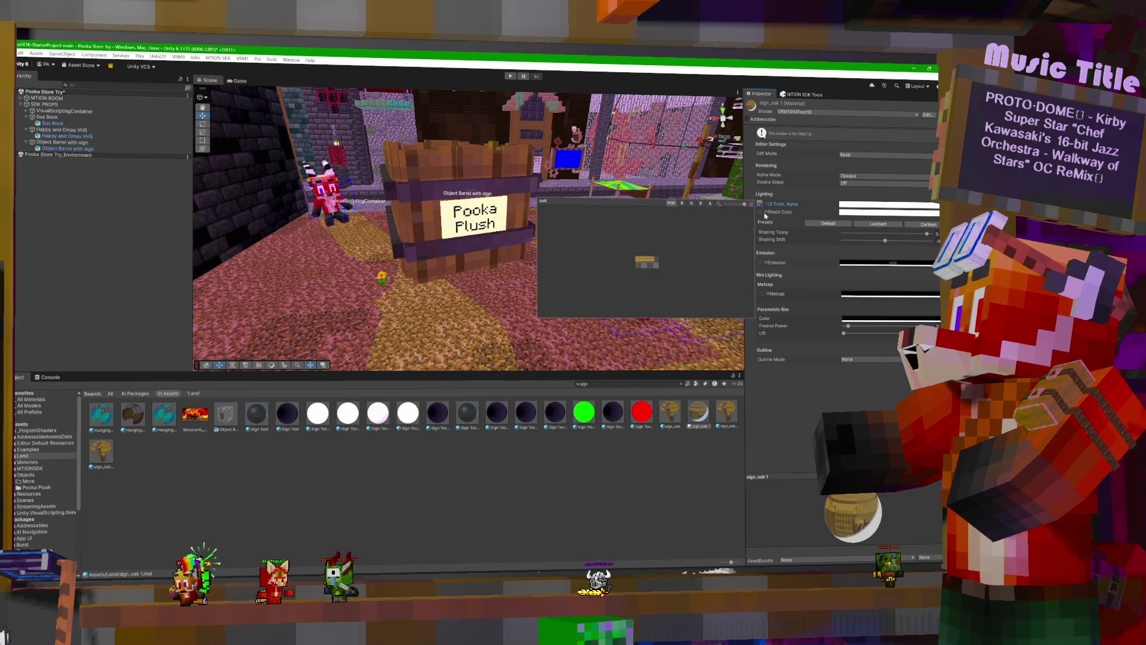
pyautogui.click(764, 212)
# Assign the oak texture to Shade Color and tint the shade light purple.
pyautogui.click(769, 215)
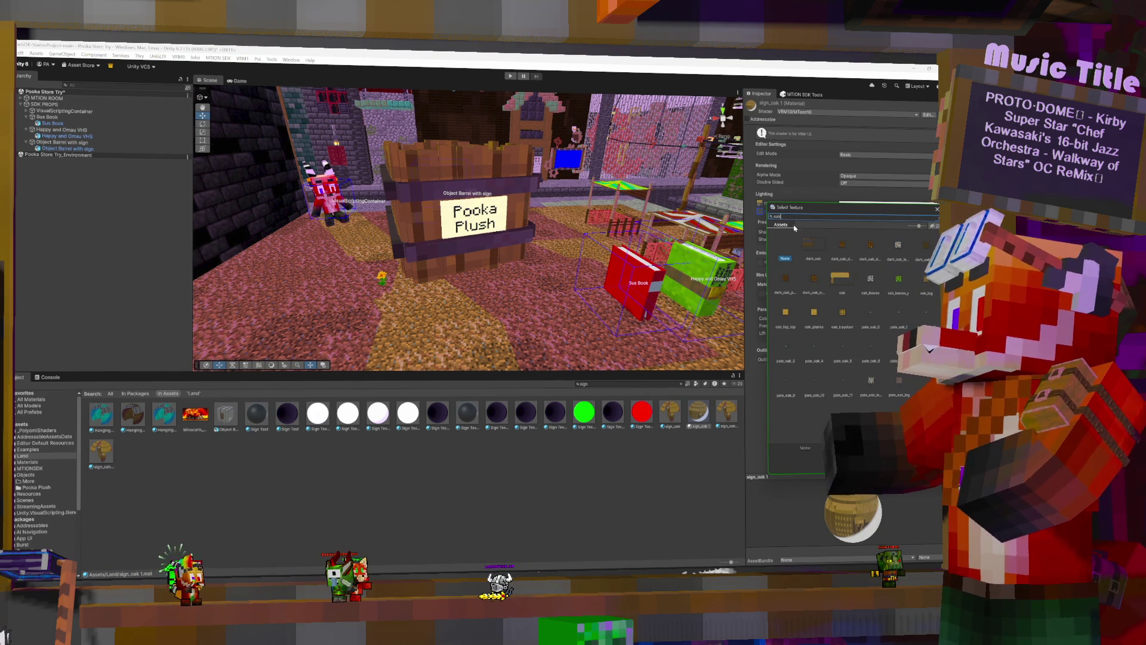
pyautogui.doubleClick(835, 278)
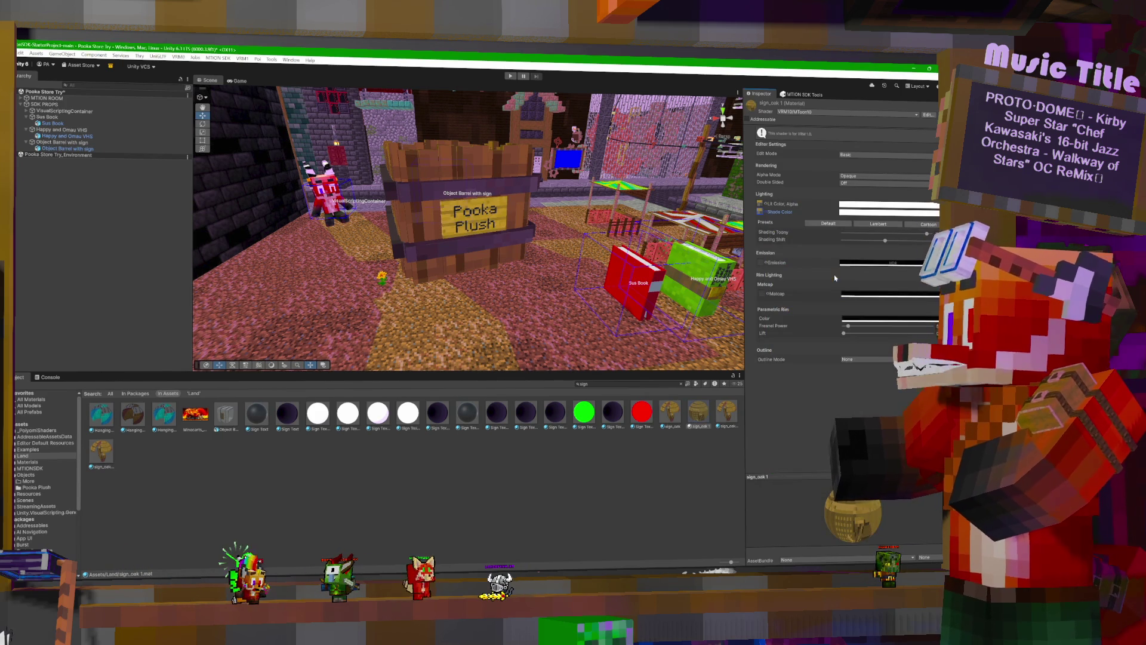
pyautogui.click(865, 213)
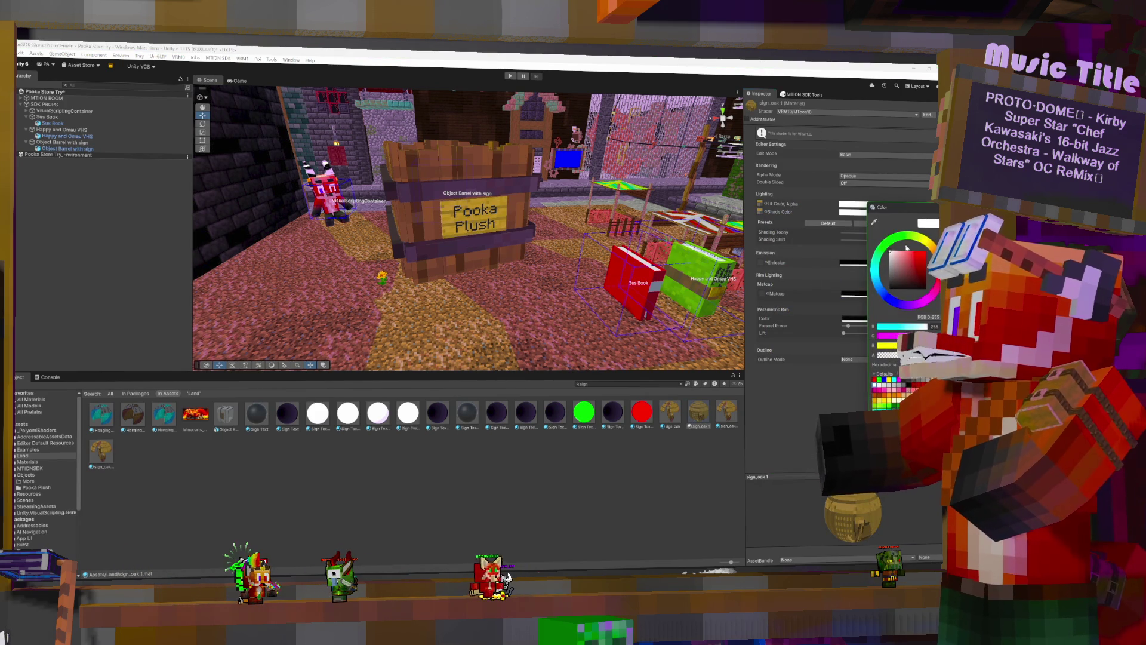
pyautogui.moveTo(910, 265); pyautogui.dragTo(904, 247)
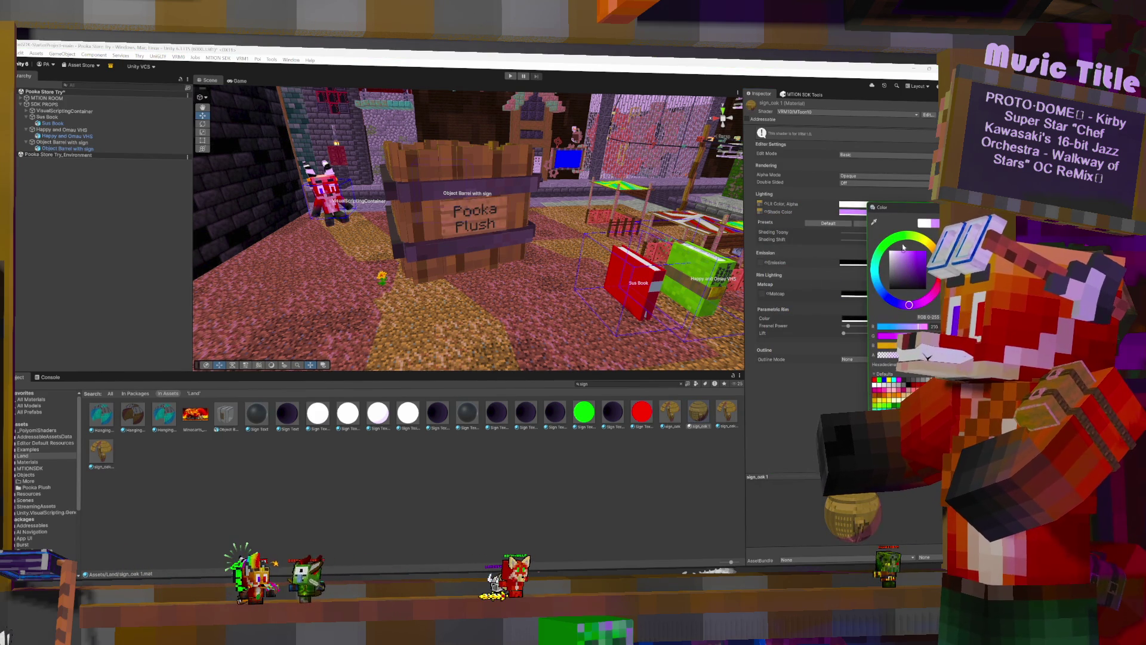
pyautogui.moveTo(421, 198)
pyautogui.mouseDown()
pyautogui.moveTo(417, 186)
pyautogui.moveTo(451, 232)
pyautogui.moveTo(511, 242)
pyautogui.mouseUp()
pyautogui.rightClick(512, 241)
pyautogui.click(512, 237)
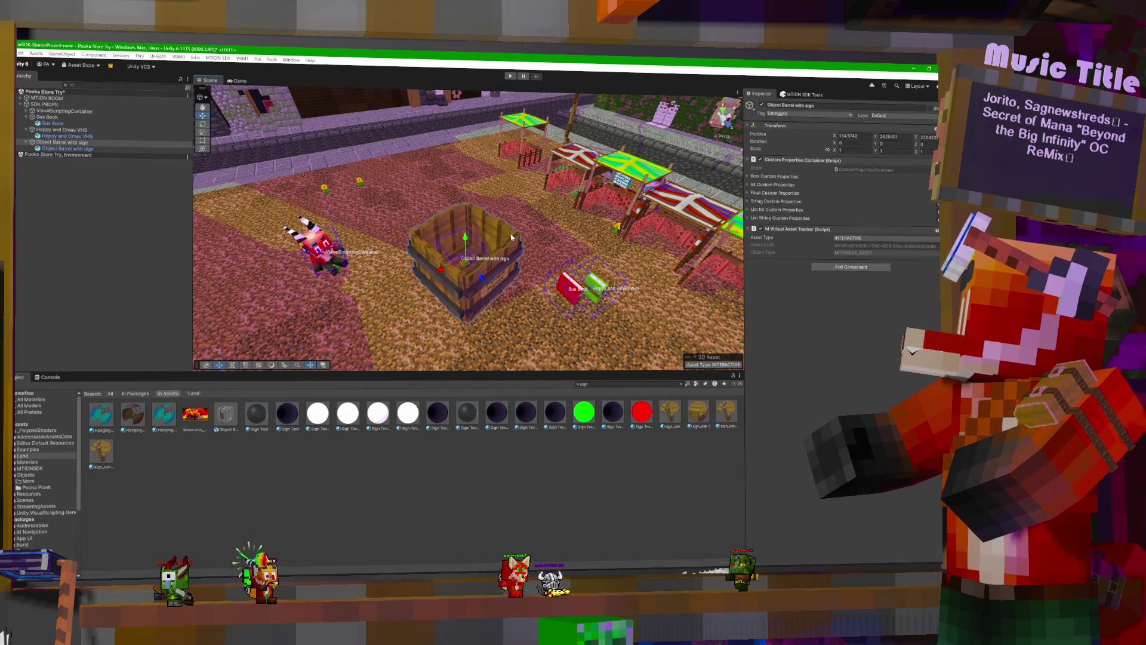
# Rotate the barrel mesh to about -91.9 on Z and save the Pooka Store scene with Ctrl+S.
pyautogui.click(516, 246)
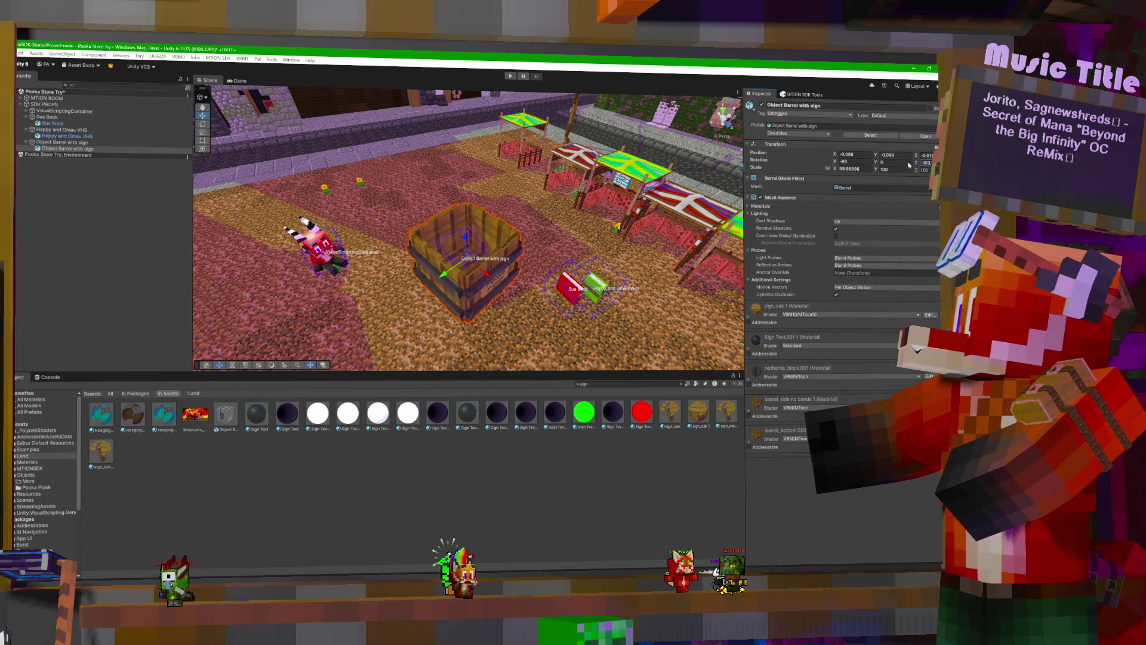
pyautogui.moveTo(915, 162); pyautogui.dragTo(936, 162)
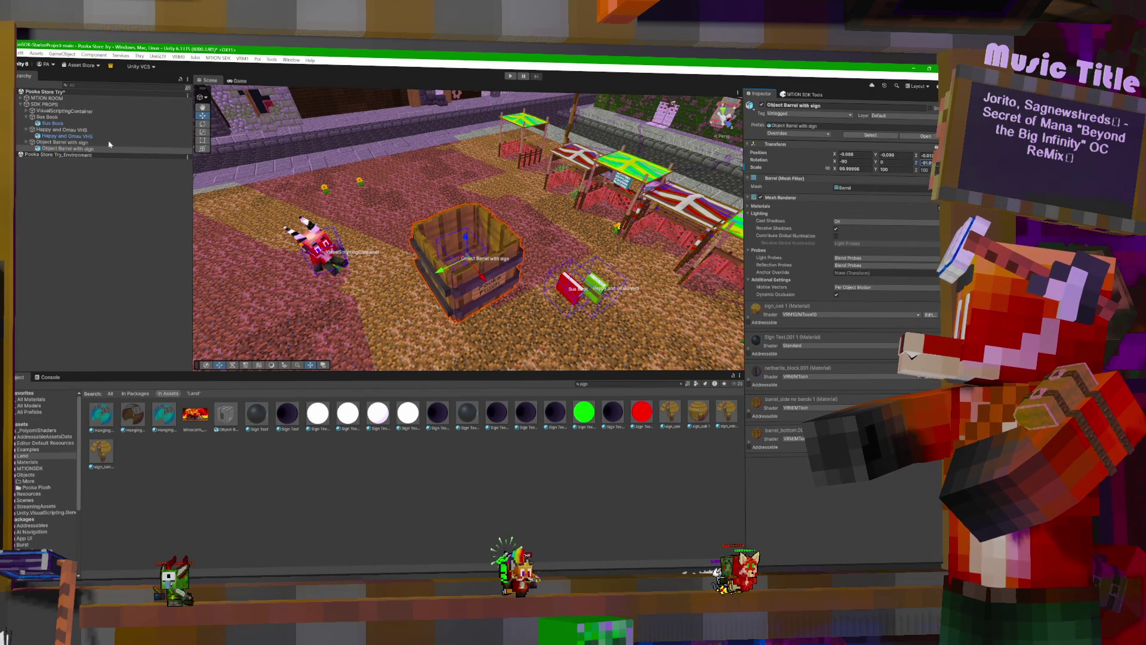
pyautogui.moveTo(346, 223); pyautogui.dragTo(486, 275)
pyautogui.hotkey('ctrl', 's')
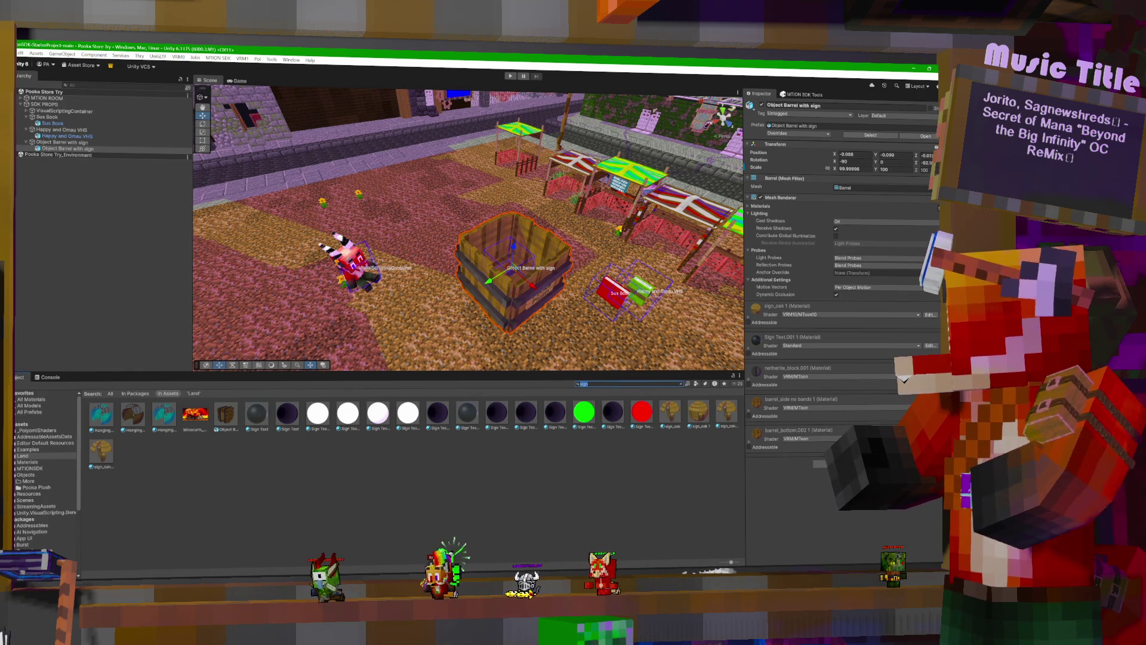
# Find the chain materials and switch them to the VRM MToon shader.
pyautogui.write('obj')
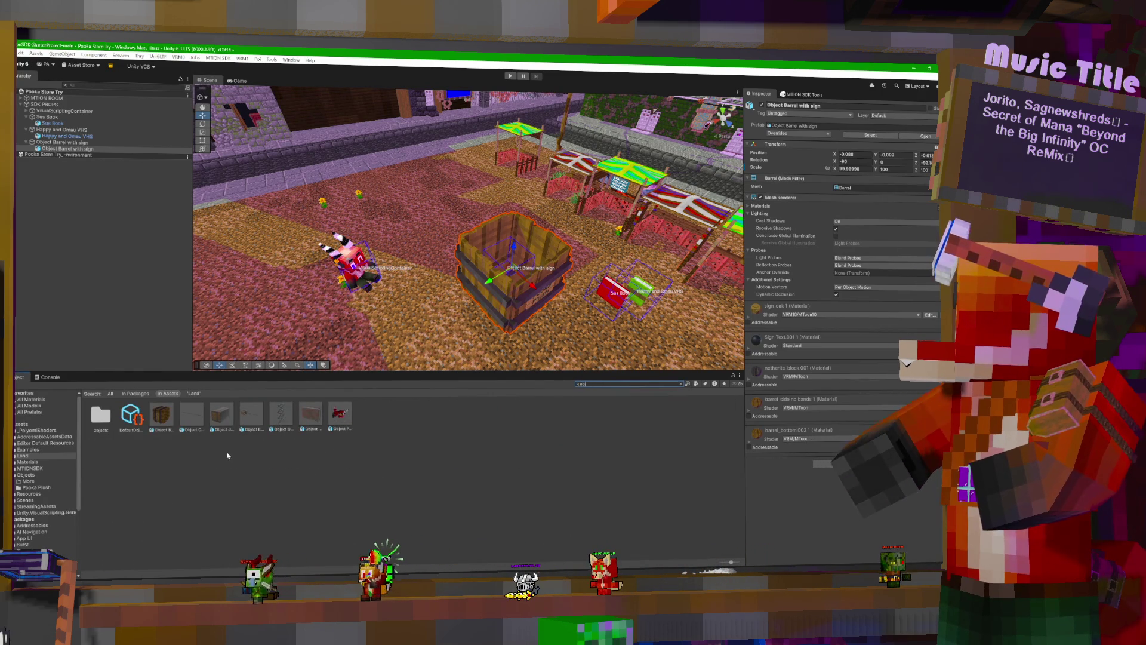
pyautogui.click(192, 415)
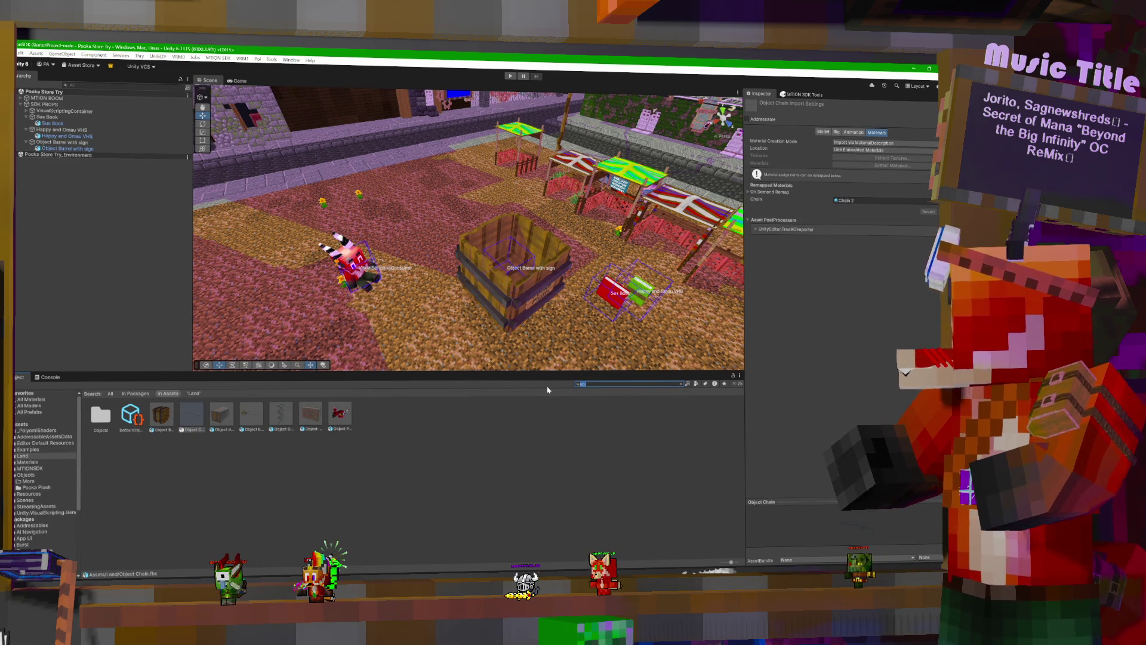
pyautogui.write('ain')
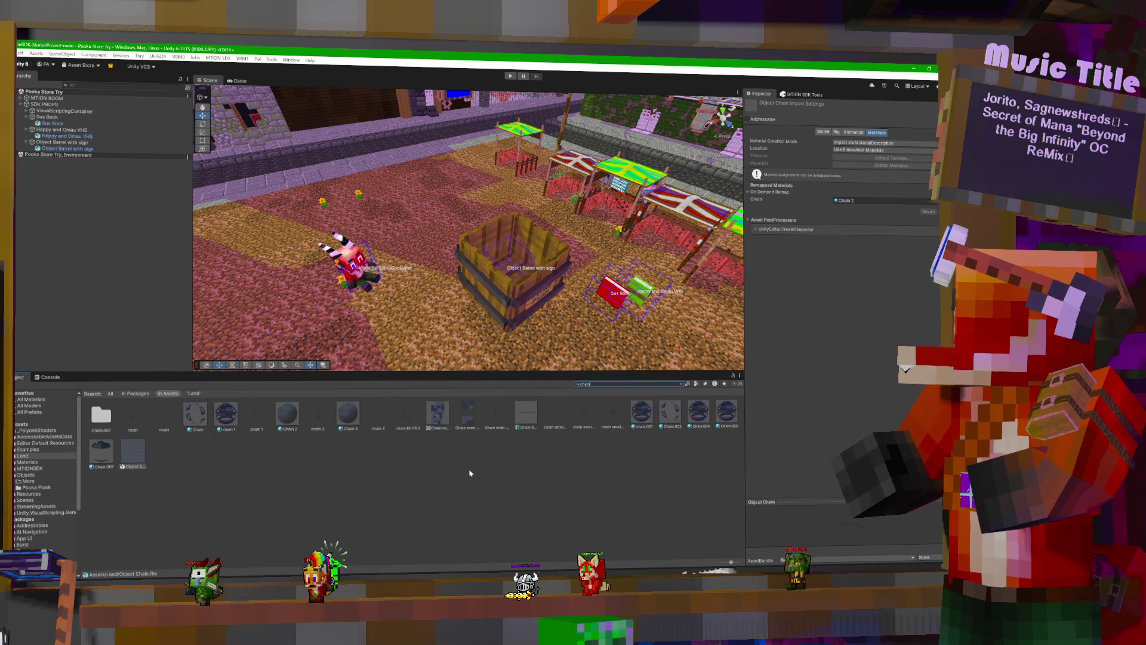
pyautogui.click(289, 414)
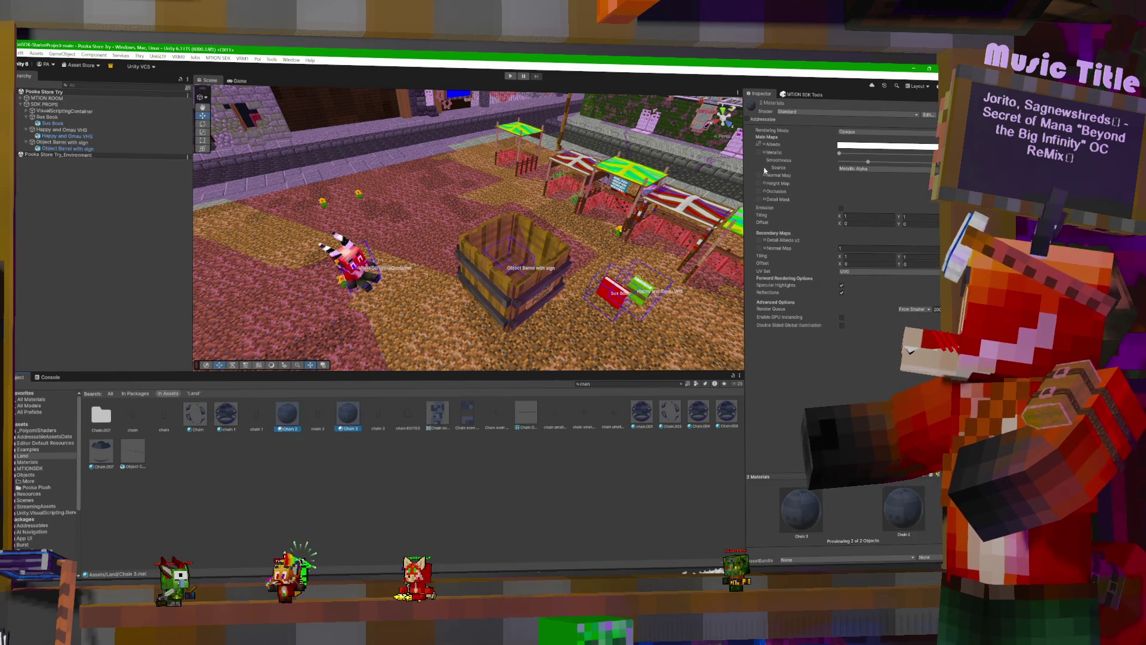
pyautogui.click(810, 113)
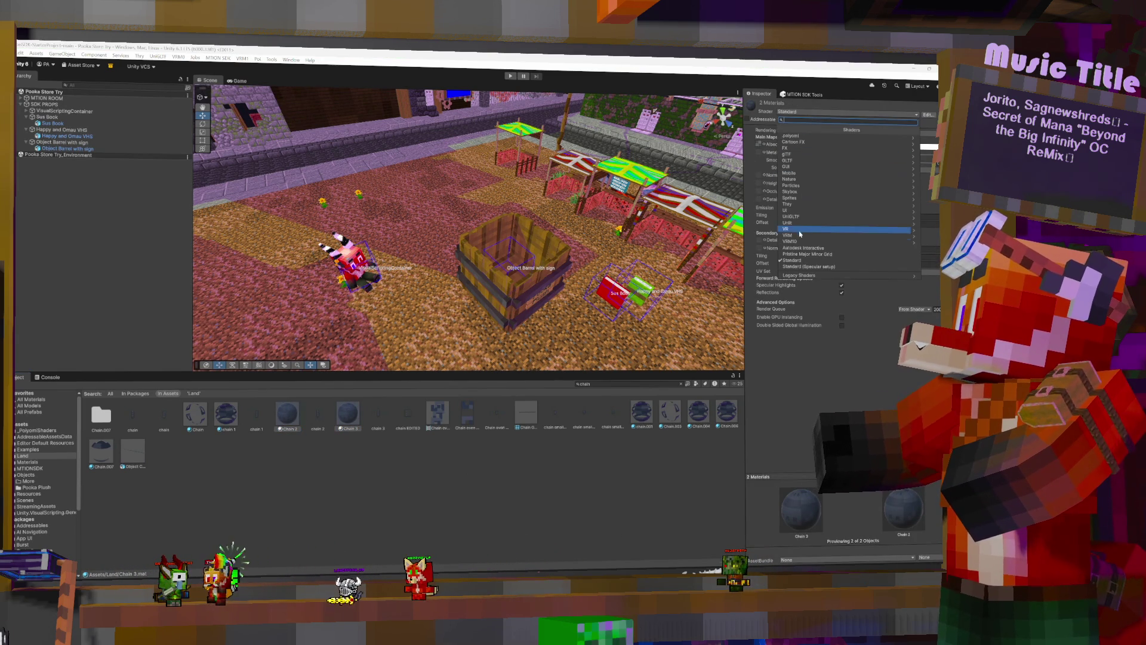
pyautogui.click(801, 235)
pyautogui.click(795, 139)
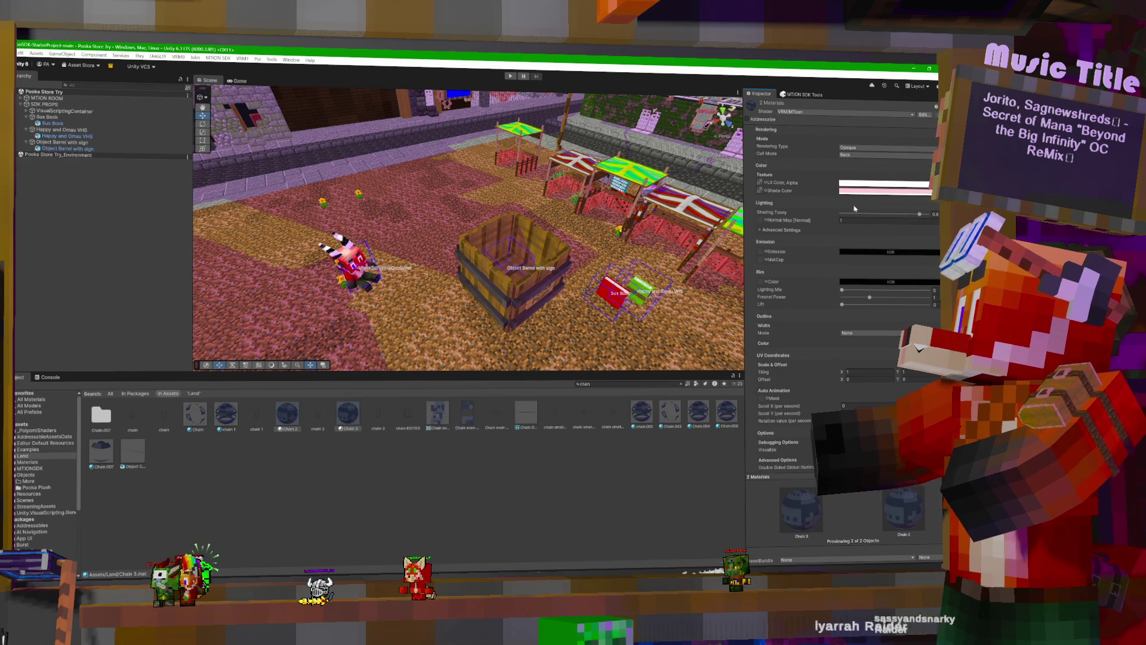
# Set the chain shade colour to purple and Cull Mode to Off, then show mtion SDK Tools.
pyautogui.click(872, 191)
pyautogui.click(896, 285)
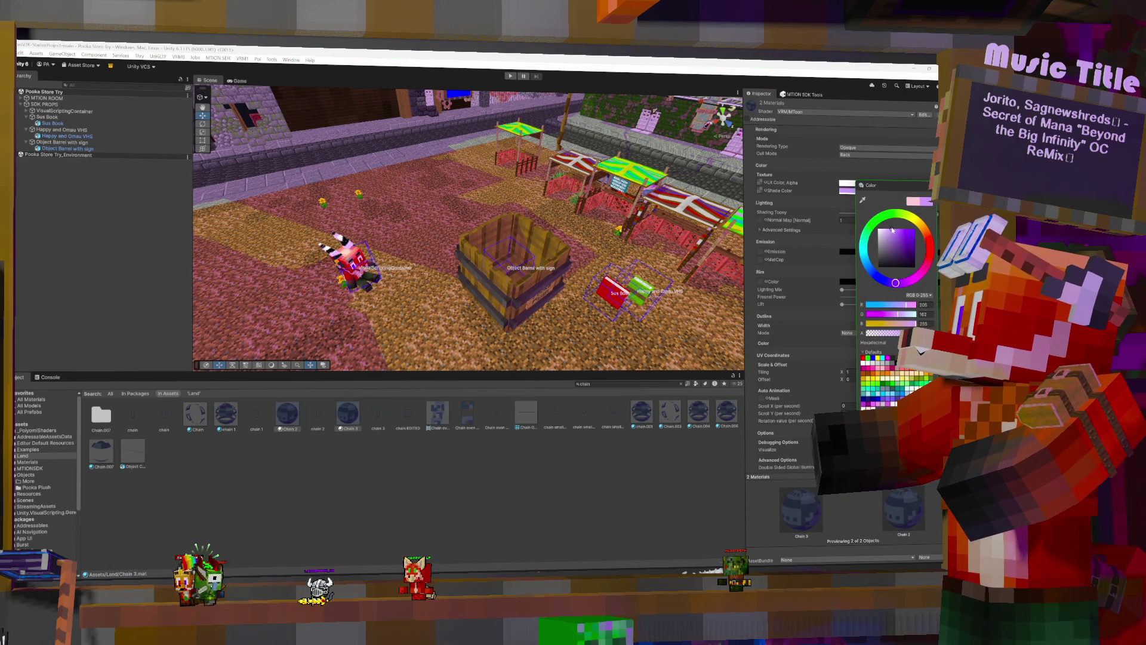
pyautogui.click(807, 169)
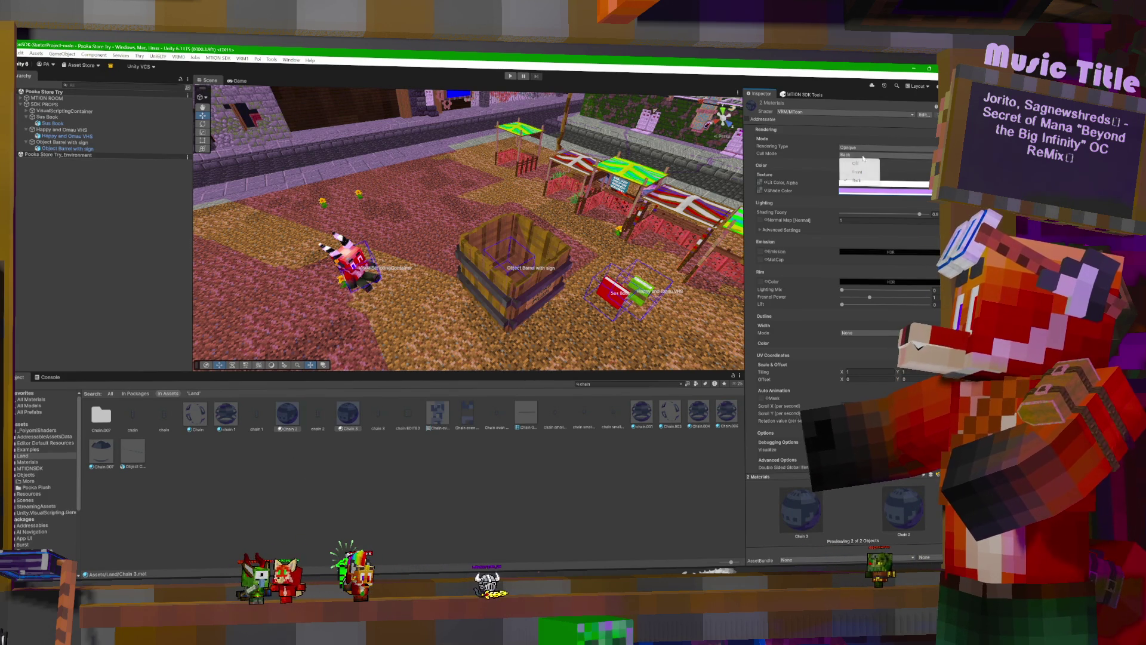
pyautogui.click(865, 164)
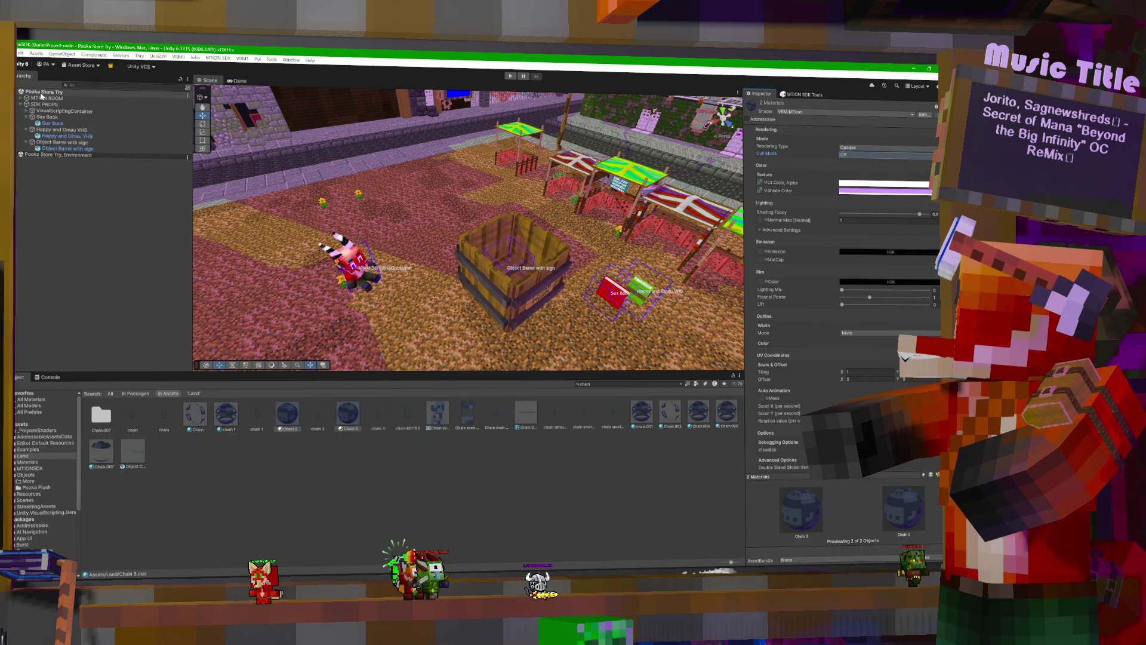
pyautogui.click(803, 94)
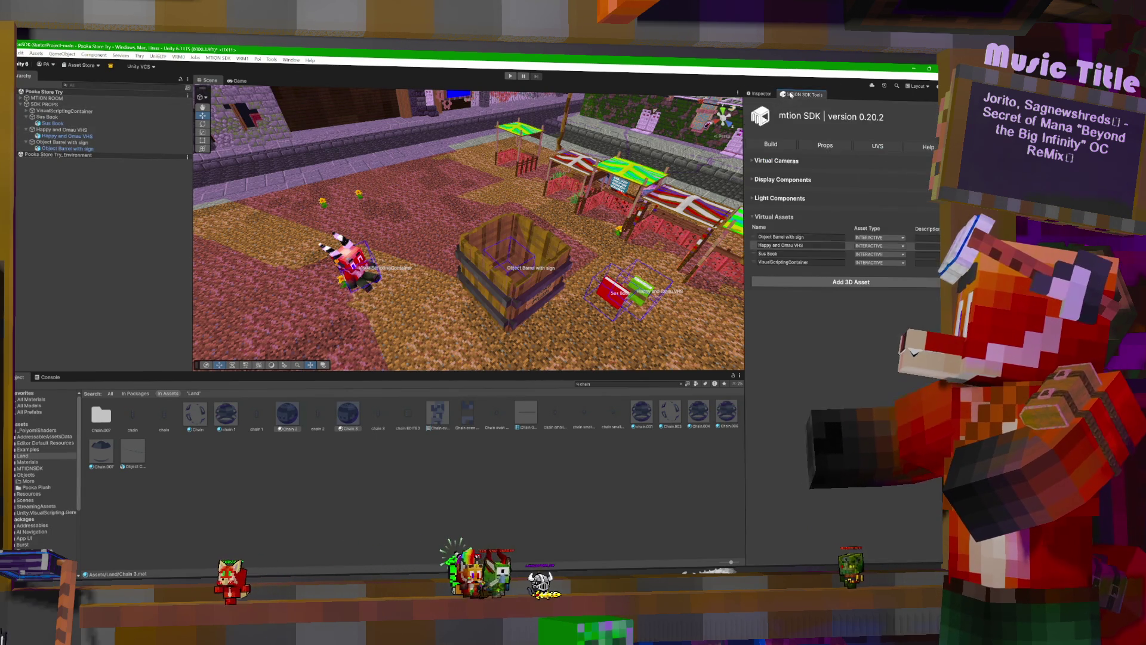
# Add VirtualAsset (4), parent the chain prefab to it, and hang it beside the stone wall.
pyautogui.click(842, 283)
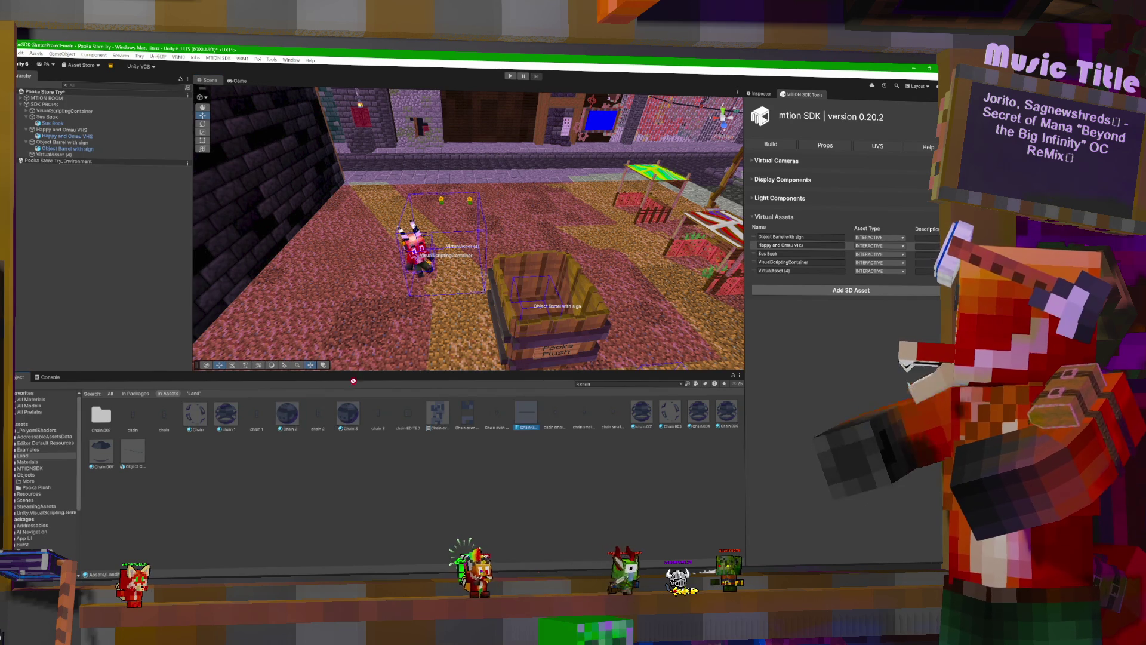
pyautogui.click(53, 154)
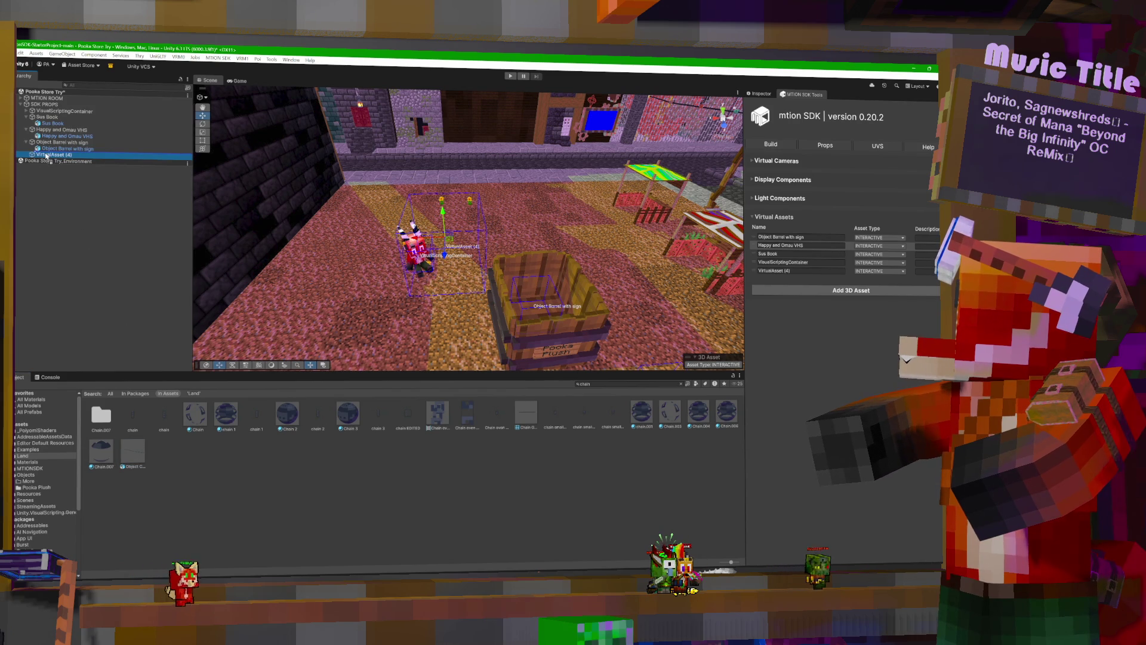
pyautogui.moveTo(46, 156); pyautogui.dragTo(47, 156)
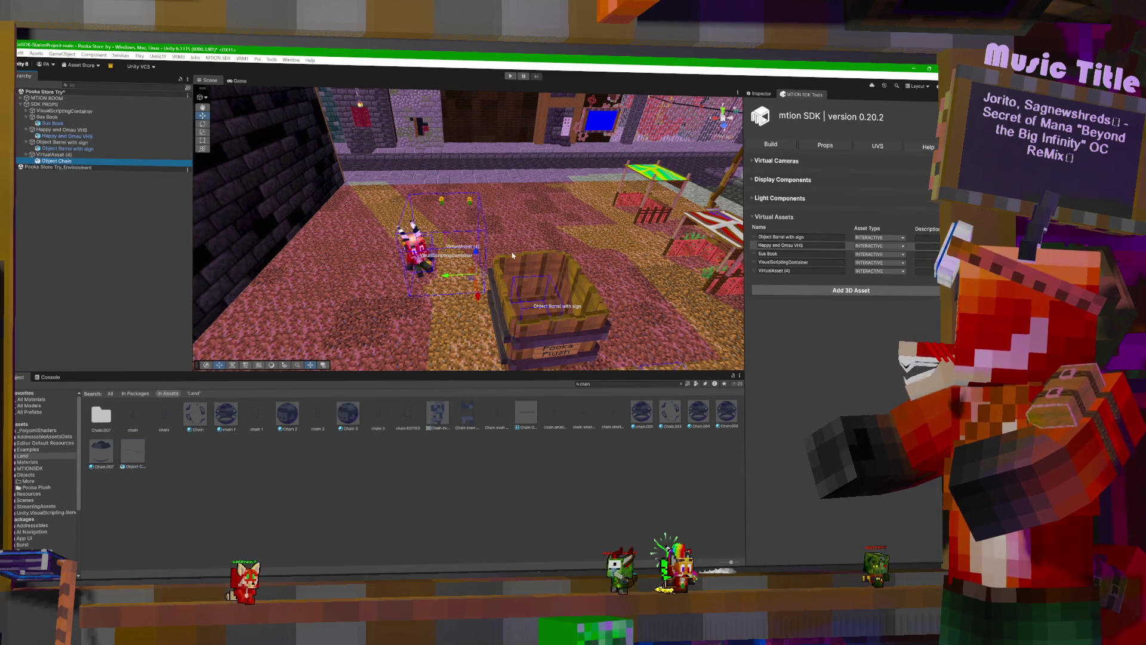
pyautogui.moveTo(478, 276)
pyautogui.mouseDown()
pyautogui.moveTo(537, 152)
pyautogui.moveTo(554, 144)
pyautogui.moveTo(451, 171)
pyautogui.moveTo(467, 160)
pyautogui.moveTo(494, 180)
pyautogui.moveTo(365, 244)
pyautogui.moveTo(498, 270)
pyautogui.moveTo(498, 149)
pyautogui.moveTo(502, 213)
pyautogui.moveTo(497, 188)
pyautogui.moveTo(370, 193)
pyautogui.moveTo(627, 227)
pyautogui.mouseUp()
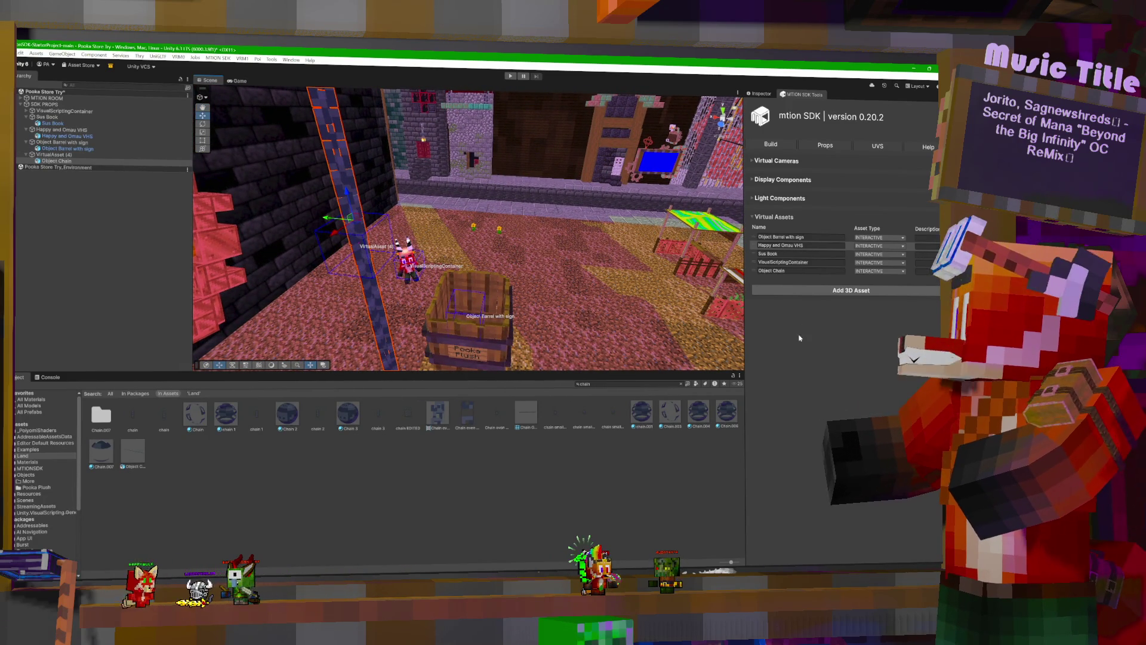
pyautogui.click(800, 270)
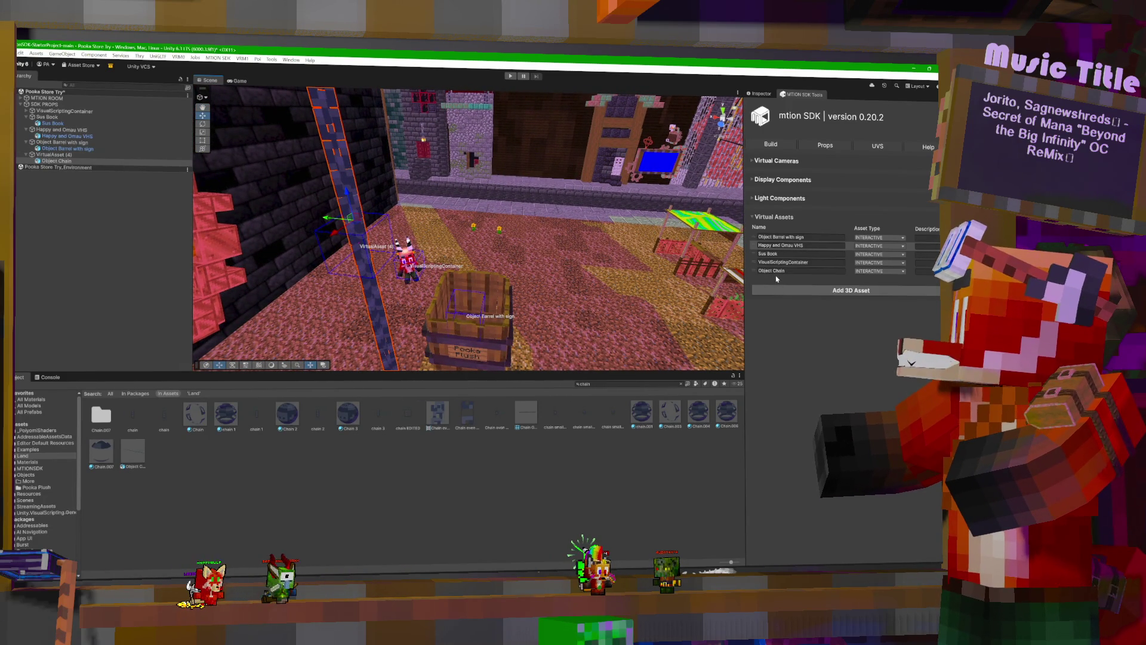
pyautogui.click(766, 281)
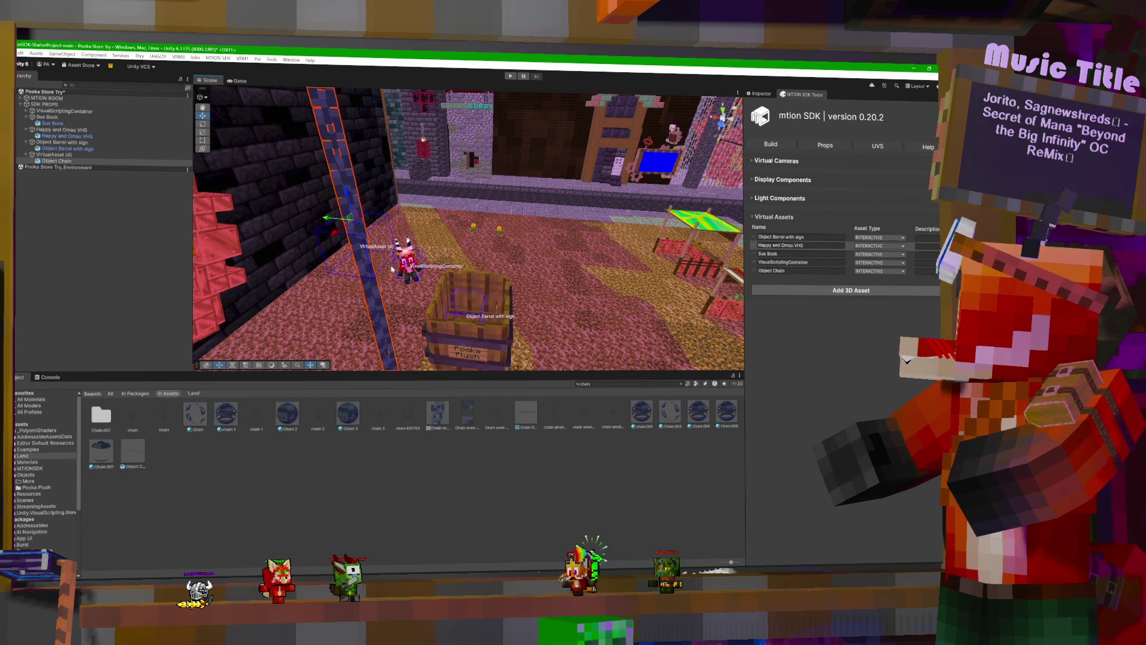
pyautogui.click(580, 385)
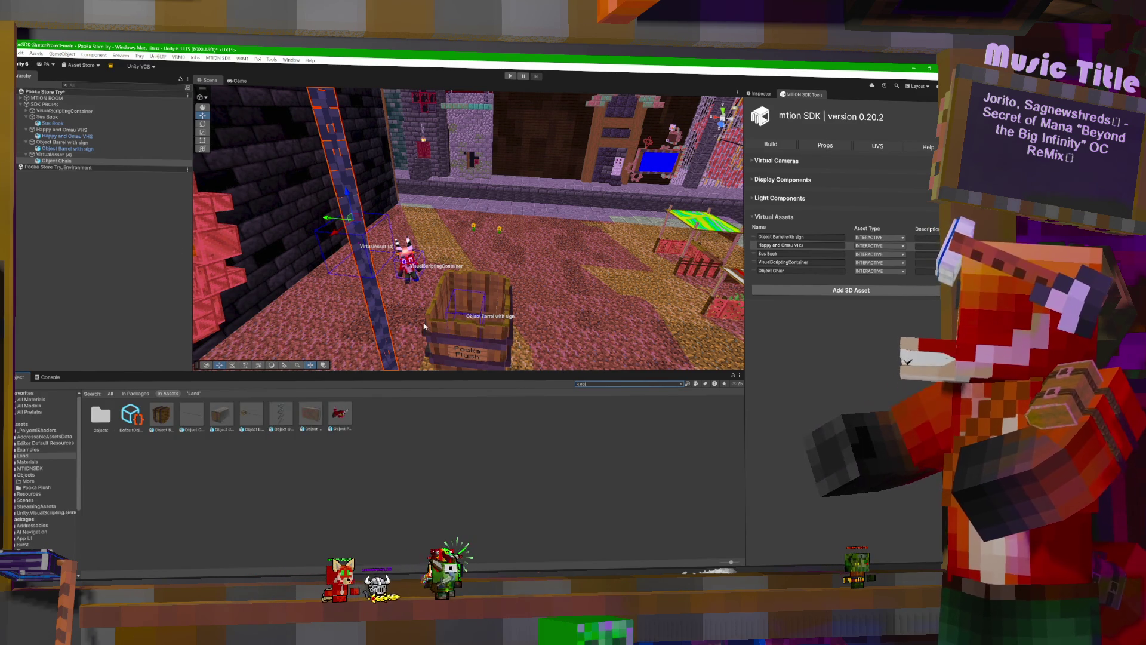
# Add VirtualAsset (5) holding the double chest prefab and move it into the scene.
pyautogui.click(858, 292)
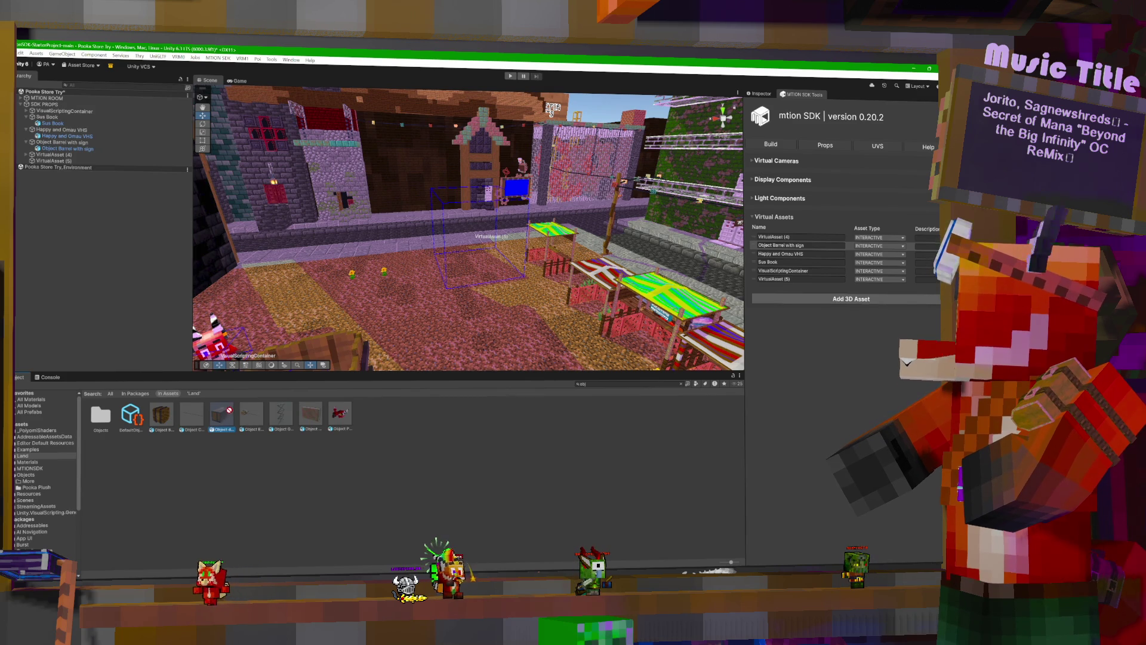
pyautogui.moveTo(68, 170); pyautogui.dragTo(54, 160)
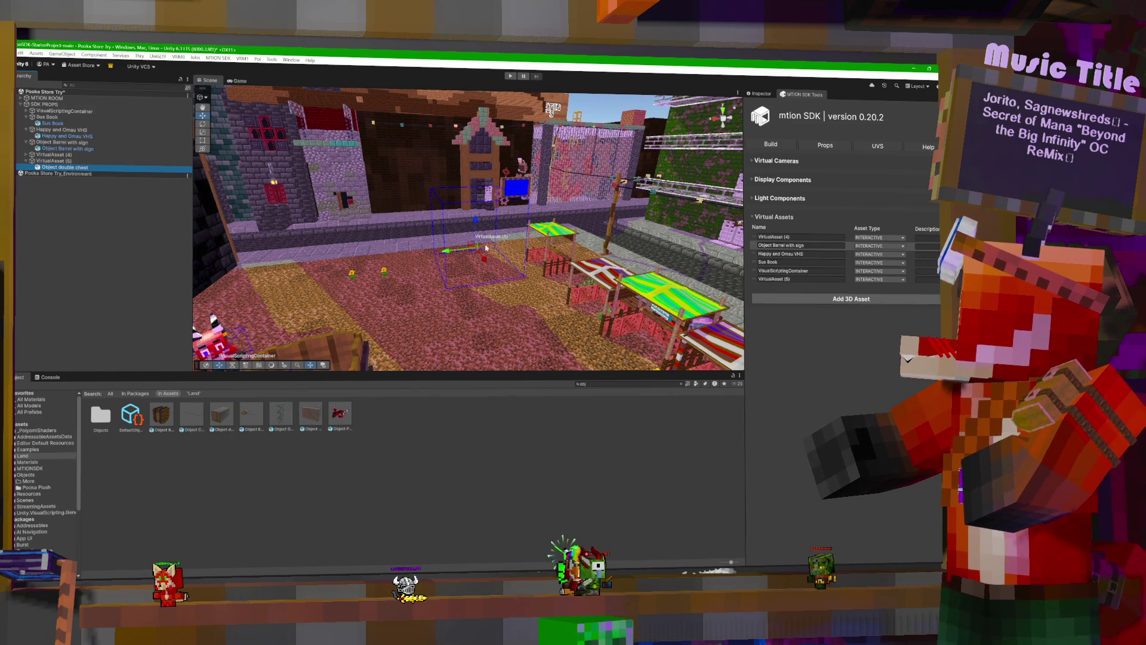
pyautogui.moveTo(647, 190)
pyautogui.mouseDown()
pyautogui.moveTo(693, 172)
pyautogui.moveTo(379, 208)
pyautogui.moveTo(476, 183)
pyautogui.moveTo(614, 211)
pyautogui.mouseUp()
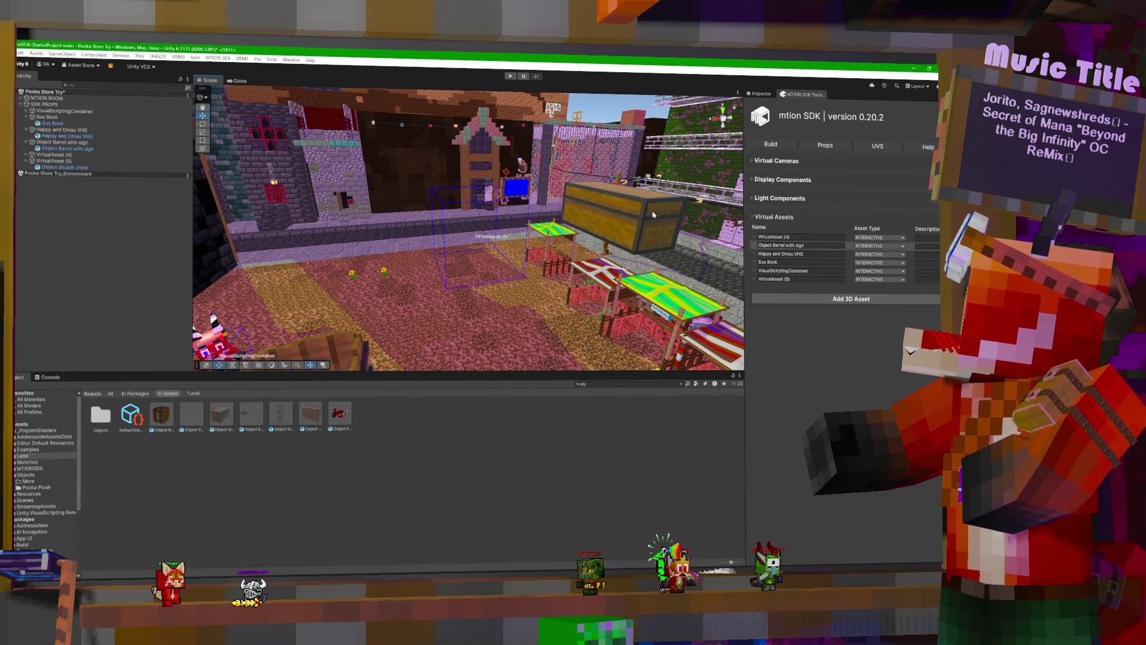
# Shift VirtualAsset (5) left so the double chest sits against the wall above the barrel.
pyautogui.click(642, 216)
pyautogui.moveTo(619, 216)
pyautogui.mouseDown()
pyautogui.moveTo(430, 212)
pyautogui.moveTo(636, 217)
pyautogui.moveTo(442, 197)
pyautogui.moveTo(597, 214)
pyautogui.mouseUp()
pyautogui.click(620, 209)
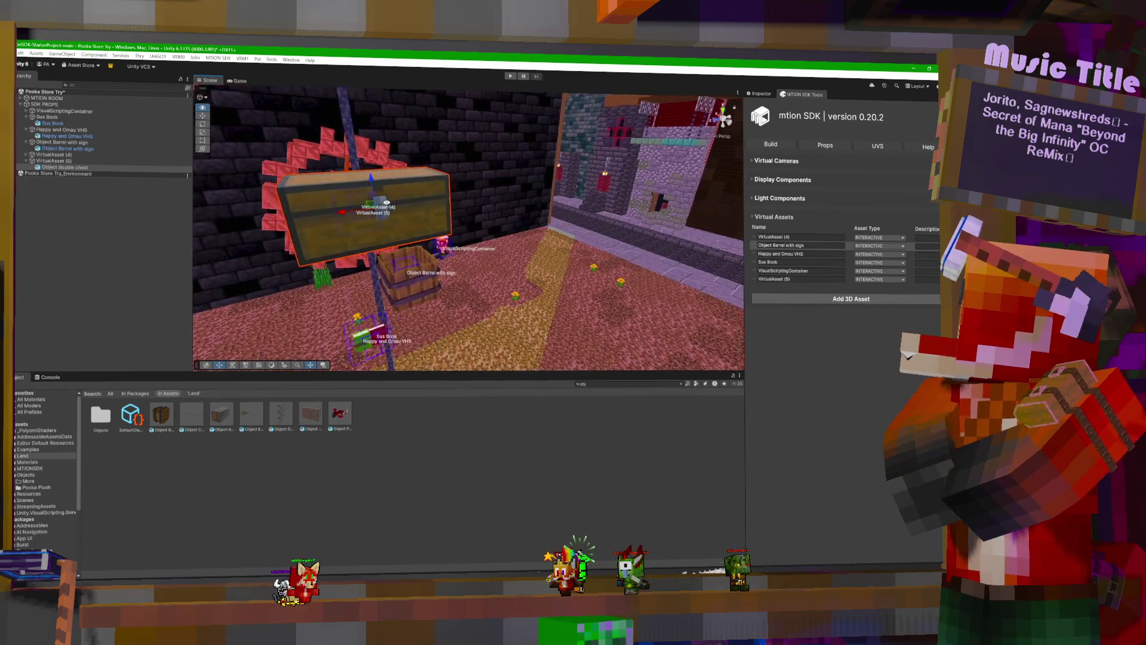
pyautogui.scroll(3, 507, 219)
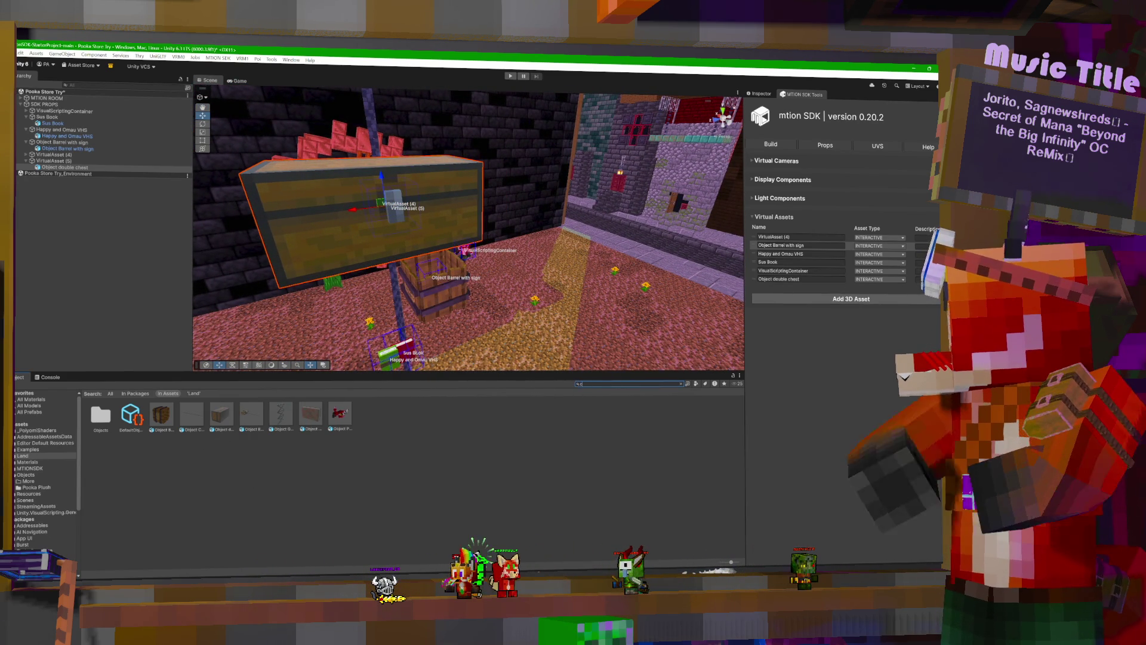
# Select the three chest materials from a 'chest' search and switch them to VRM MToon.
pyautogui.write('chest')
pyautogui.click(380, 500)
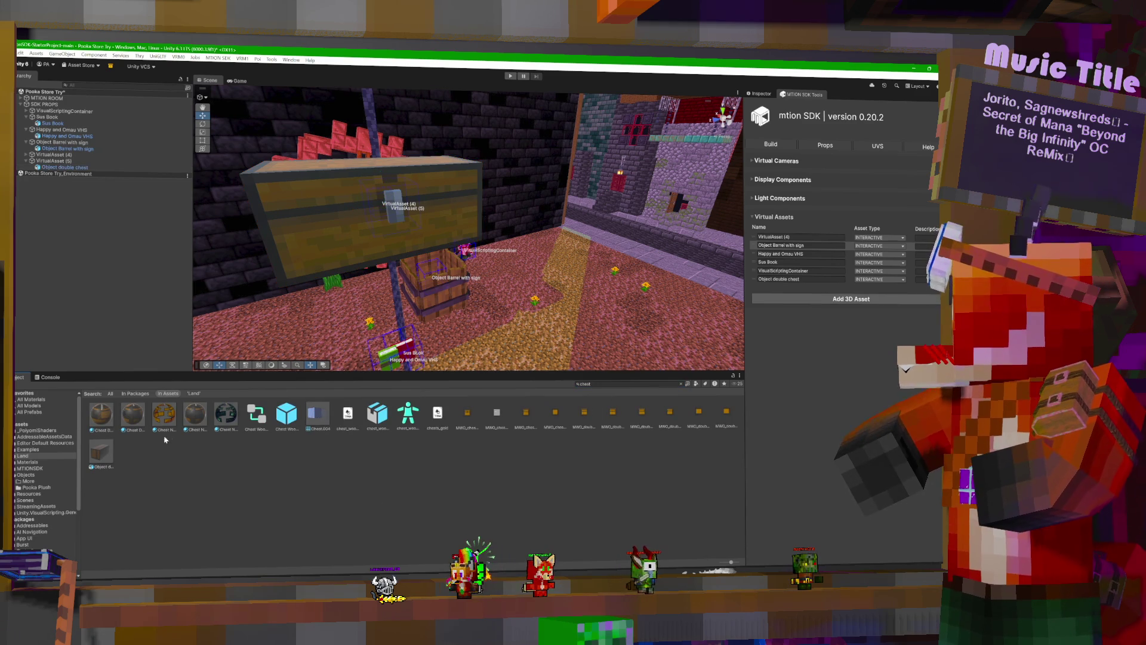
pyautogui.click(187, 418)
pyautogui.keyDown('ctrl'); pyautogui.click(133, 413); pyautogui.keyUp('ctrl')
pyautogui.keyDown('ctrl'); pyautogui.click(102, 412); pyautogui.keyUp('ctrl')
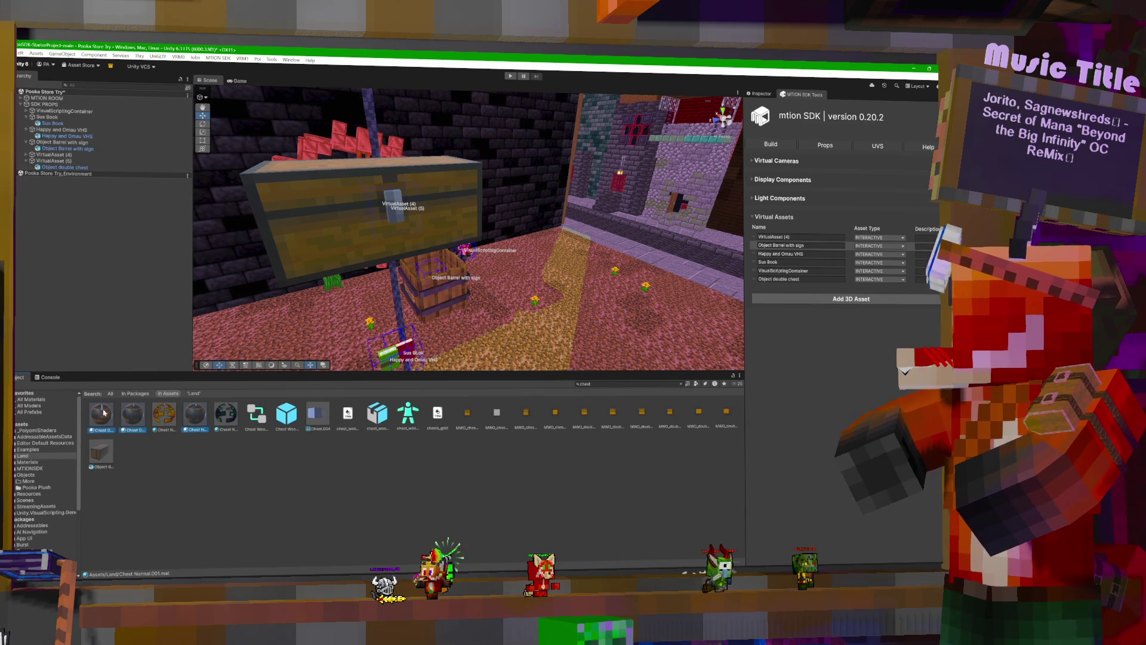
pyautogui.click(763, 93)
pyautogui.click(794, 111)
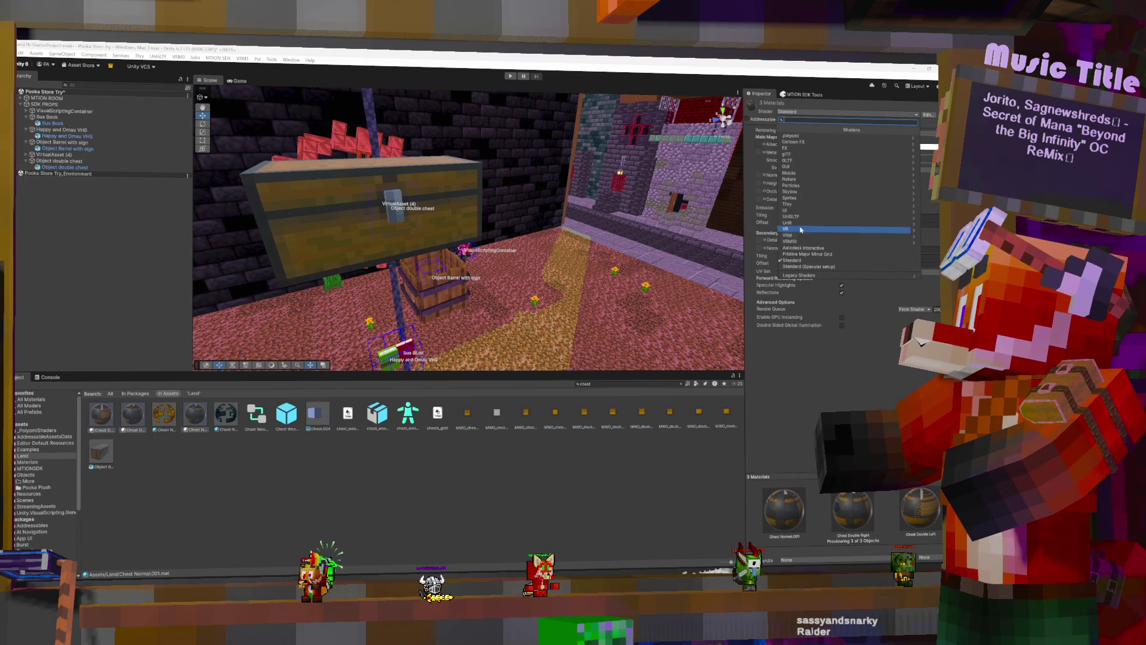
pyautogui.moveTo(798, 236)
pyautogui.click(747, 236)
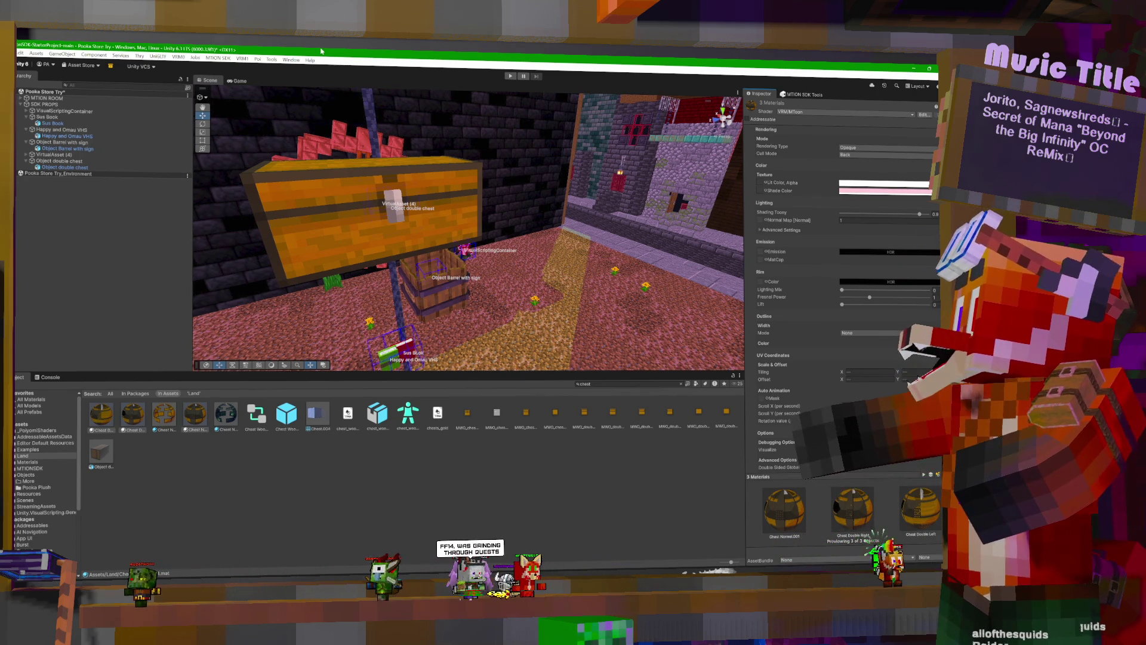
pyautogui.moveTo(537, 238)
pyautogui.mouseDown()
pyautogui.moveTo(553, 190)
pyautogui.moveTo(578, 257)
pyautogui.mouseUp()
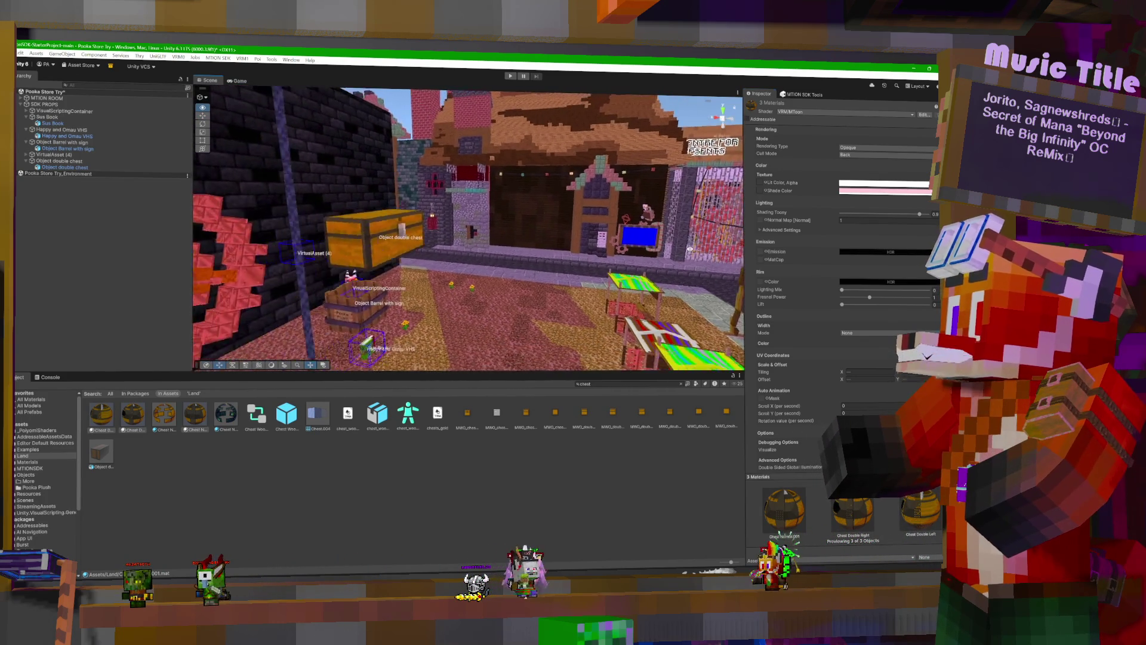
# Orbit the camera lower past the chest to look along the store street.
pyautogui.moveTo(578, 258)
pyautogui.mouseDown()
pyautogui.moveTo(552, 251)
pyautogui.moveTo(617, 235)
pyautogui.moveTo(453, 229)
pyautogui.moveTo(531, 262)
pyautogui.mouseUp()
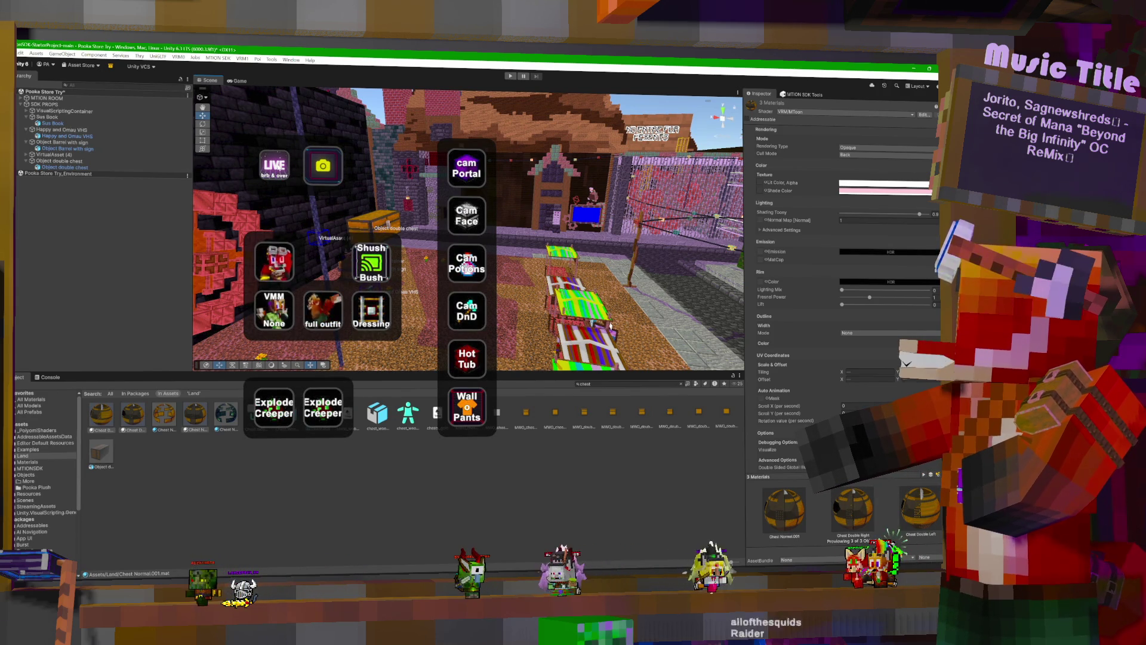
# Select a chest material such as Chest Normal.001 in the Project panel.
pyautogui.click(288, 175)
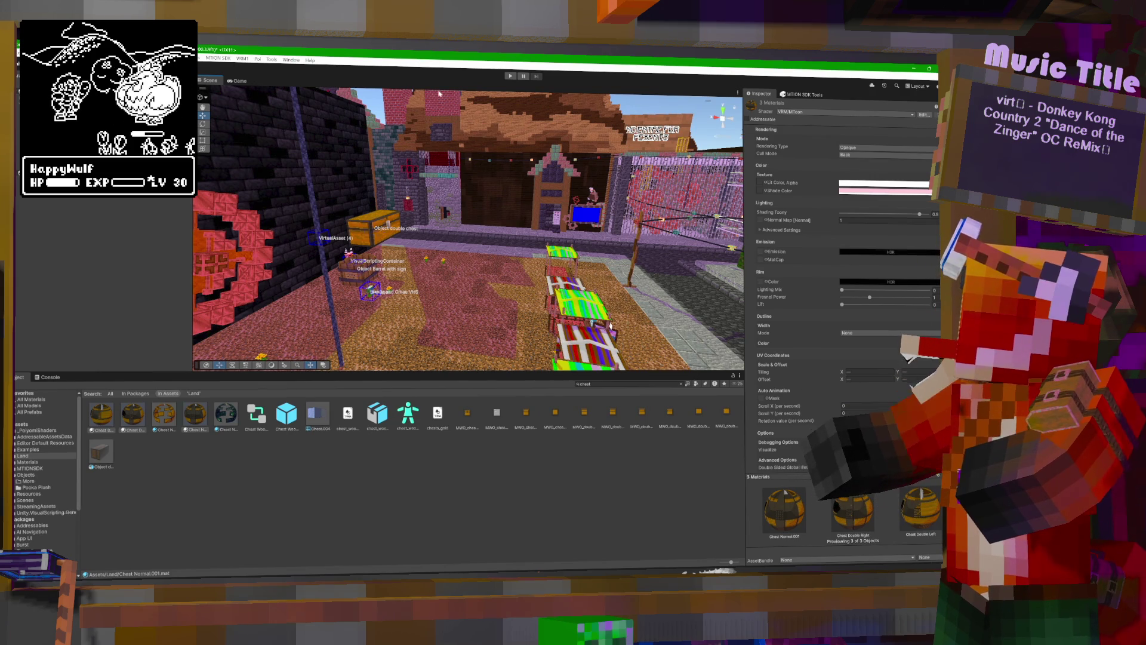
# Select the double chest to check its interactive 3D asset setup, then orbit toward the green building.
pyautogui.rightClick(387, 229)
pyautogui.click(387, 229)
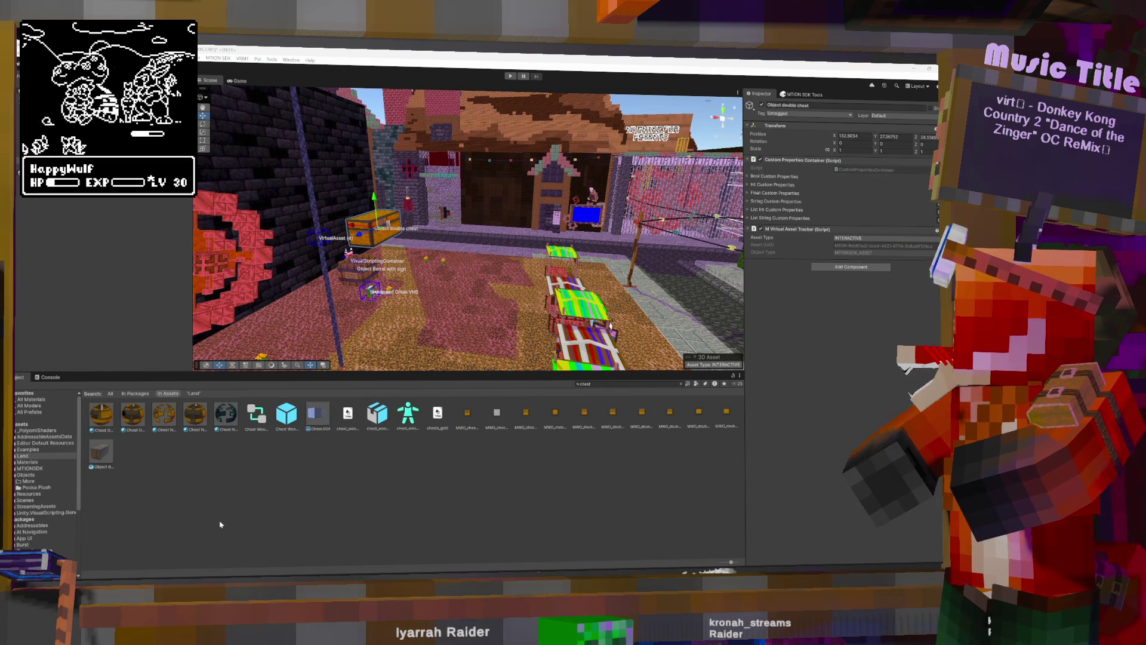
pyautogui.moveTo(418, 203)
pyautogui.mouseDown()
pyautogui.moveTo(481, 200)
pyautogui.moveTo(488, 180)
pyautogui.moveTo(837, 488)
pyautogui.mouseUp()
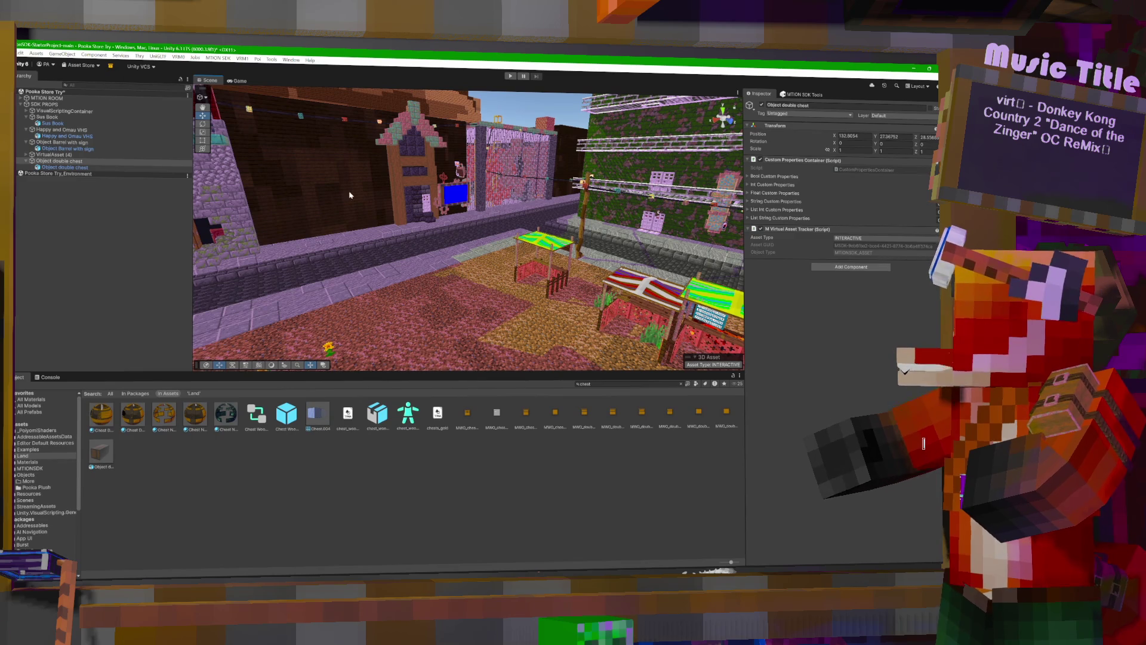
pyautogui.moveTo(363, 305)
pyautogui.mouseDown()
pyautogui.moveTo(446, 282)
pyautogui.moveTo(355, 292)
pyautogui.mouseUp()
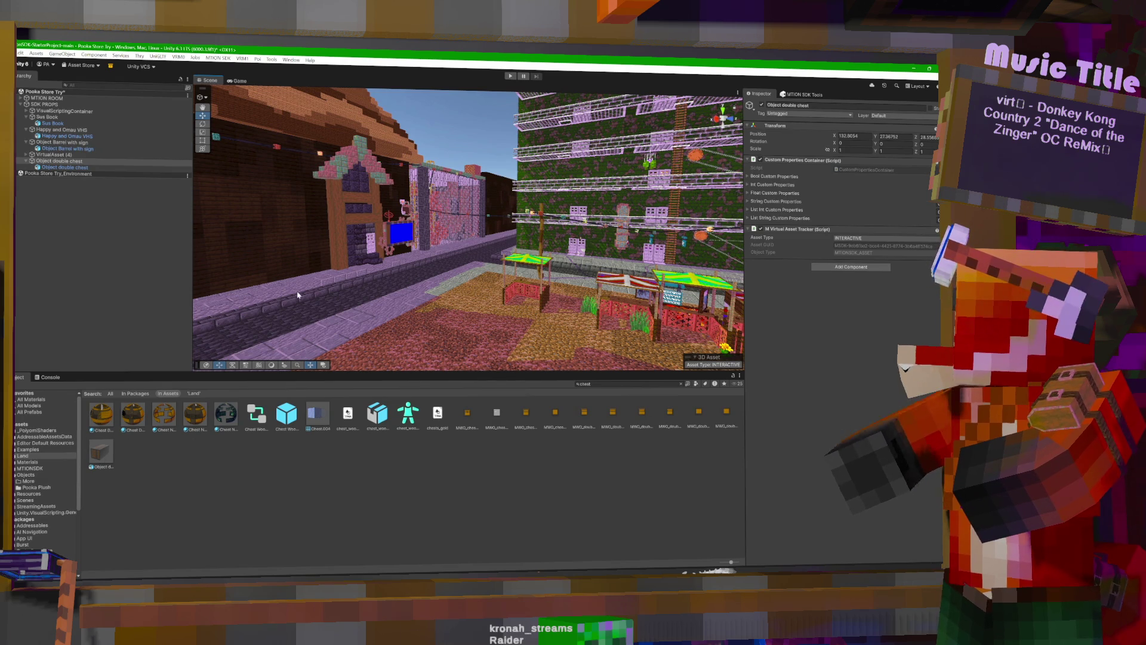
# Add a new 3D virtual asset from the mtion SDK tools and filter Project assets for 'objec'.
pyautogui.moveTo(507, 203)
pyautogui.mouseDown()
pyautogui.moveTo(671, 202)
pyautogui.moveTo(551, 195)
pyautogui.mouseUp()
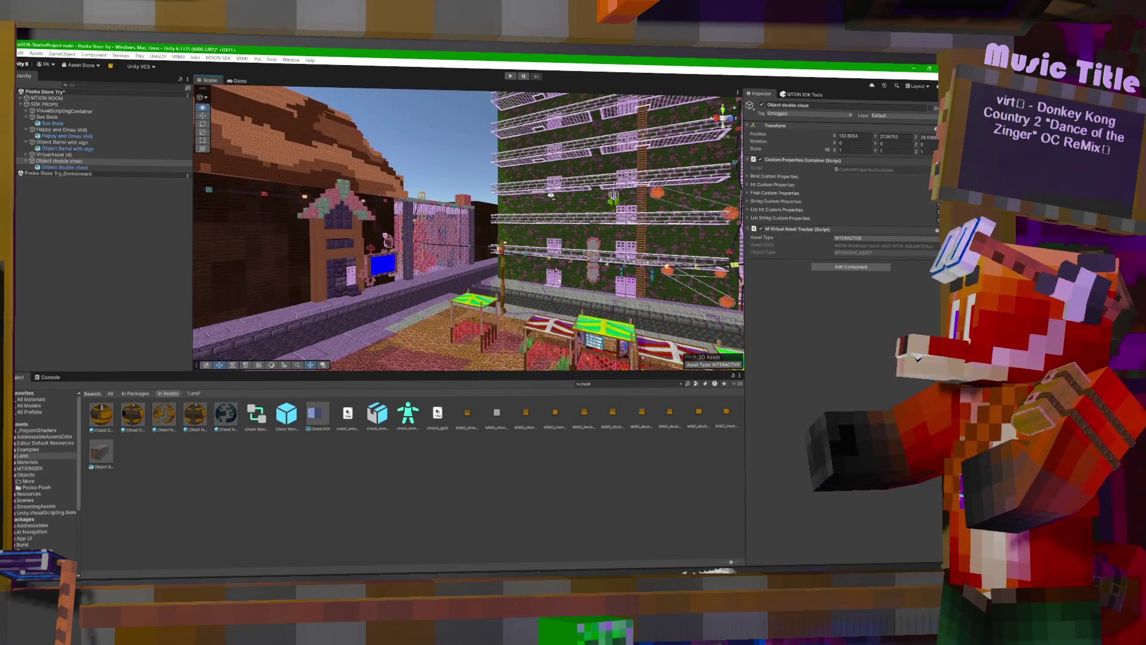
pyautogui.click(801, 95)
pyautogui.click(853, 301)
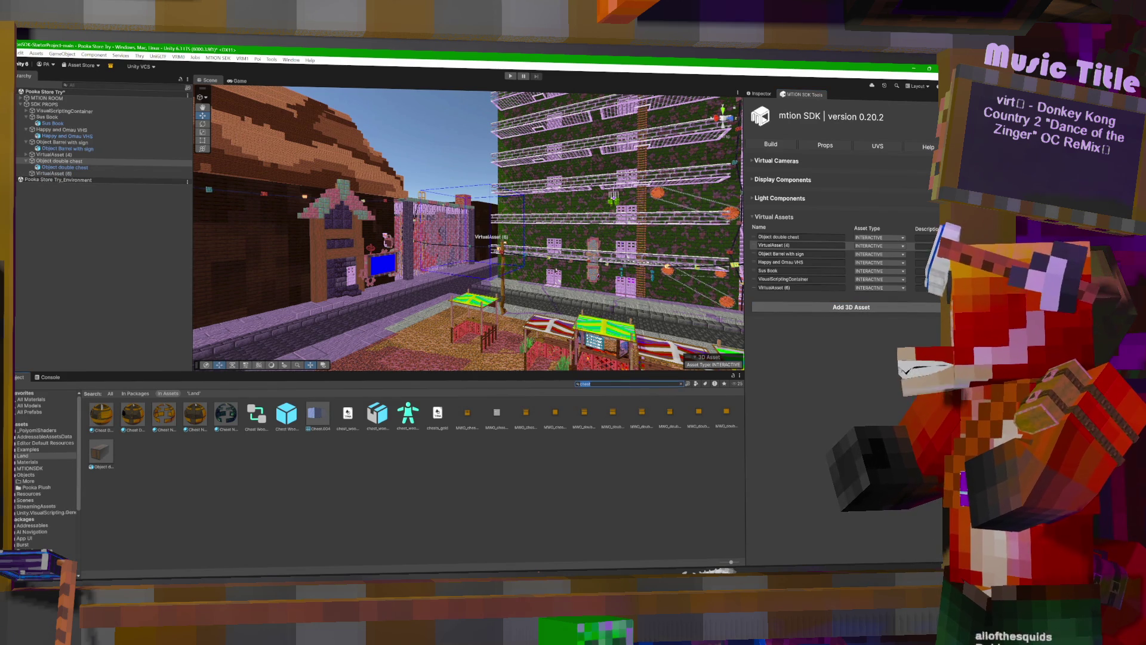
pyautogui.press('BackSpace')
pyautogui.write('jec')
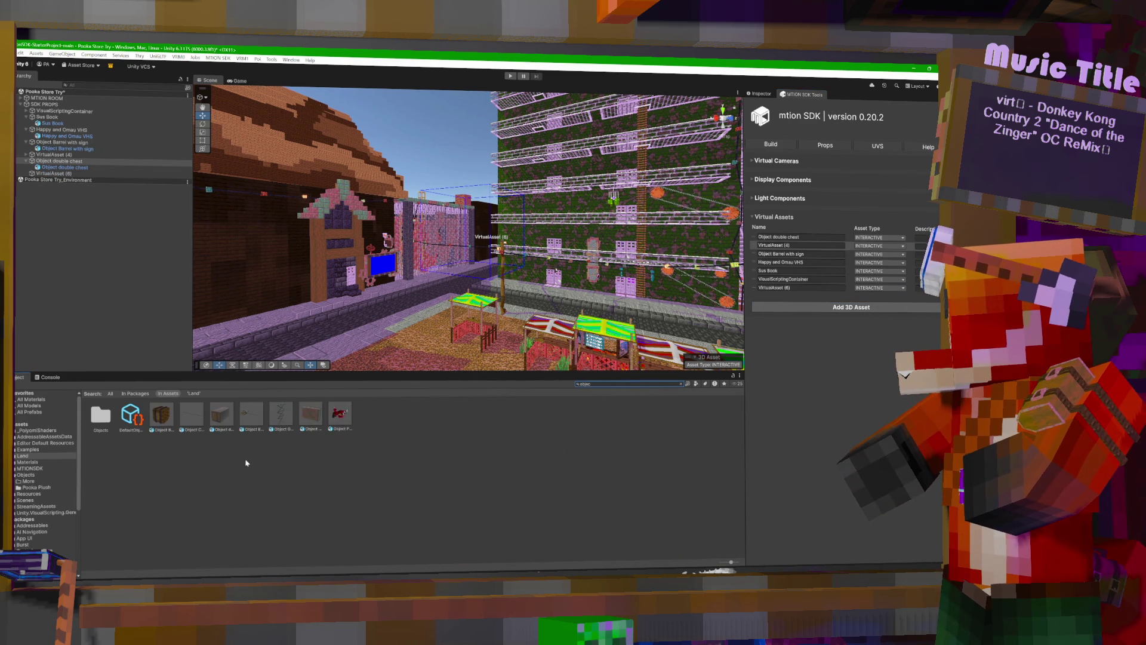
# Parent the Object Monitor prefab under VirtualAsset (6) and move it down into place in the store.
pyautogui.click(262, 464)
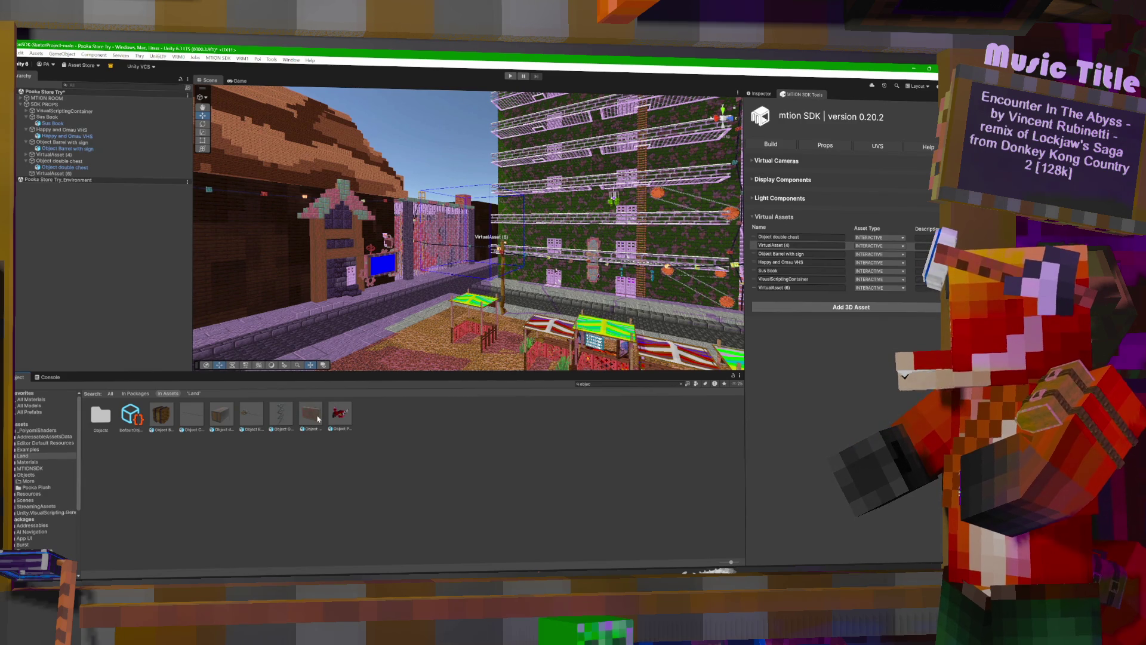
pyautogui.moveTo(64, 176); pyautogui.dragTo(66, 174)
pyautogui.moveTo(478, 244); pyautogui.dragTo(613, 226)
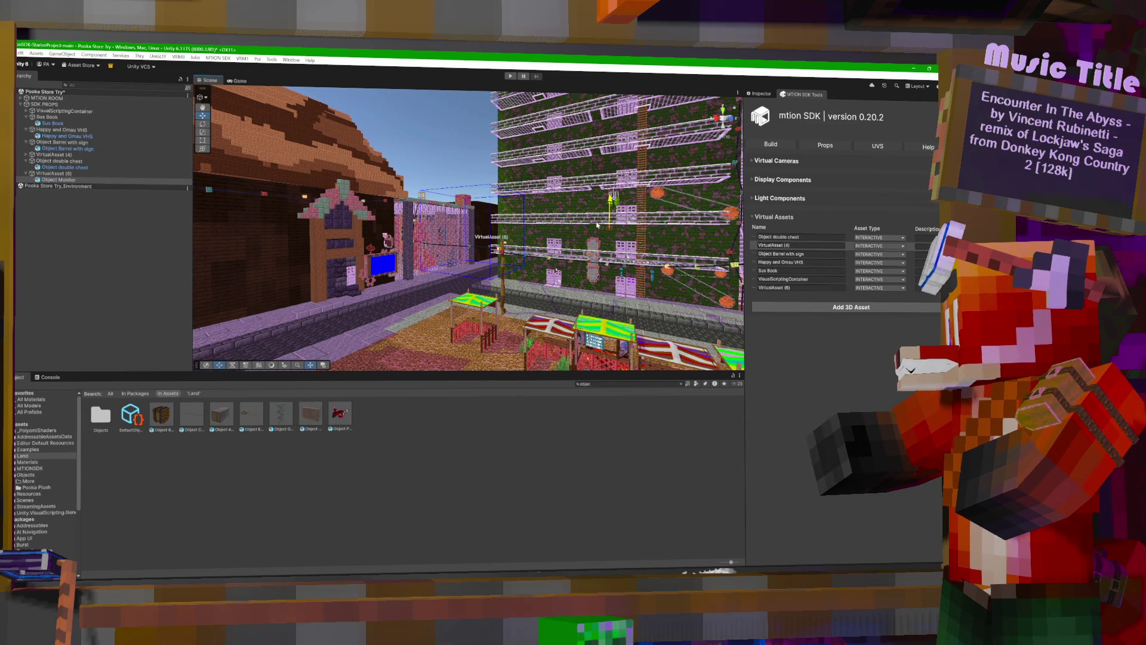
pyautogui.moveTo(608, 219)
pyautogui.mouseDown()
pyautogui.moveTo(630, 216)
pyautogui.moveTo(629, 248)
pyautogui.mouseUp()
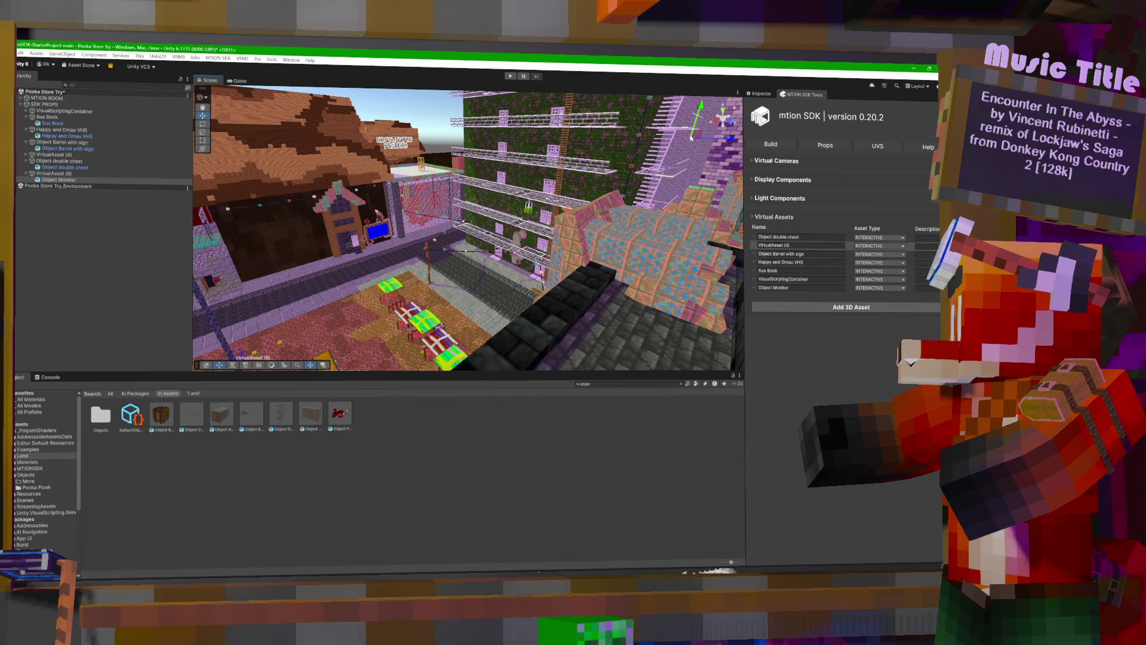
pyautogui.moveTo(656, 170); pyautogui.dragTo(673, 200)
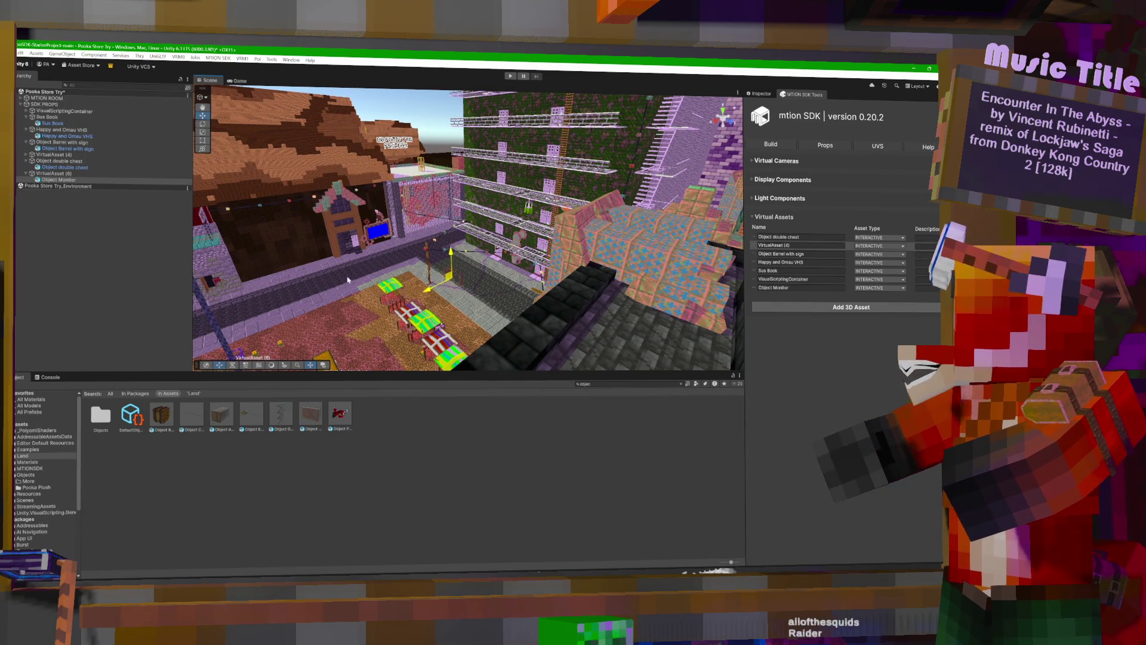
# Orbit around the monitor near the chest and stalls to view it edge-on.
pyautogui.moveTo(366, 251)
pyautogui.mouseDown()
pyautogui.moveTo(314, 286)
pyautogui.moveTo(417, 290)
pyautogui.mouseUp()
pyautogui.moveTo(505, 295); pyautogui.dragTo(400, 271)
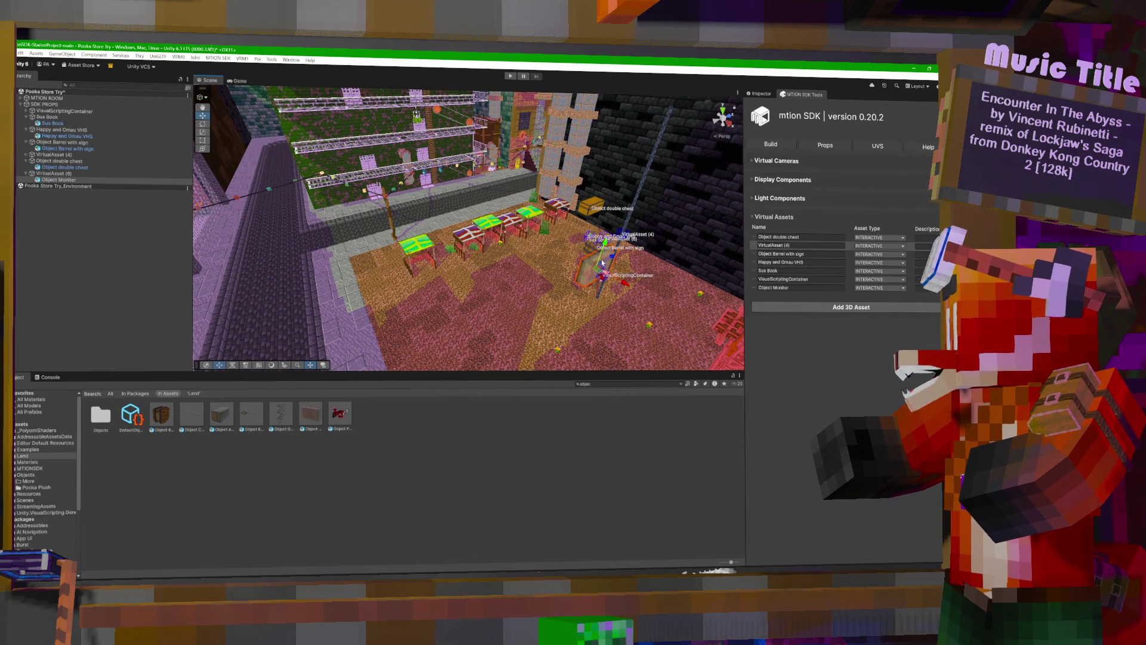
pyautogui.moveTo(630, 213)
pyautogui.mouseDown()
pyautogui.moveTo(585, 215)
pyautogui.moveTo(568, 242)
pyautogui.mouseUp()
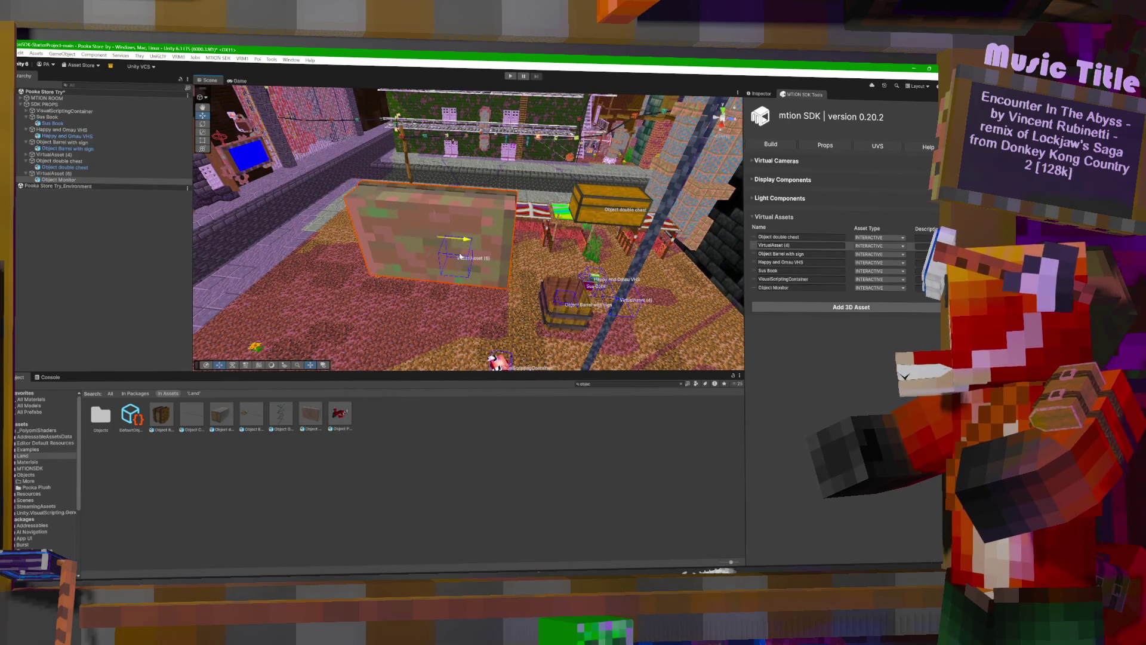
pyautogui.moveTo(484, 255)
pyautogui.mouseDown()
pyautogui.moveTo(467, 195)
pyautogui.moveTo(544, 237)
pyautogui.moveTo(594, 234)
pyautogui.moveTo(523, 220)
pyautogui.moveTo(559, 261)
pyautogui.mouseUp()
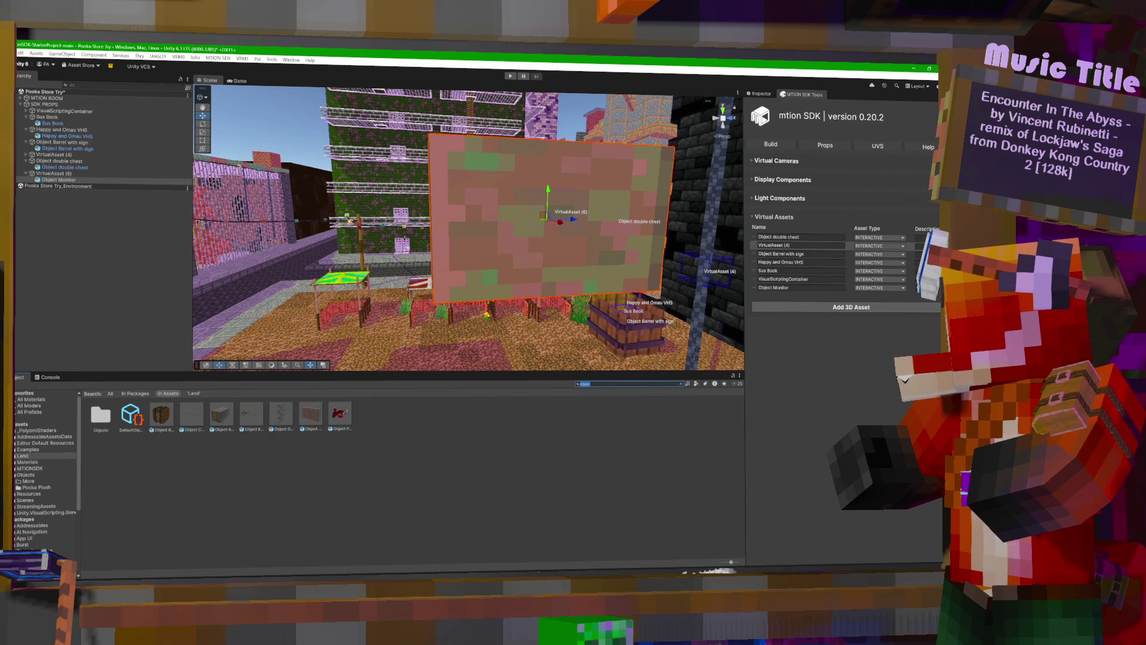
pyautogui.write('copper')
pyautogui.click(515, 536)
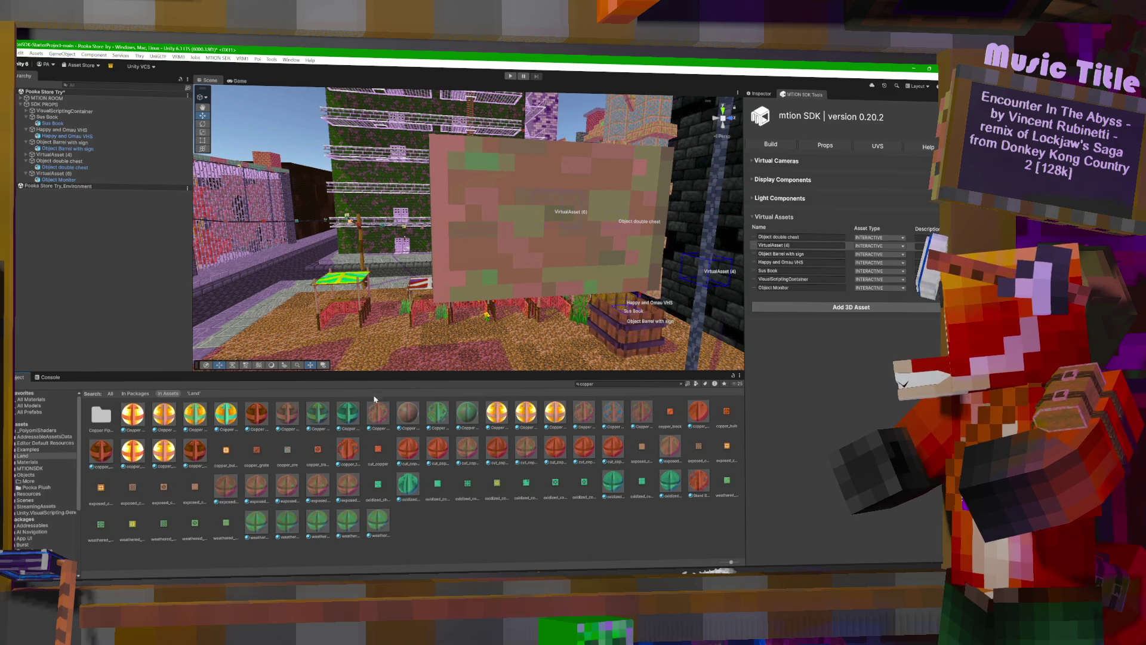
# Switch both Copper Grating materials to VRM/MToon with Cull Mode set to Off.
pyautogui.click(410, 418)
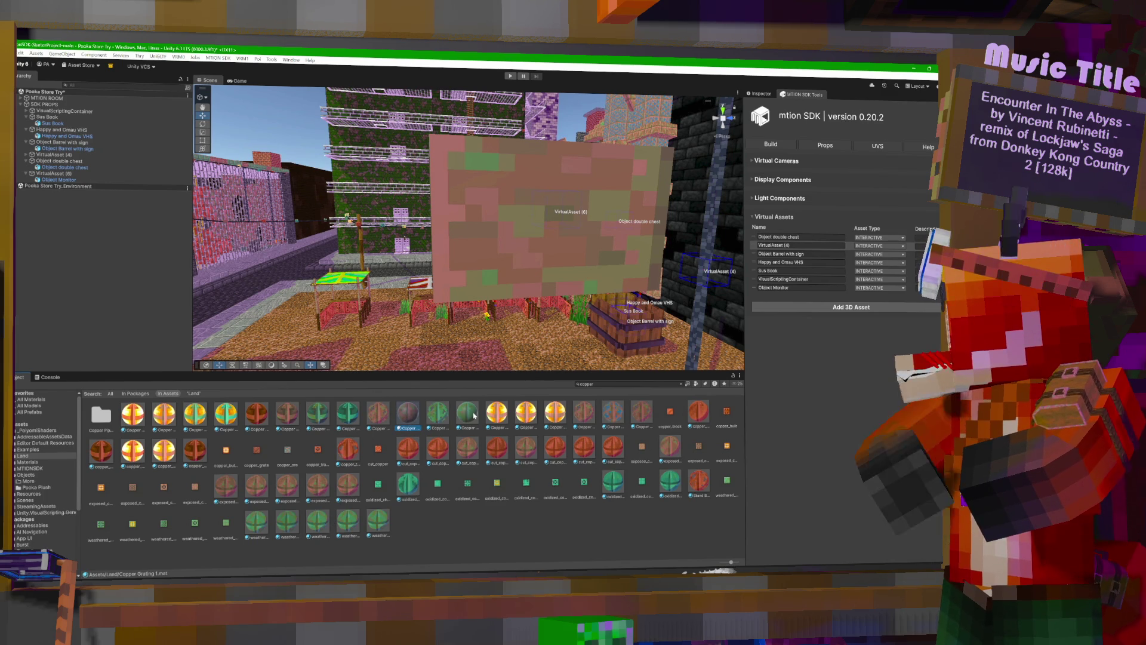
pyautogui.hotkey('ctrl', '3')
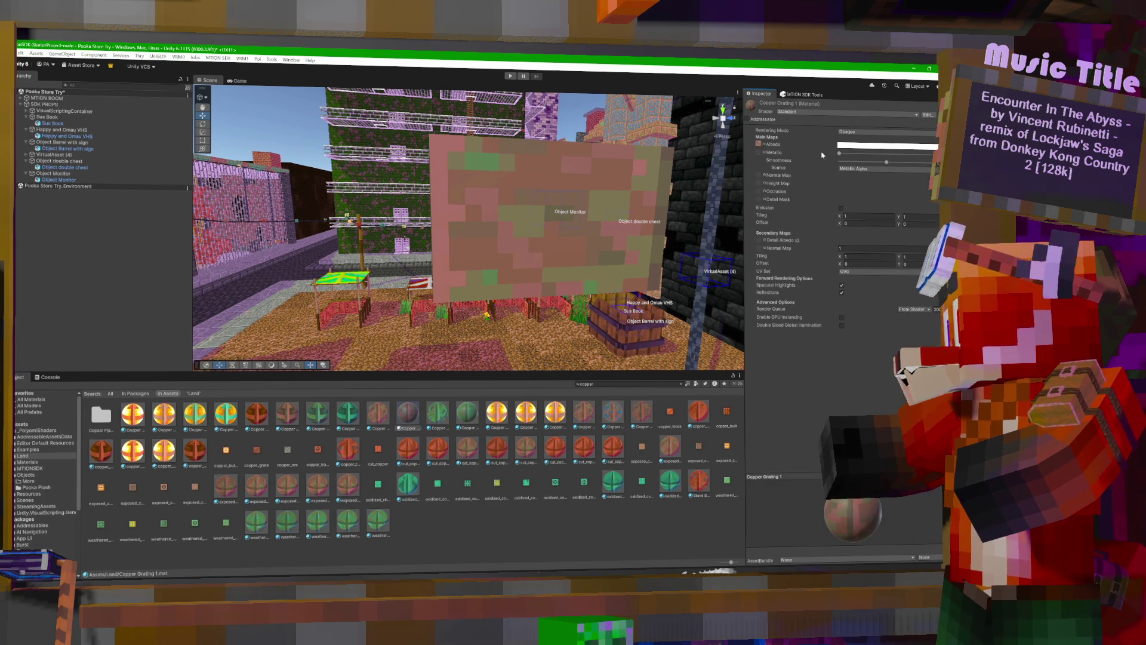
pyautogui.keyDown('ctrl'); pyautogui.click(471, 419); pyautogui.keyUp('ctrl')
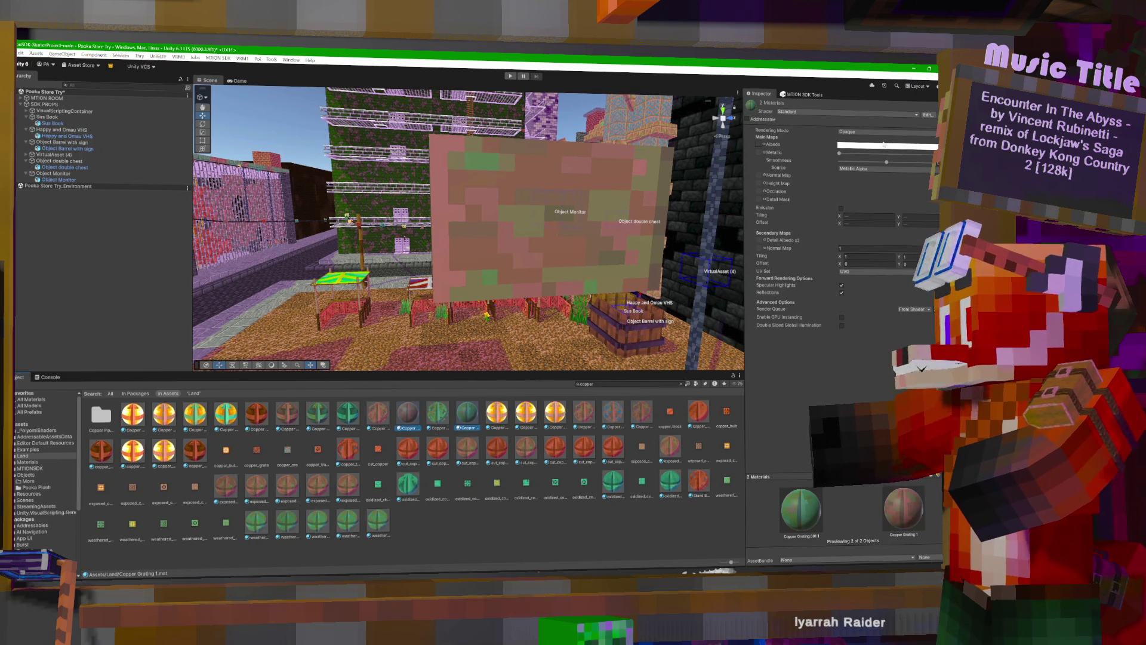
pyautogui.click(820, 112)
pyautogui.click(794, 234)
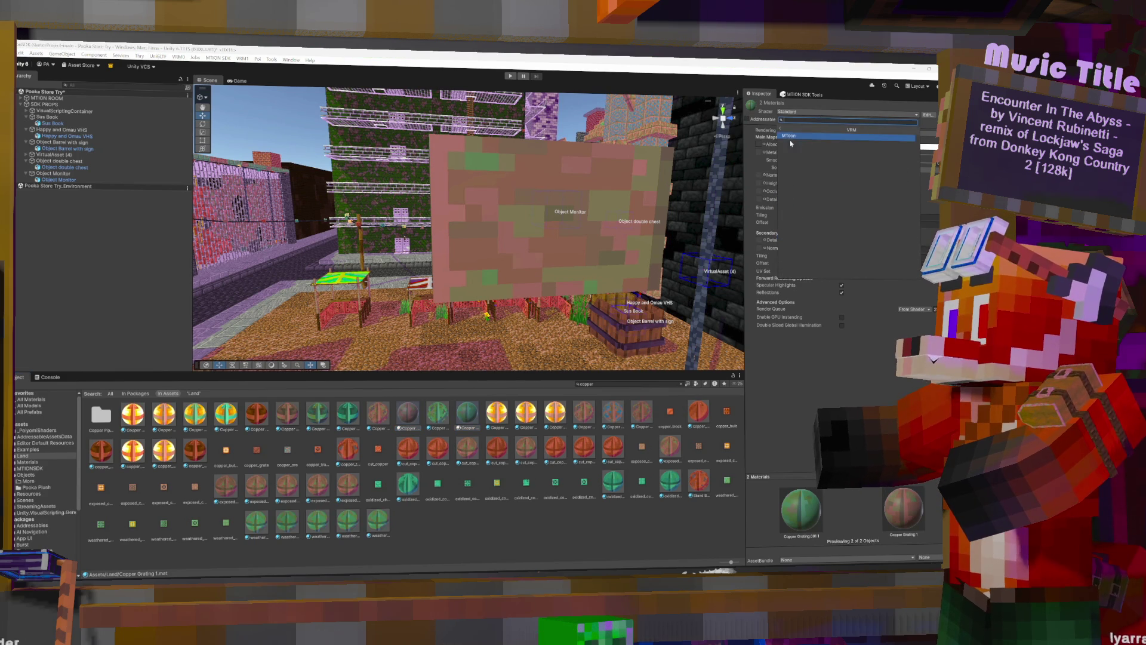
pyautogui.click(791, 140)
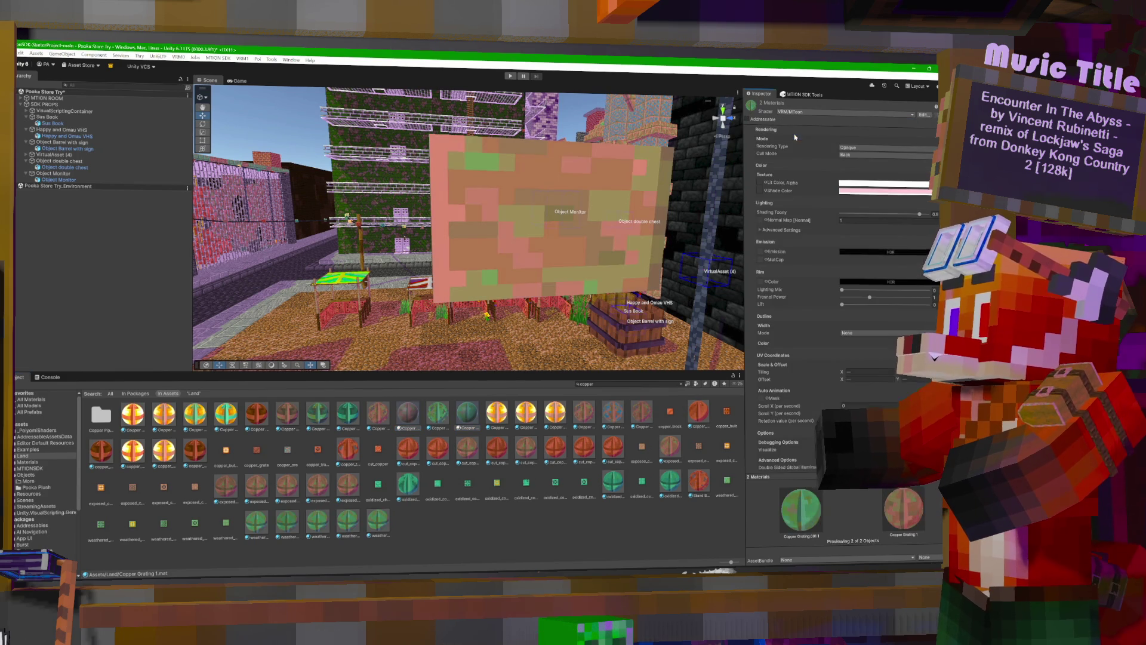
pyautogui.click(862, 154)
pyautogui.click(859, 164)
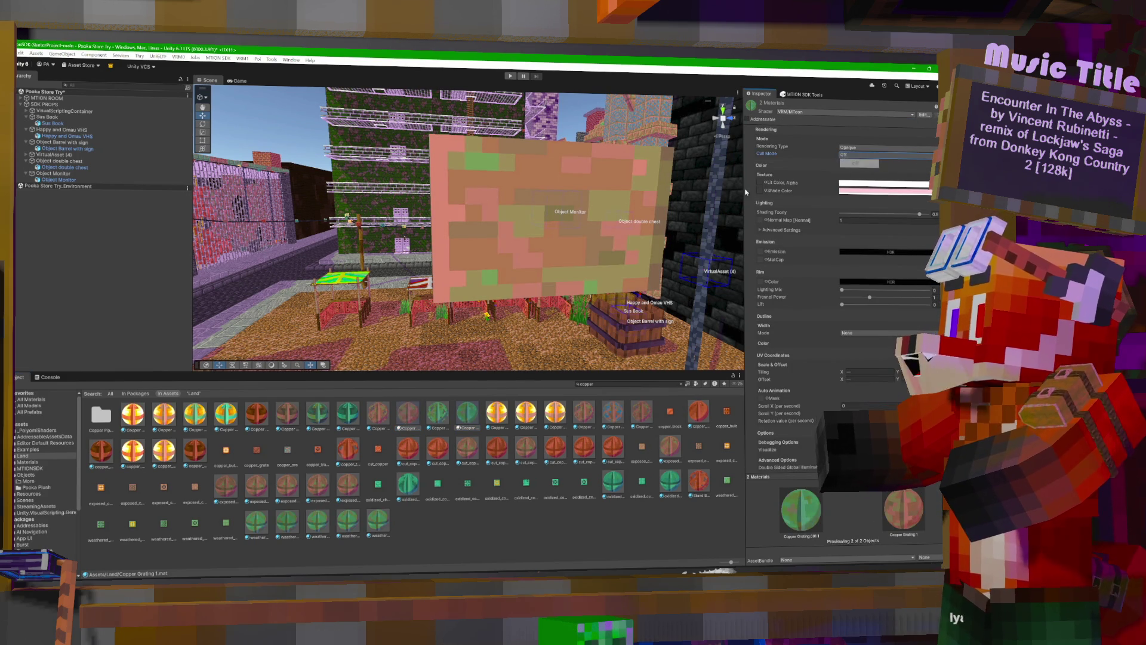
# Set their Rendering Type to Cutout and inspect the monitor's see-through grating.
pyautogui.click(764, 183)
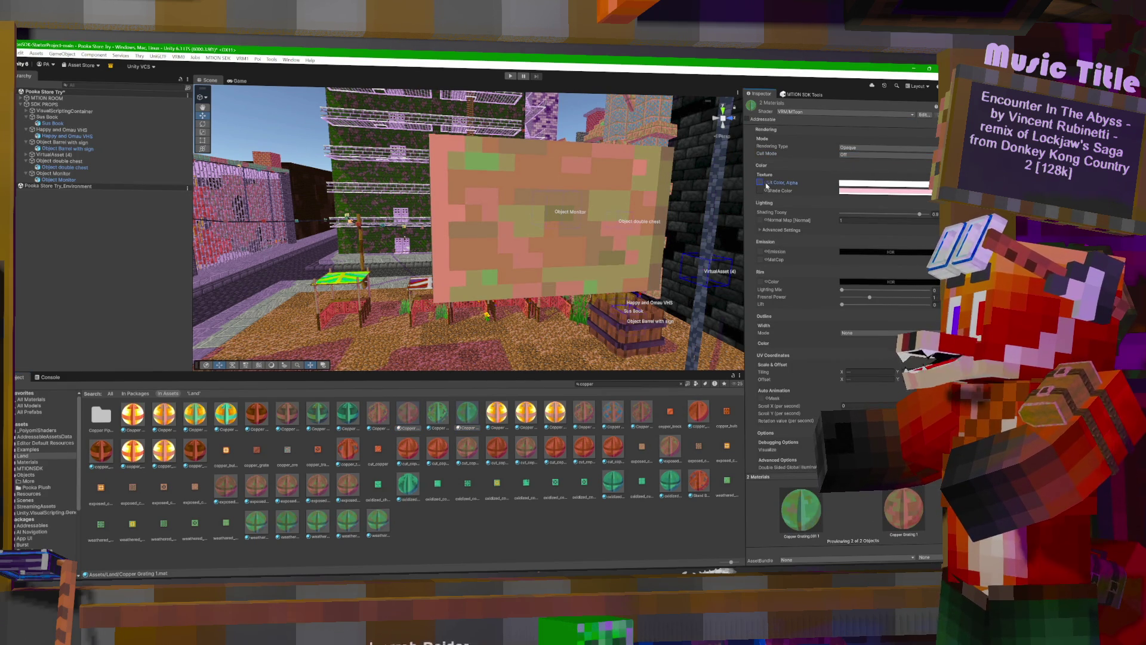
pyautogui.click(879, 186)
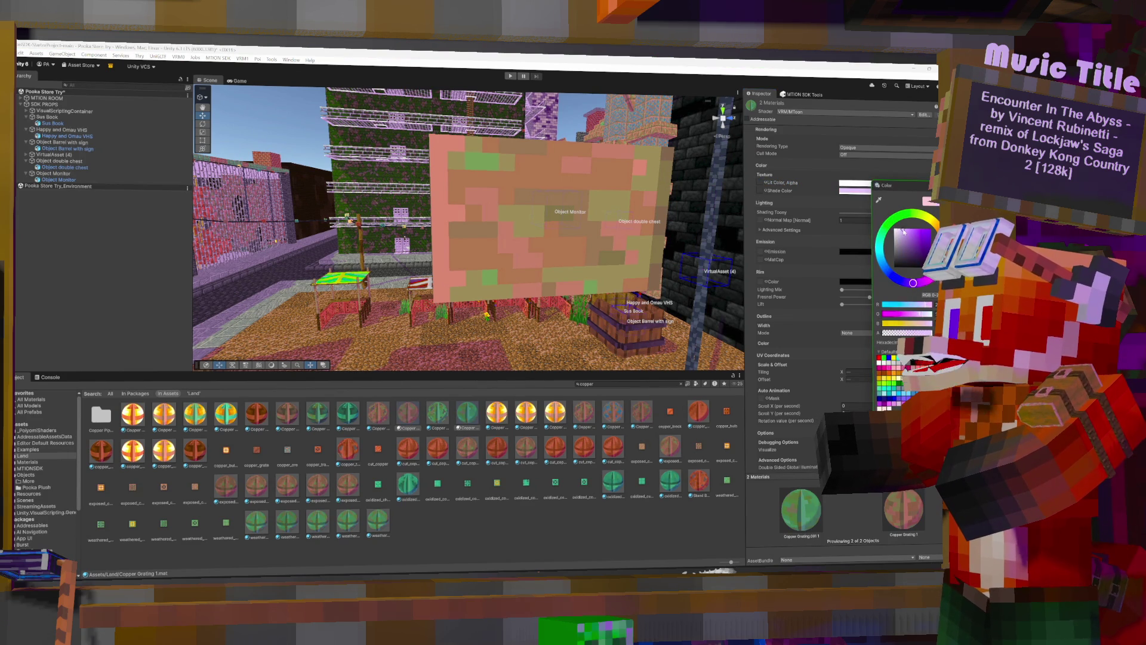
pyautogui.click(812, 176)
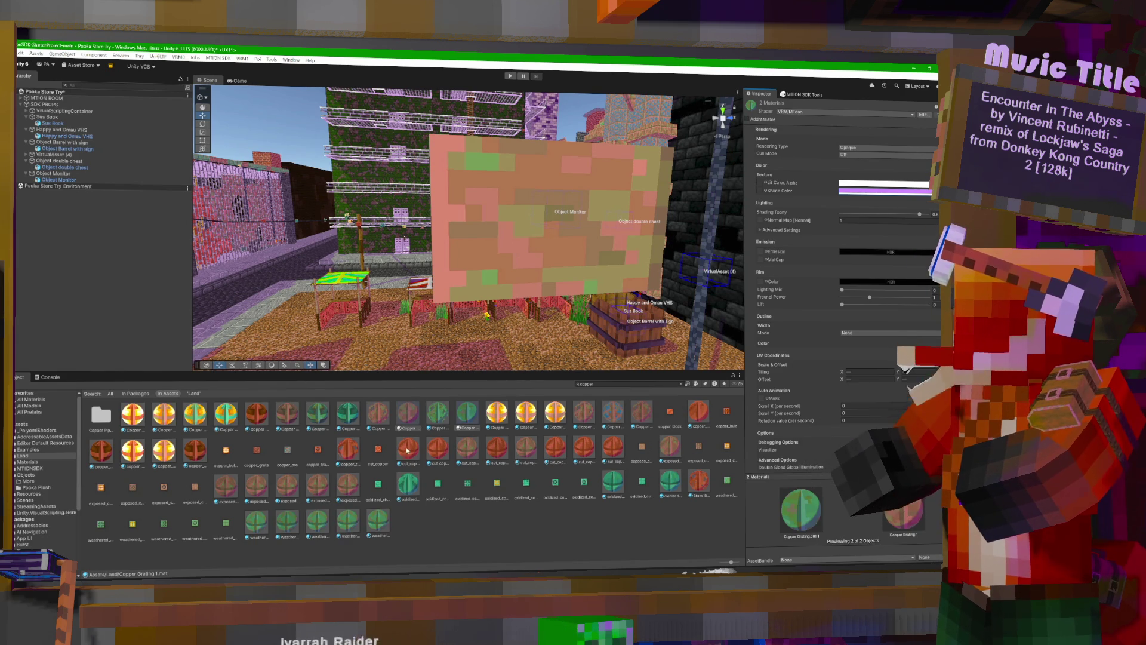
pyautogui.click(863, 147)
pyautogui.click(865, 165)
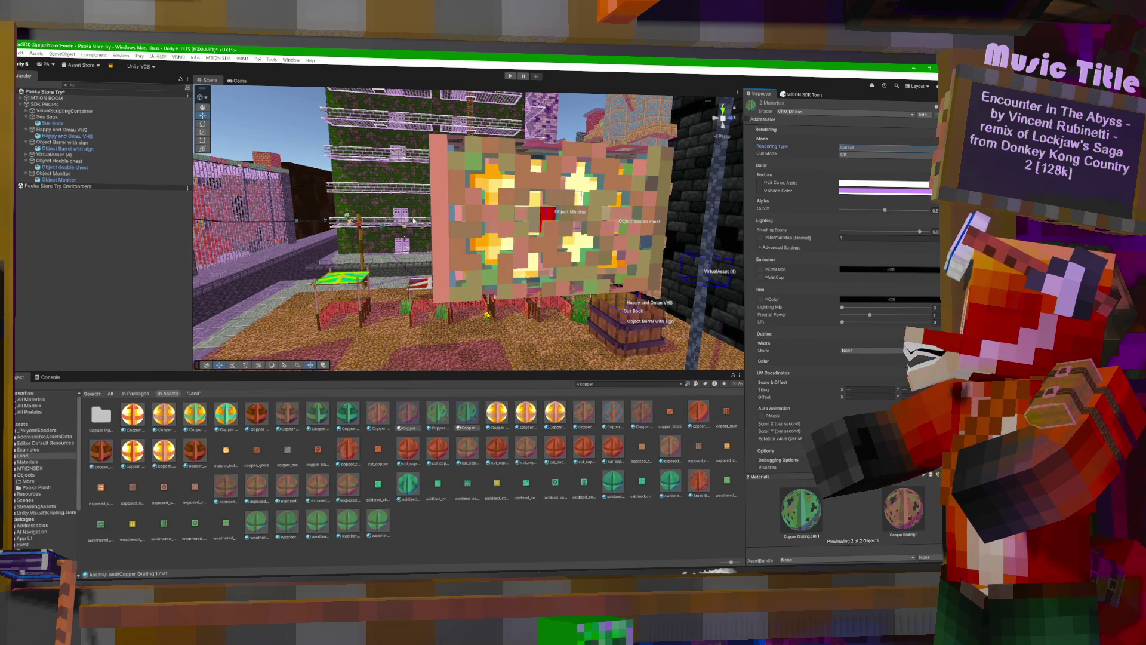
pyautogui.moveTo(578, 235)
pyautogui.mouseDown()
pyautogui.moveTo(515, 226)
pyautogui.moveTo(525, 226)
pyautogui.mouseUp()
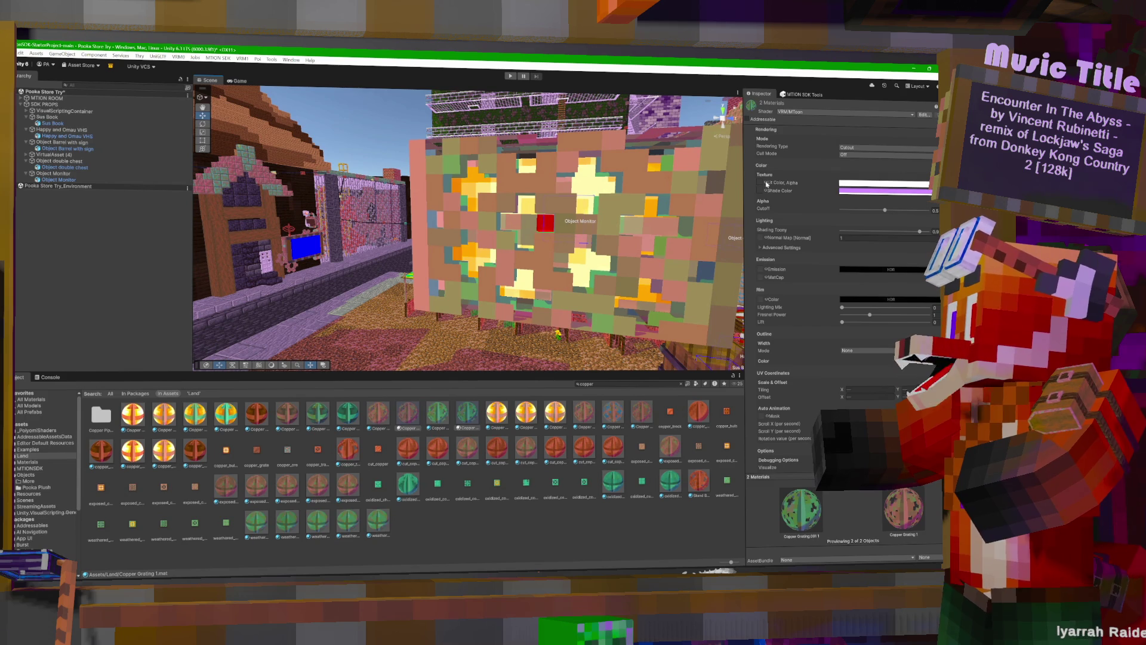
# Switch the Copper Grating.003 1 material to VRM/MToon after browsing the copper bulb materials.
pyautogui.click(160, 454)
pyautogui.click(142, 454)
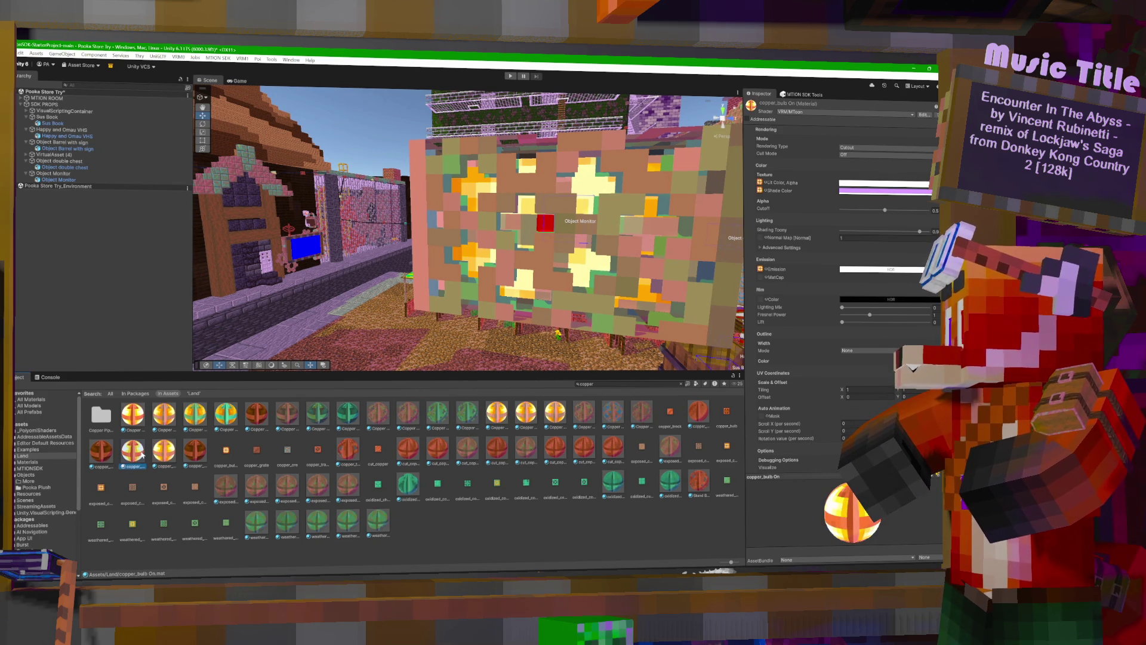
pyautogui.click(193, 419)
pyautogui.click(164, 416)
pyautogui.click(133, 416)
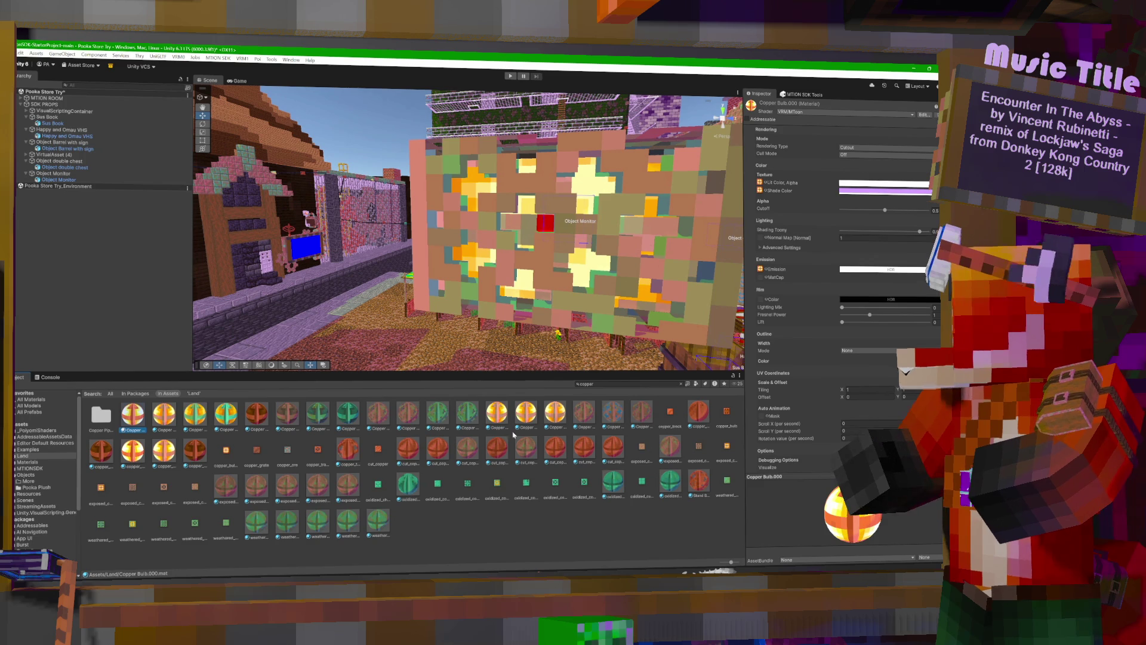
pyautogui.click(528, 414)
pyautogui.click(555, 413)
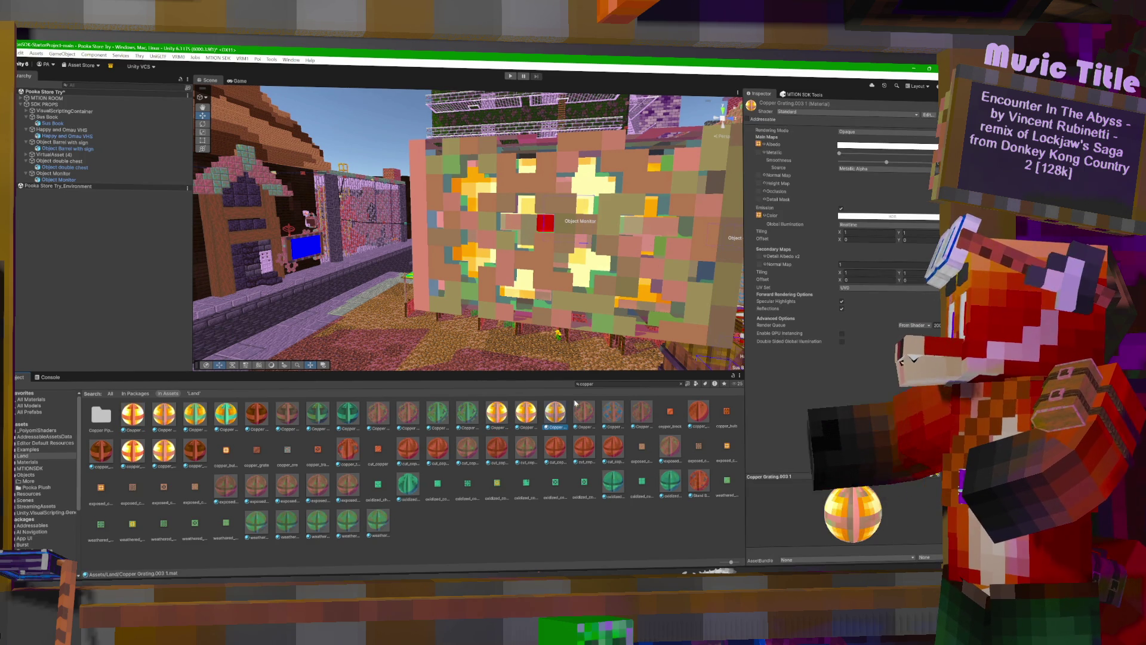
pyautogui.click(823, 113)
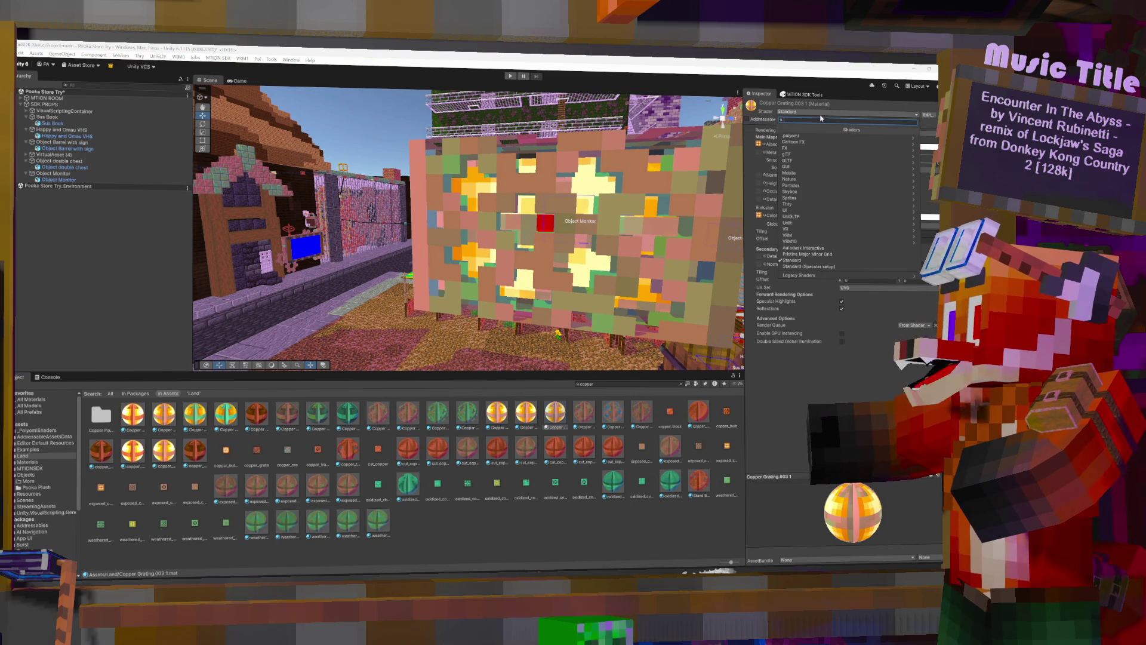
pyautogui.click(802, 236)
pyautogui.click(860, 140)
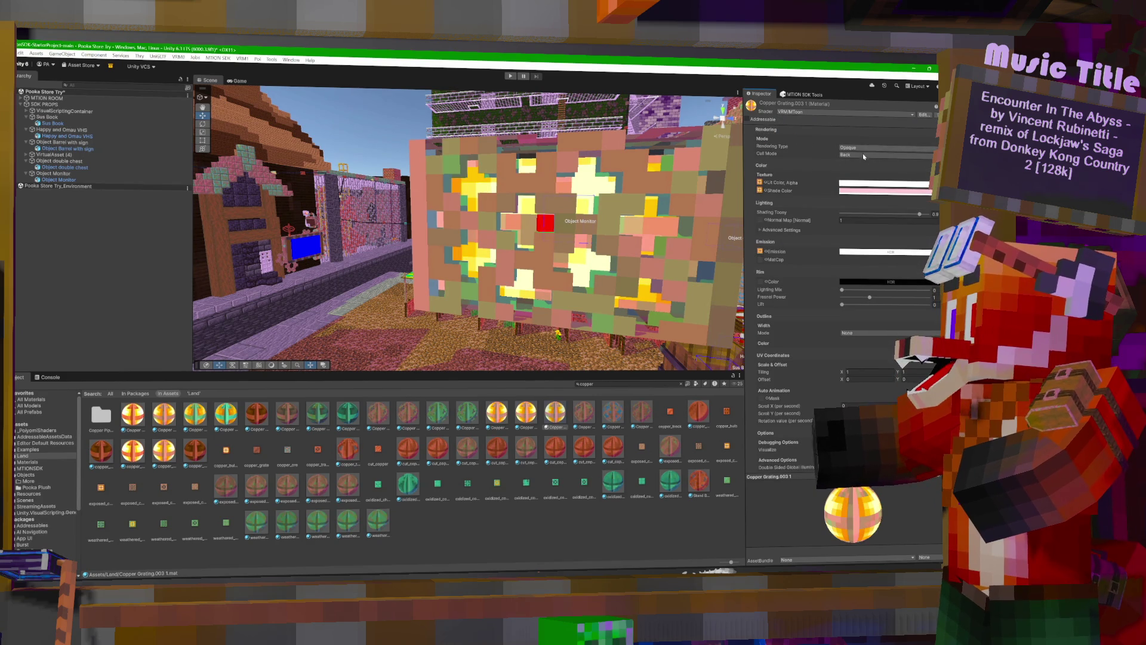
# Give Copper Grating.003 1 a purple shade colour.
pyautogui.click(882, 191)
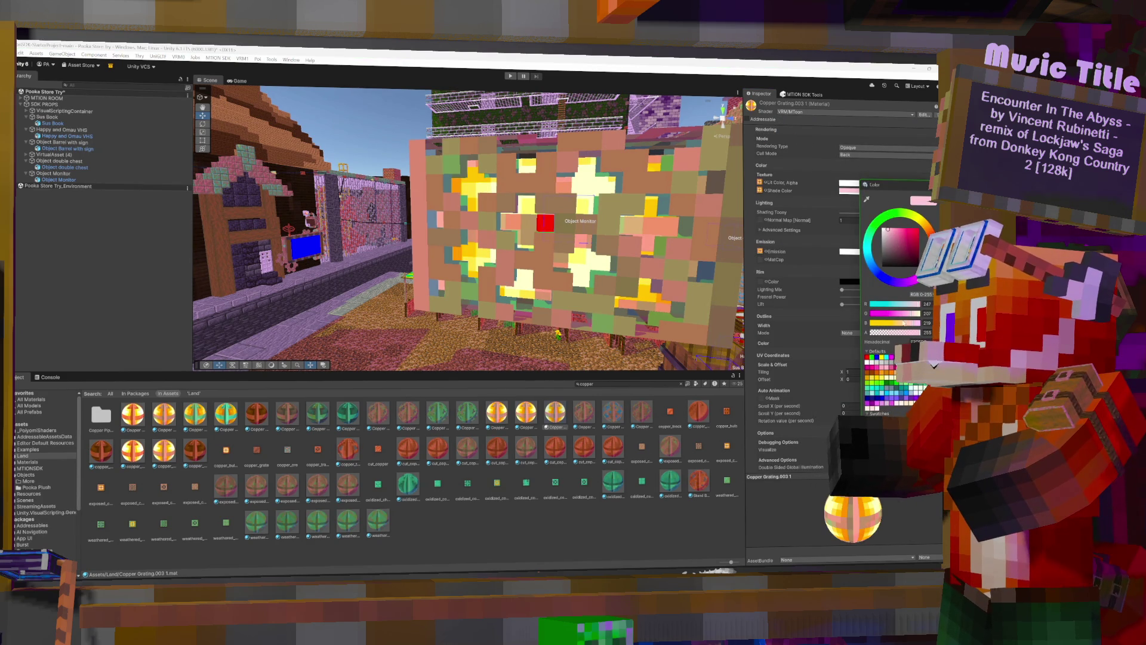
pyautogui.moveTo(908, 283); pyautogui.dragTo(901, 282)
pyautogui.click(894, 227)
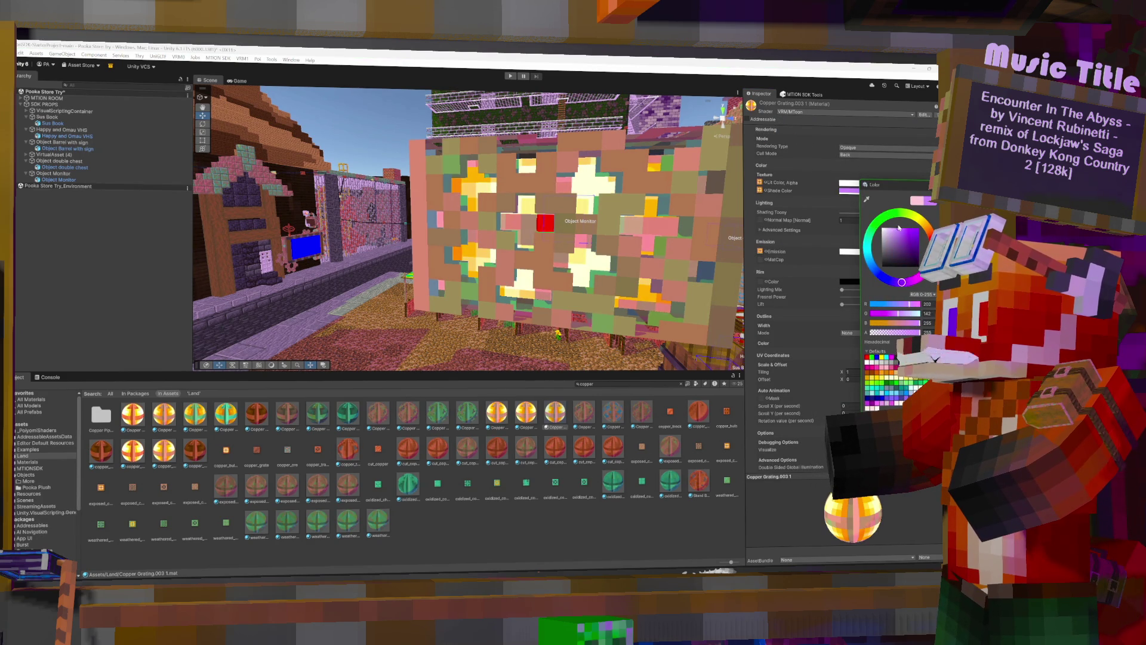
pyautogui.click(871, 147)
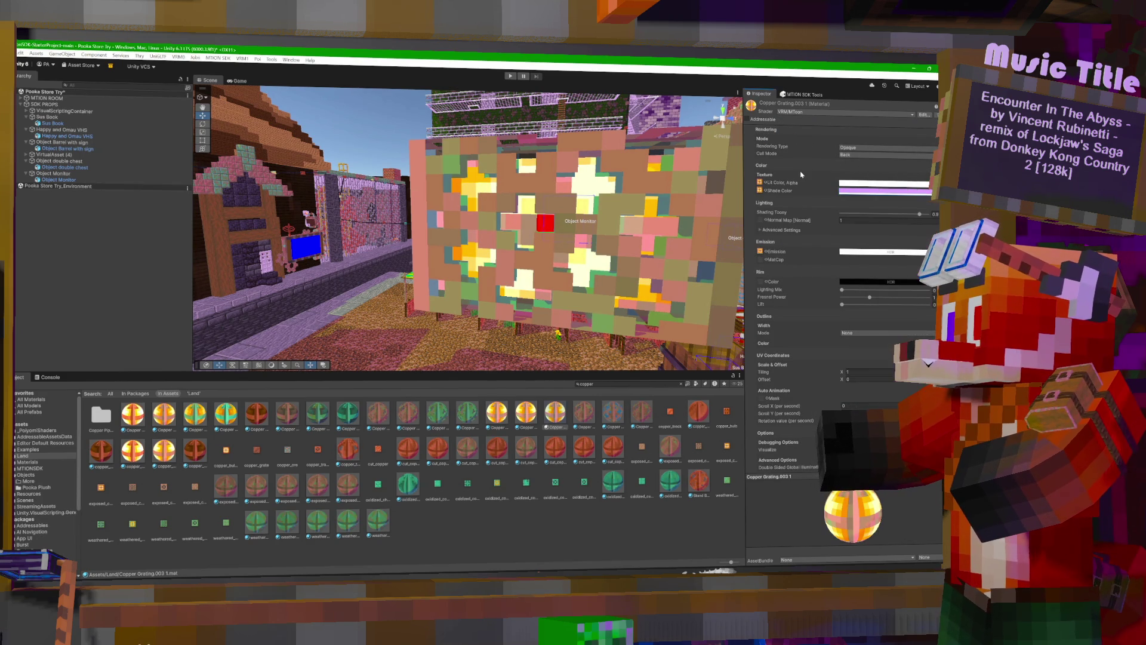
# Turn its Cull Mode Off, check the white emission colour, and orbit toward the monitor.
pyautogui.click(855, 156)
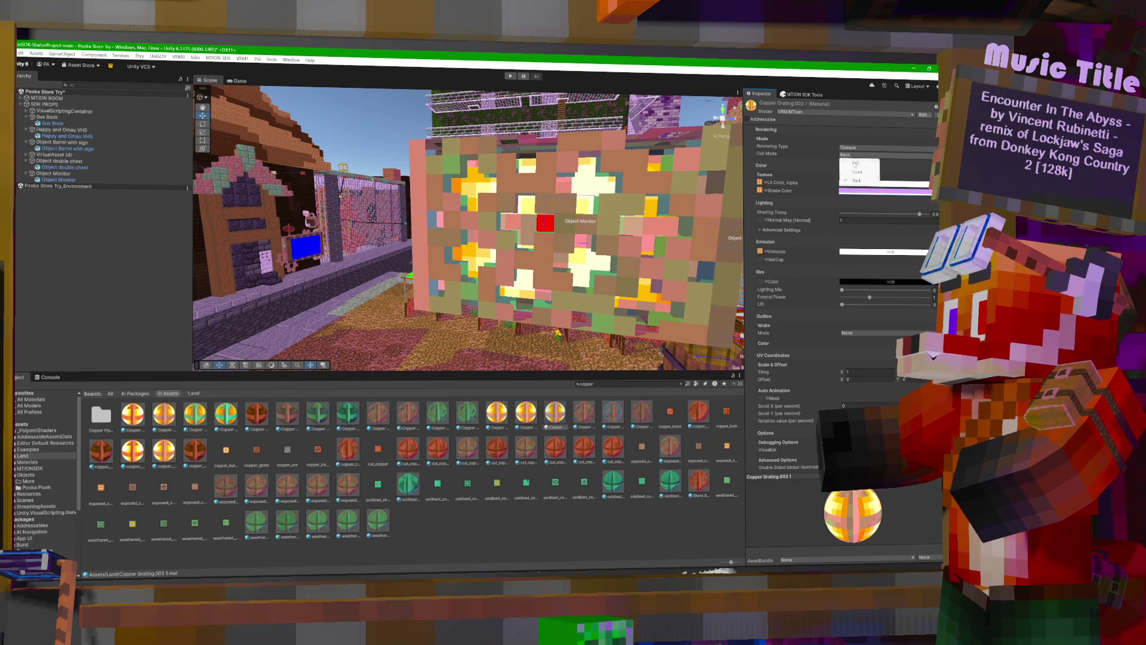
pyautogui.click(853, 162)
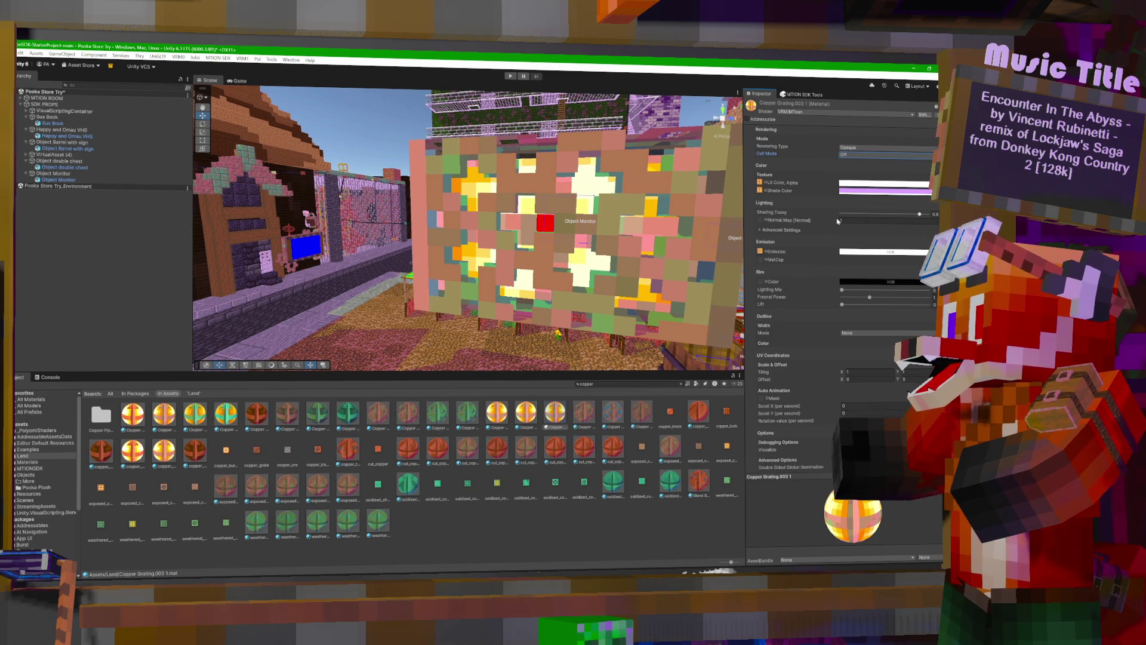
pyautogui.click(874, 253)
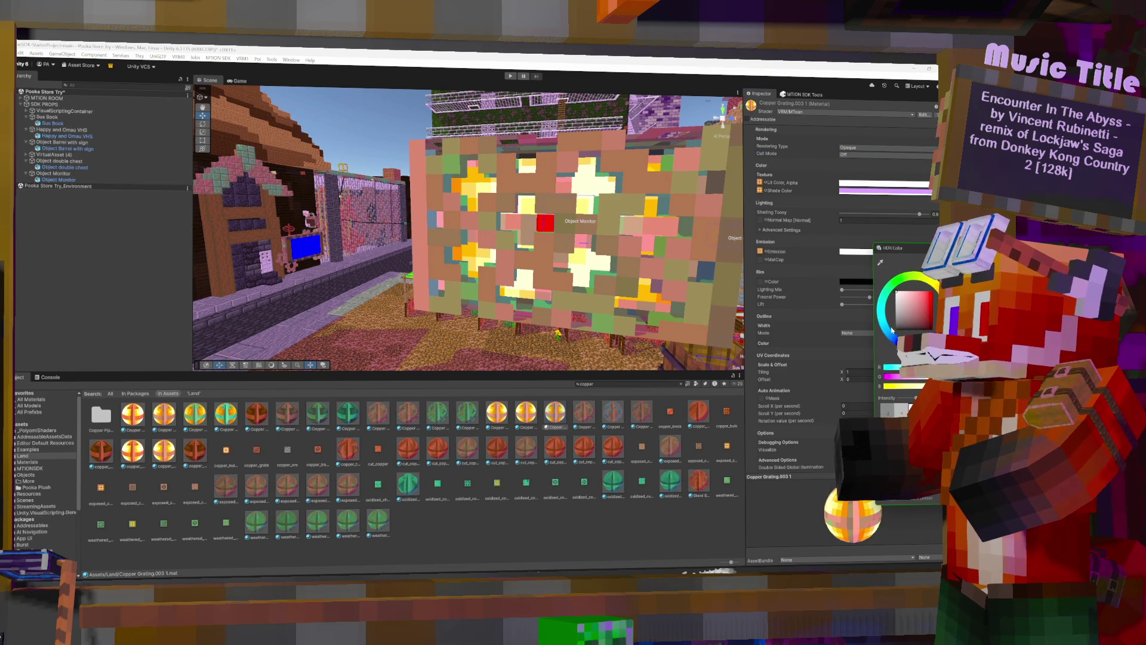
pyautogui.moveTo(540, 234)
pyautogui.mouseDown()
pyautogui.moveTo(509, 231)
pyautogui.moveTo(697, 229)
pyautogui.moveTo(517, 238)
pyautogui.mouseUp()
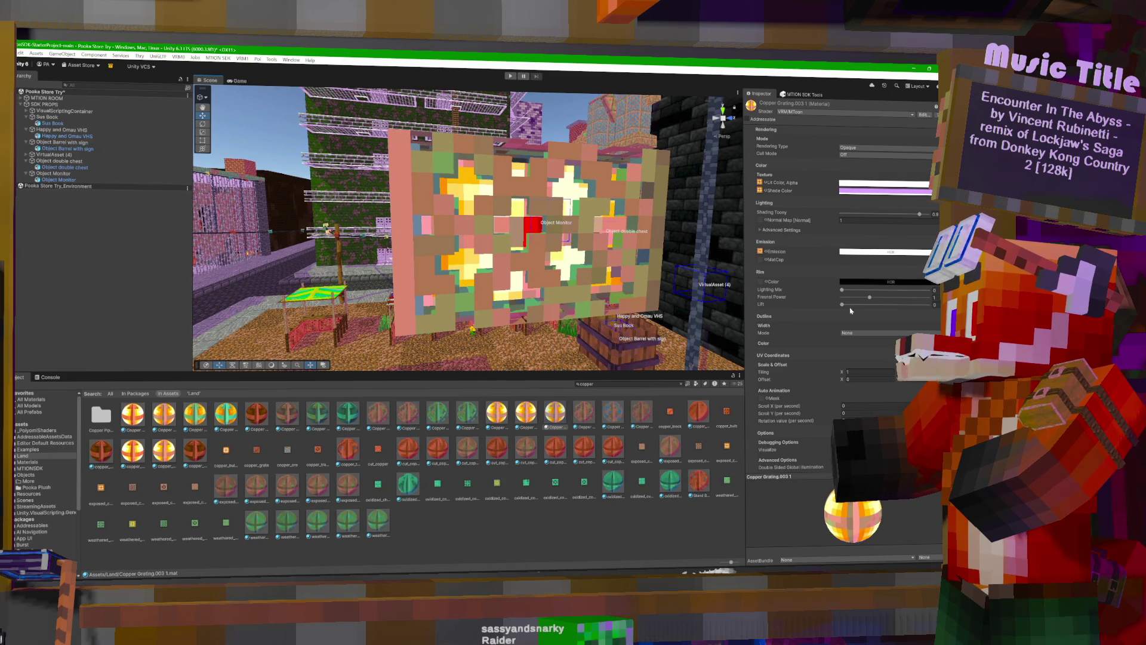
pyautogui.moveTo(609, 220)
pyautogui.mouseDown()
pyautogui.moveTo(657, 203)
pyautogui.moveTo(737, 137)
pyautogui.mouseUp()
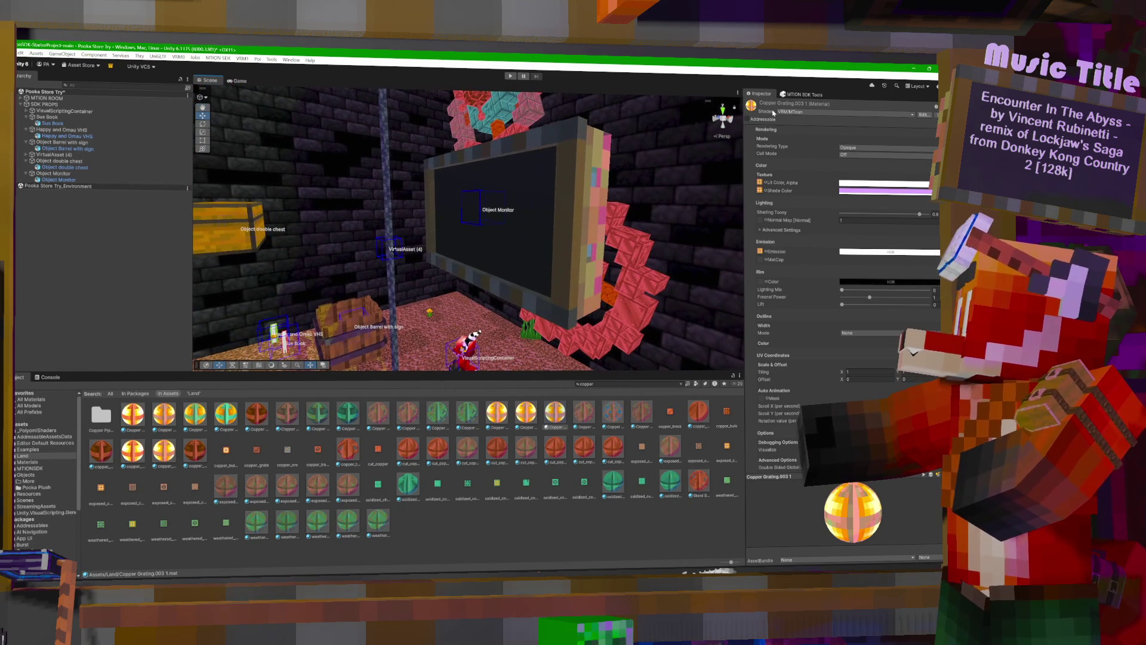
# Find spruce_trapdoor 1 via 'trap' and switch it to VRM/MToon with a lavender shade colour.
pyautogui.click(815, 112)
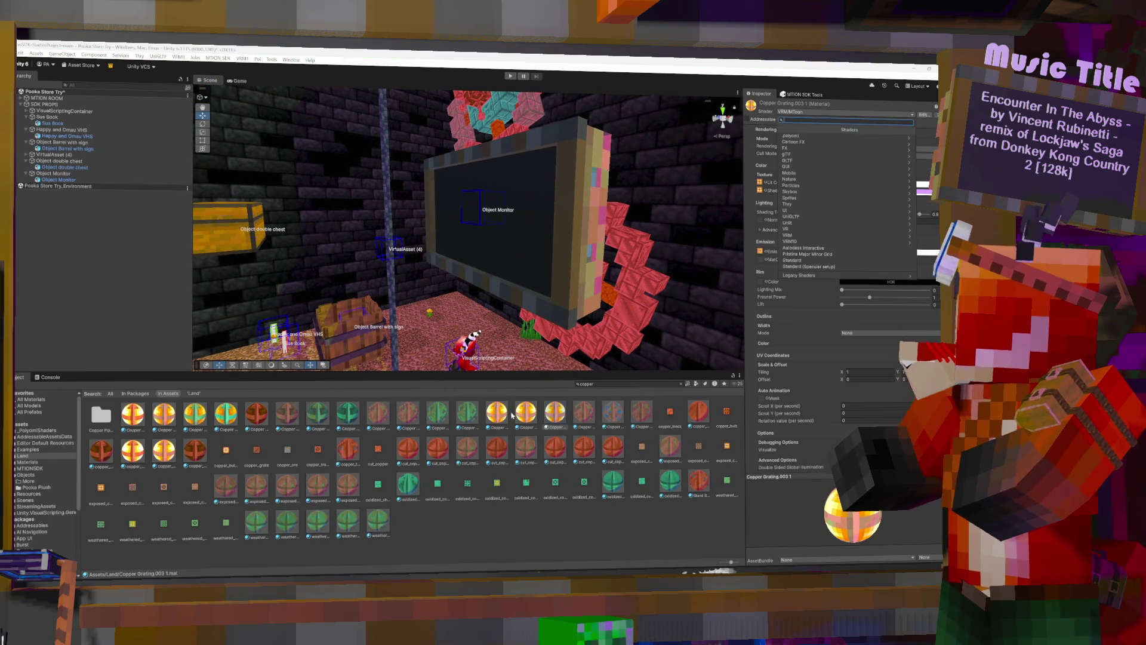
pyautogui.press('Escape')
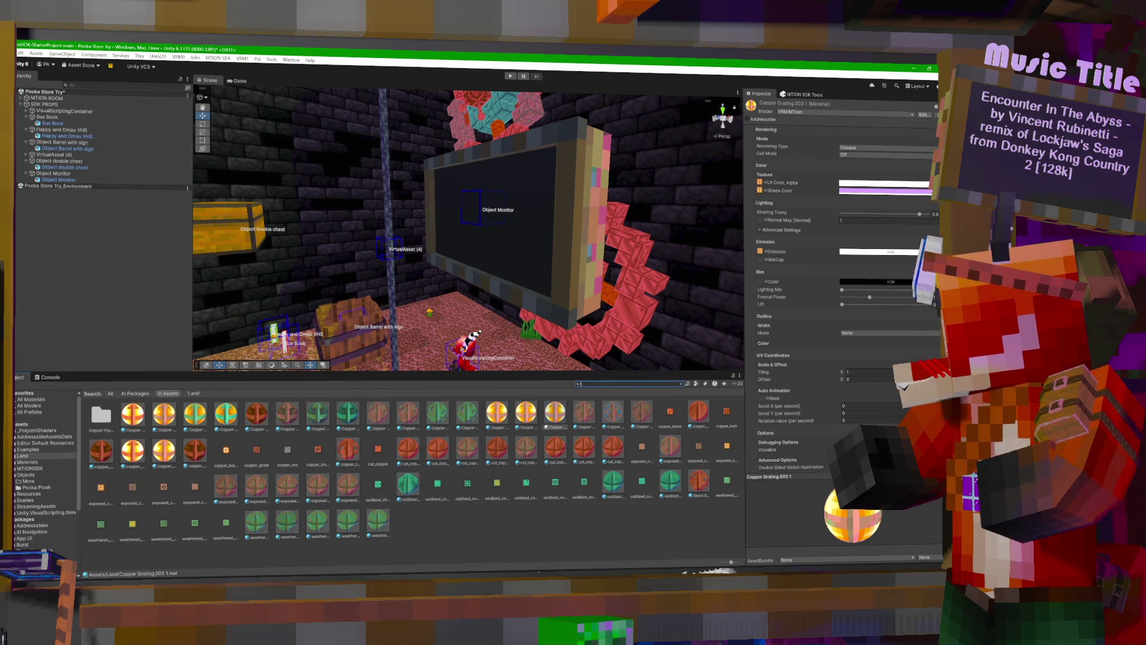
pyautogui.write('trap')
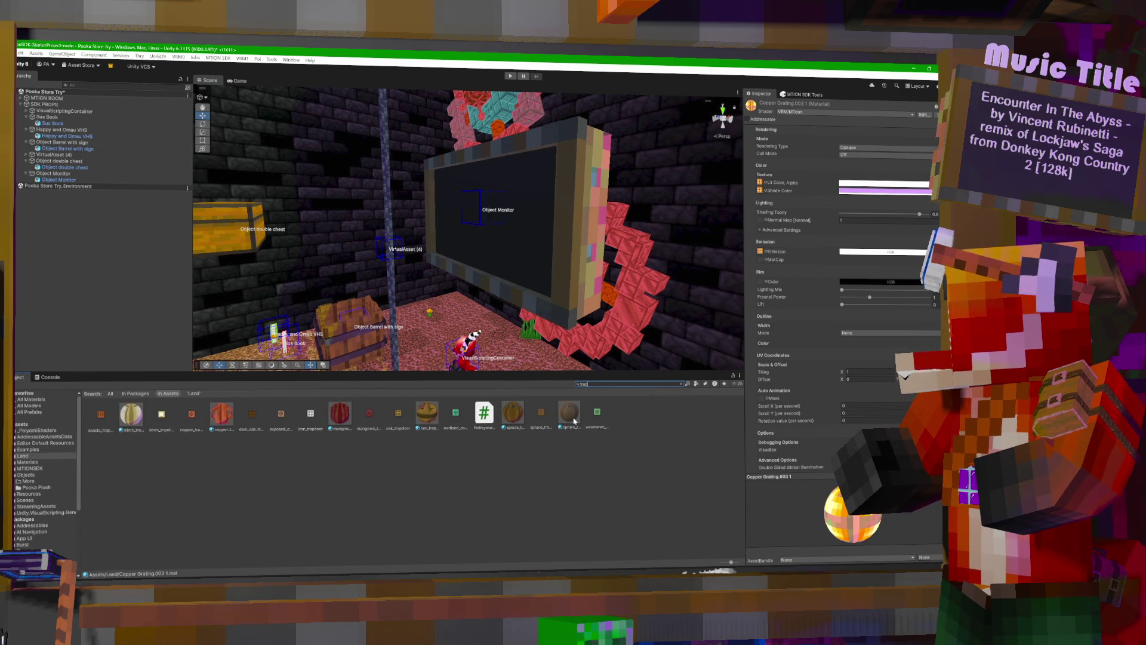
pyautogui.click(570, 418)
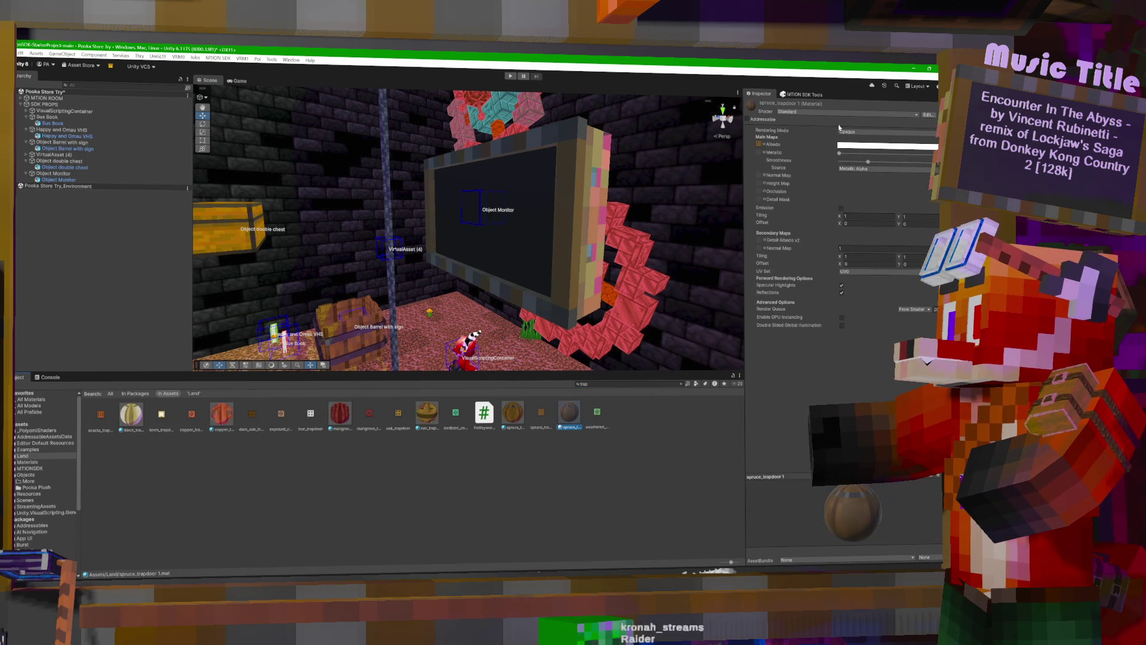
pyautogui.click(847, 112)
pyautogui.click(788, 235)
pyautogui.click(800, 136)
pyautogui.click(870, 193)
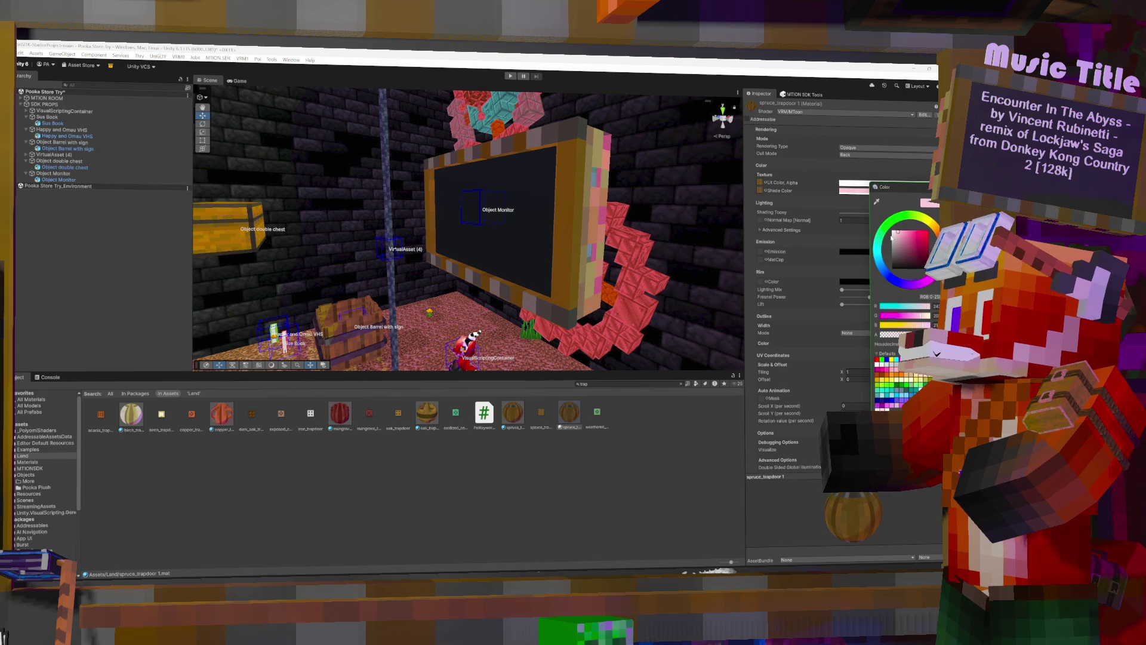
pyautogui.click(910, 240)
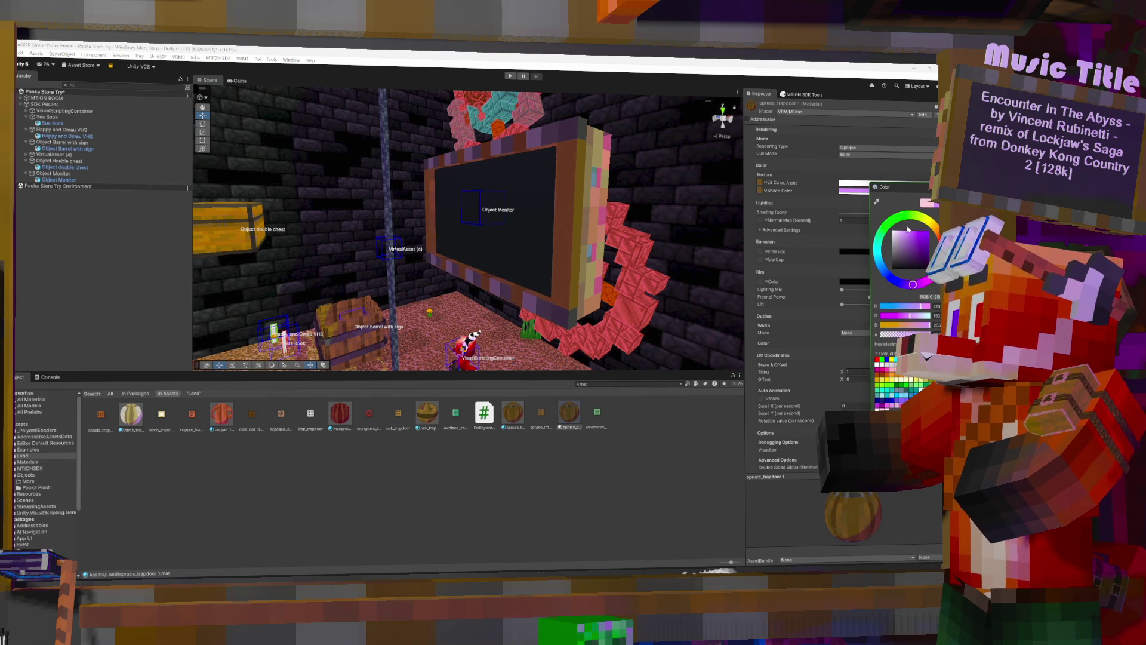
pyautogui.moveTo(606, 222)
pyautogui.mouseDown()
pyautogui.moveTo(609, 179)
pyautogui.moveTo(561, 175)
pyautogui.mouseUp()
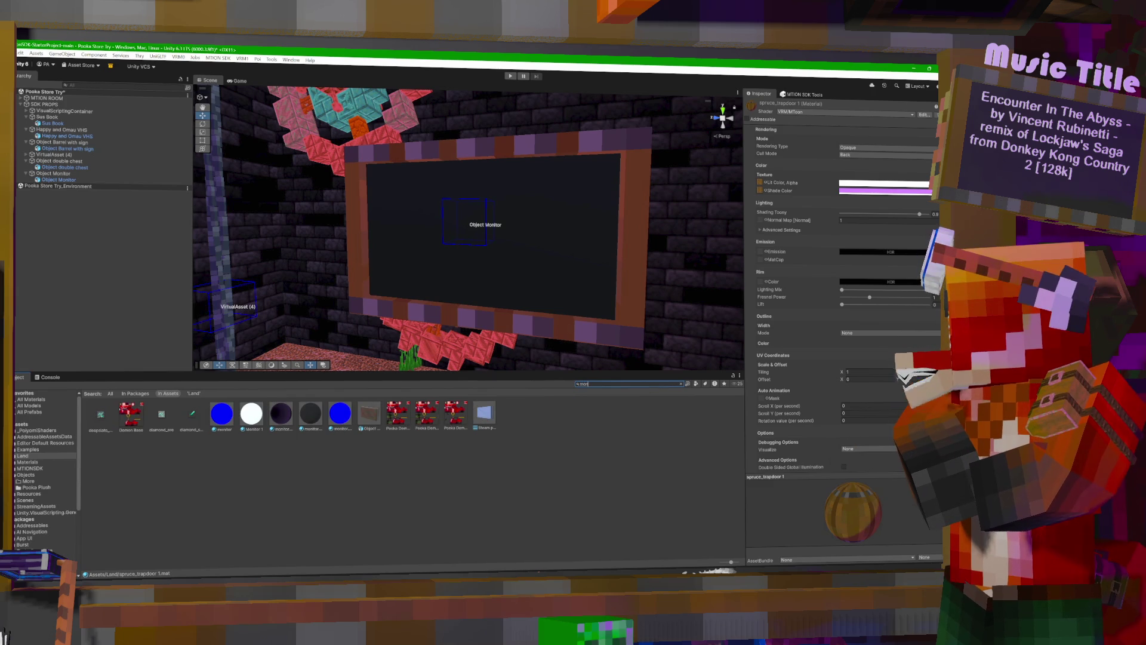
# Give monitor.001 1 the VRM/MToon shader and a dark purple shade colour.
pyautogui.click(303, 417)
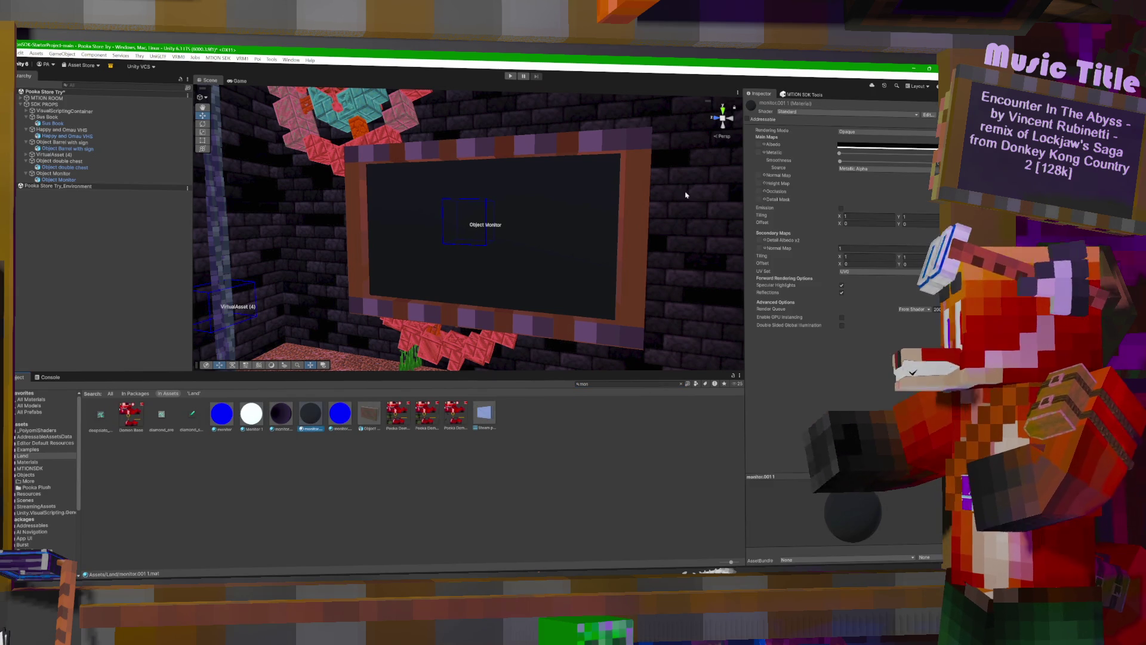
pyautogui.click(803, 113)
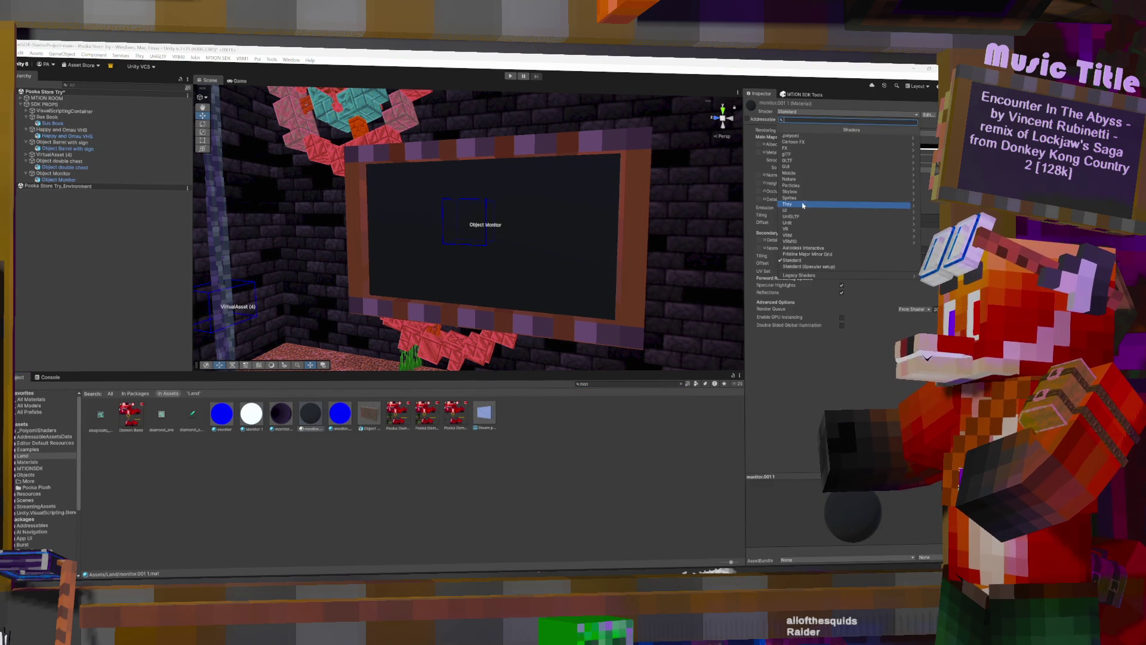
pyautogui.click(788, 234)
pyautogui.click(809, 137)
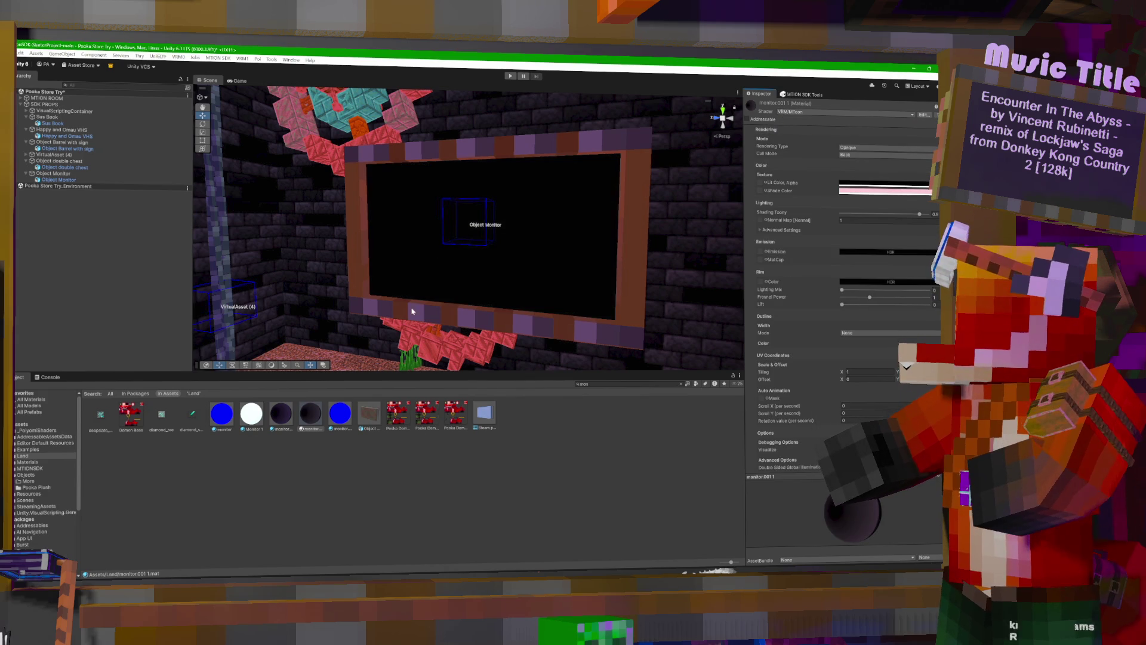
pyautogui.click(853, 191)
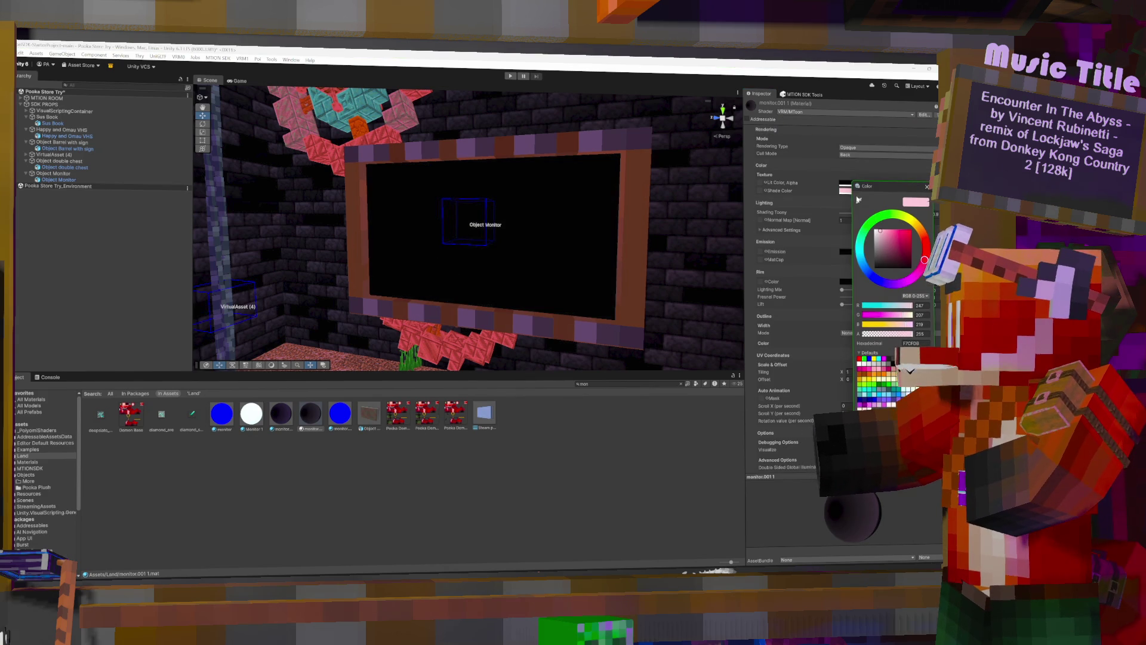
pyautogui.click(897, 283)
pyautogui.moveTo(889, 238); pyautogui.dragTo(911, 262)
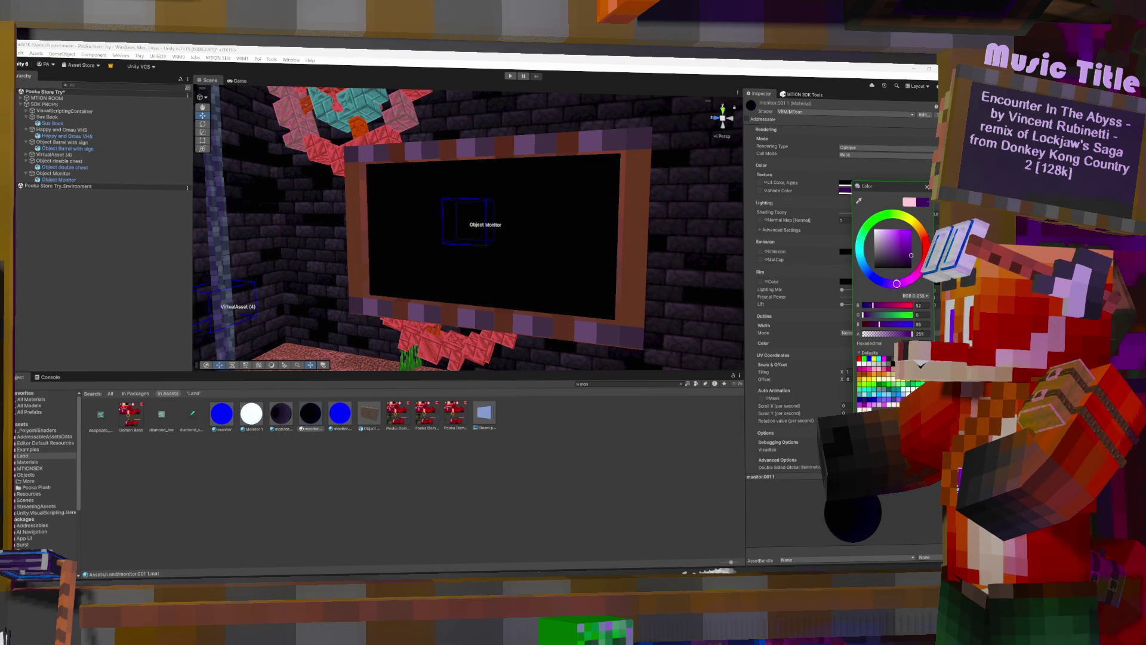
pyautogui.moveTo(445, 206)
pyautogui.mouseDown()
pyautogui.moveTo(545, 204)
pyautogui.moveTo(528, 194)
pyautogui.moveTo(466, 219)
pyautogui.moveTo(400, 216)
pyautogui.moveTo(623, 229)
pyautogui.moveTo(353, 244)
pyautogui.moveTo(528, 234)
pyautogui.moveTo(461, 233)
pyautogui.moveTo(257, 359)
pyautogui.mouseUp()
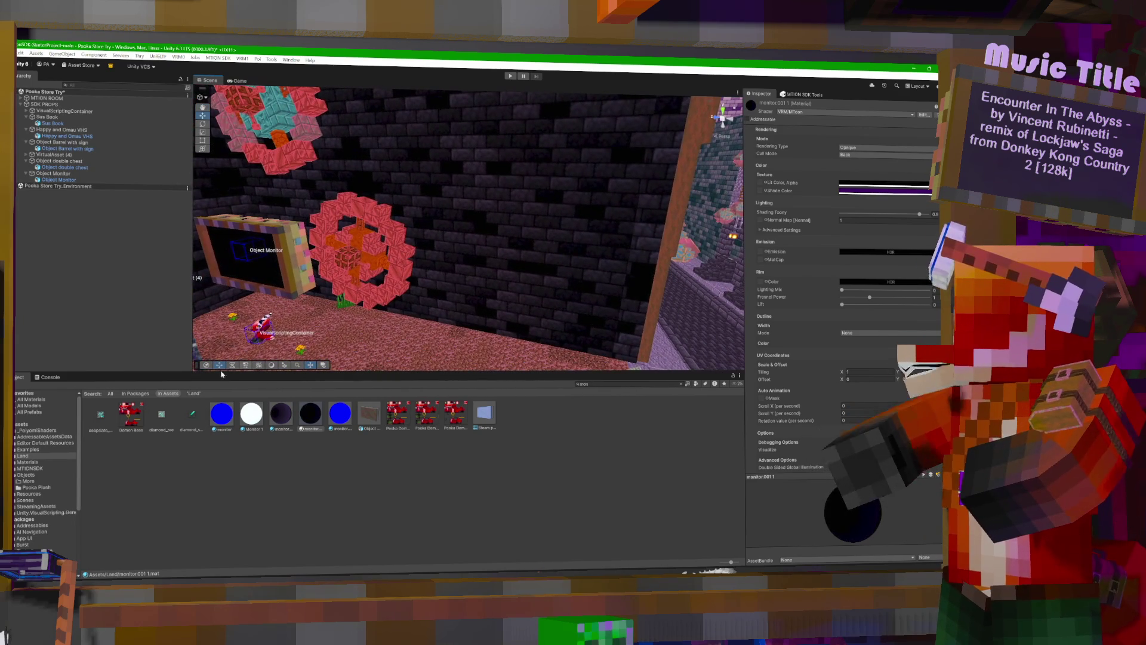
# Add a new virtual asset, drop the Object Gate prefab against the wall, and parent it under VirtualAsset (7).
pyautogui.click(794, 95)
pyautogui.click(851, 308)
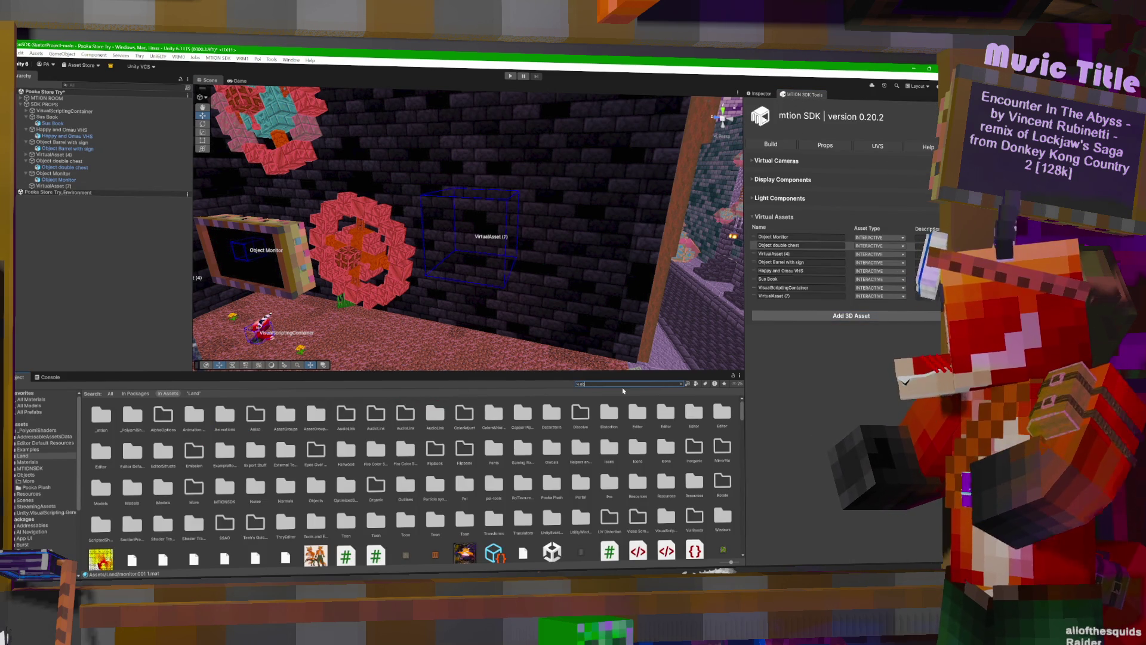
pyautogui.write('je')
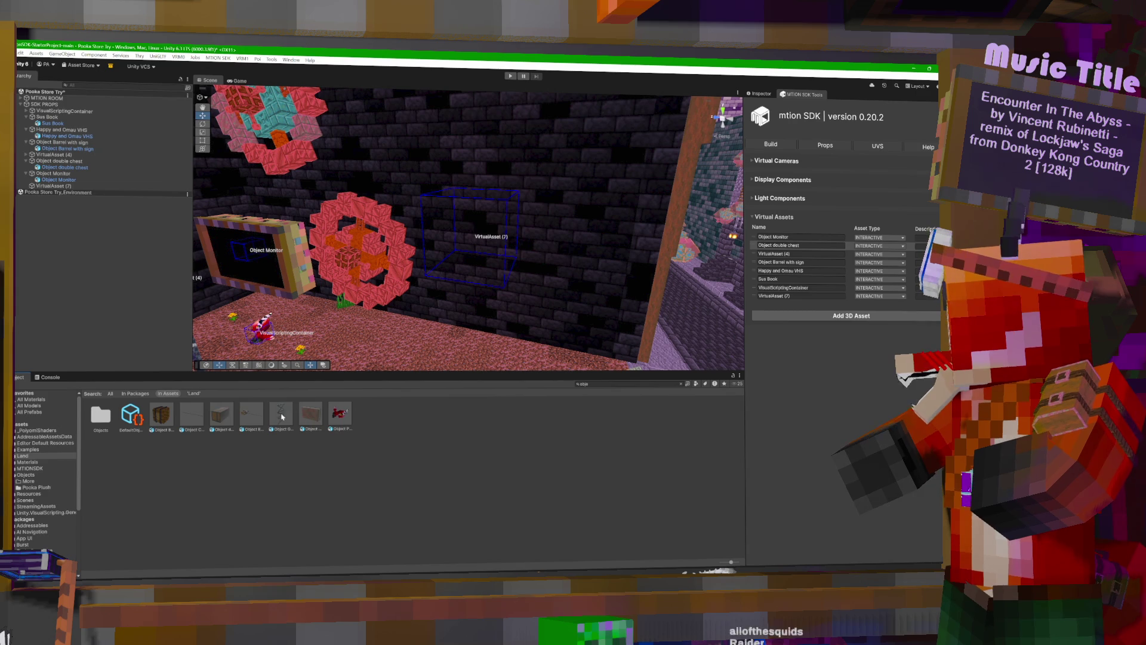
pyautogui.click(281, 418)
pyautogui.moveTo(281, 419)
pyautogui.mouseDown()
pyautogui.moveTo(388, 161)
pyautogui.moveTo(430, 169)
pyautogui.moveTo(368, 173)
pyautogui.moveTo(278, 138)
pyautogui.moveTo(289, 138)
pyautogui.mouseUp()
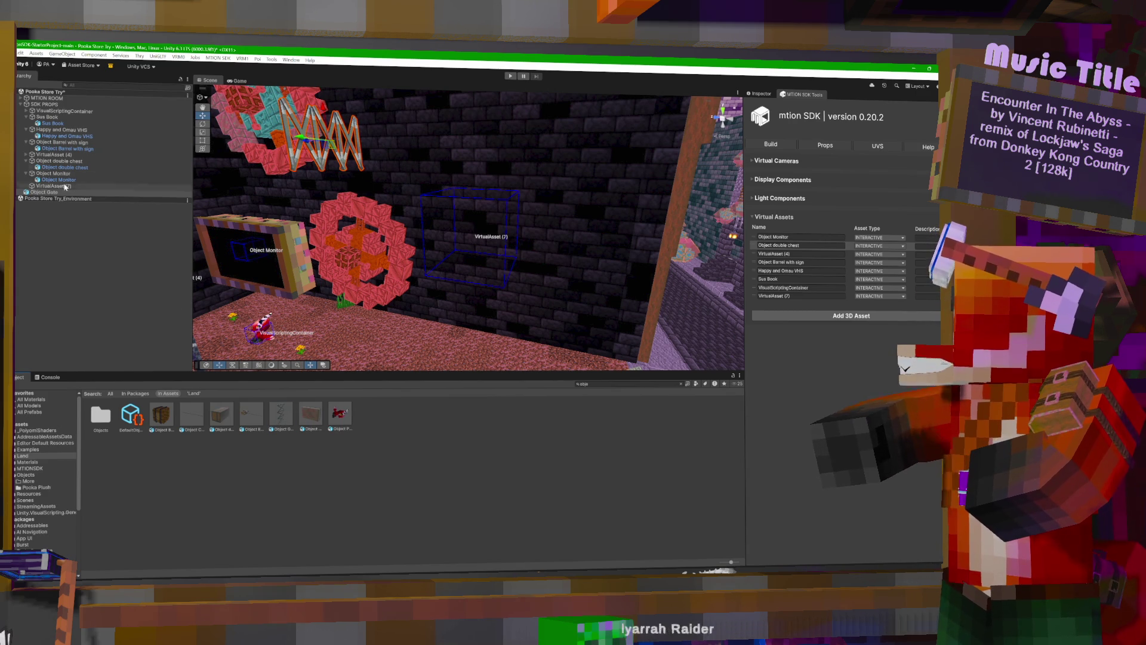
pyautogui.moveTo(43, 194); pyautogui.dragTo(57, 190)
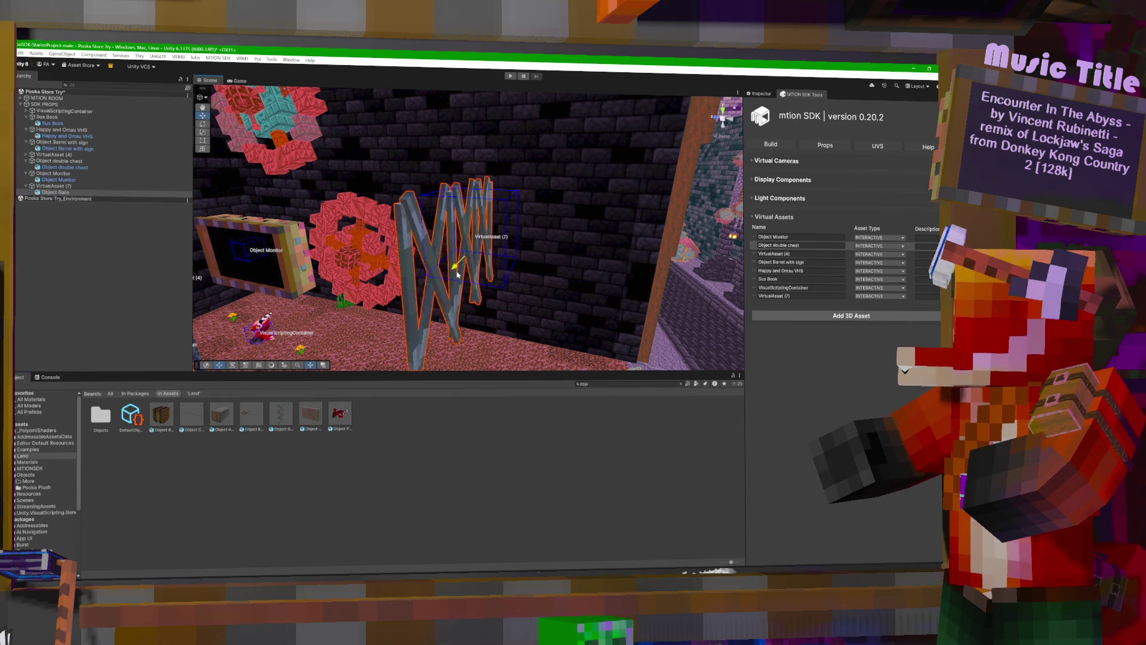
pyautogui.moveTo(508, 218)
pyautogui.mouseDown()
pyautogui.moveTo(555, 244)
pyautogui.moveTo(457, 276)
pyautogui.moveTo(552, 204)
pyautogui.moveTo(621, 215)
pyautogui.moveTo(512, 245)
pyautogui.mouseUp()
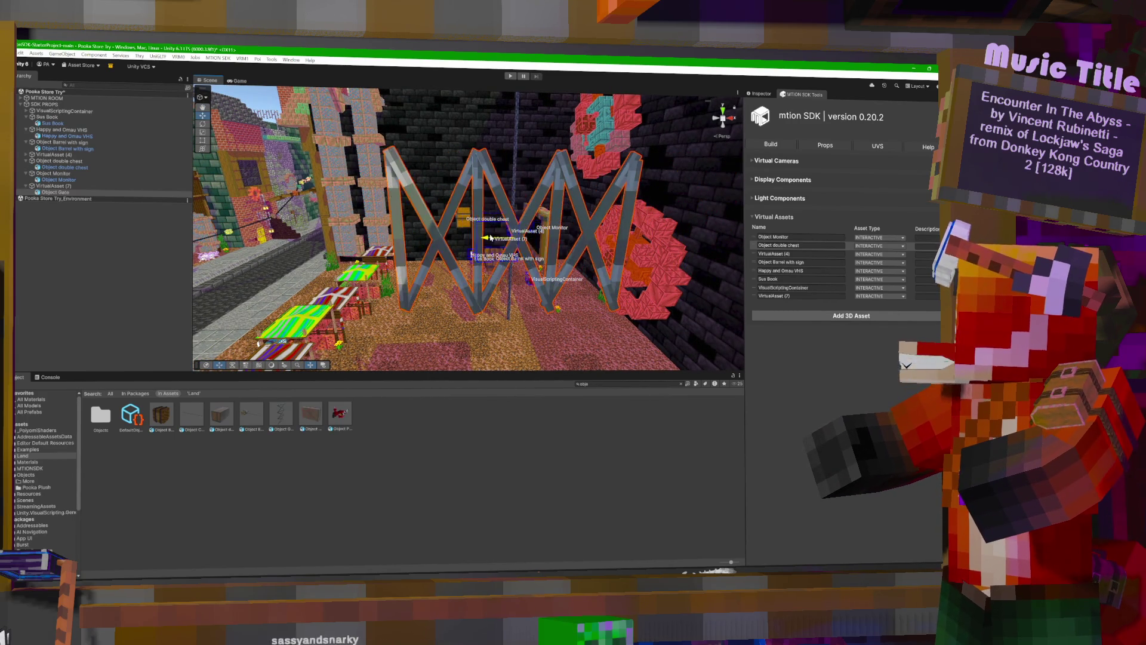
pyautogui.moveTo(463, 238); pyautogui.dragTo(743, 252)
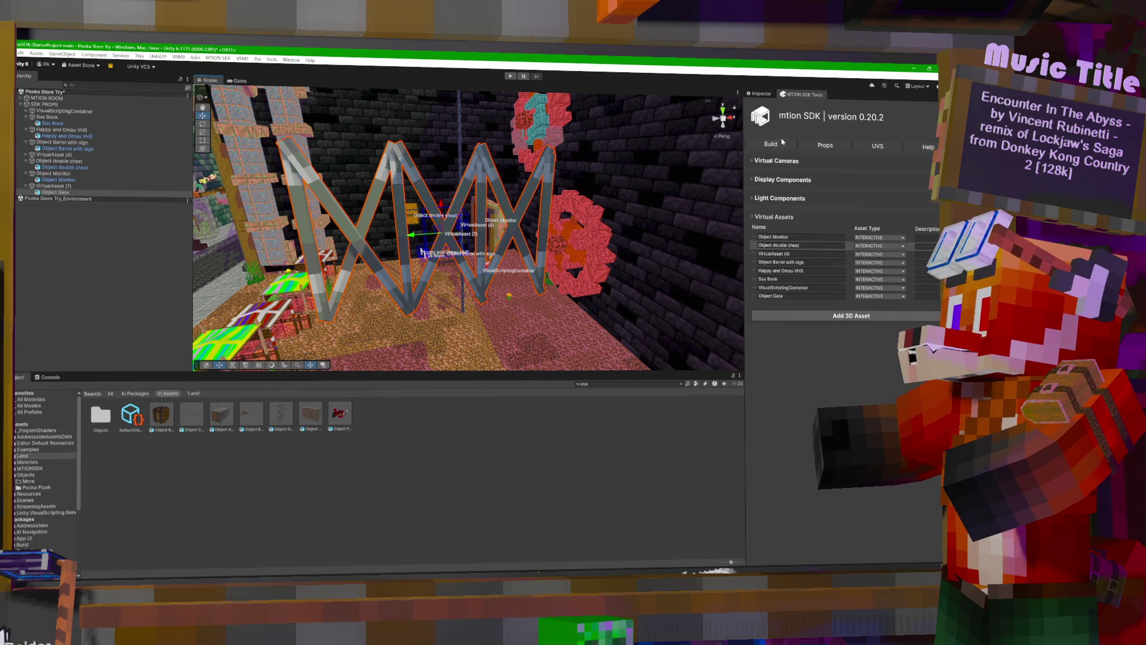
pyautogui.click(761, 94)
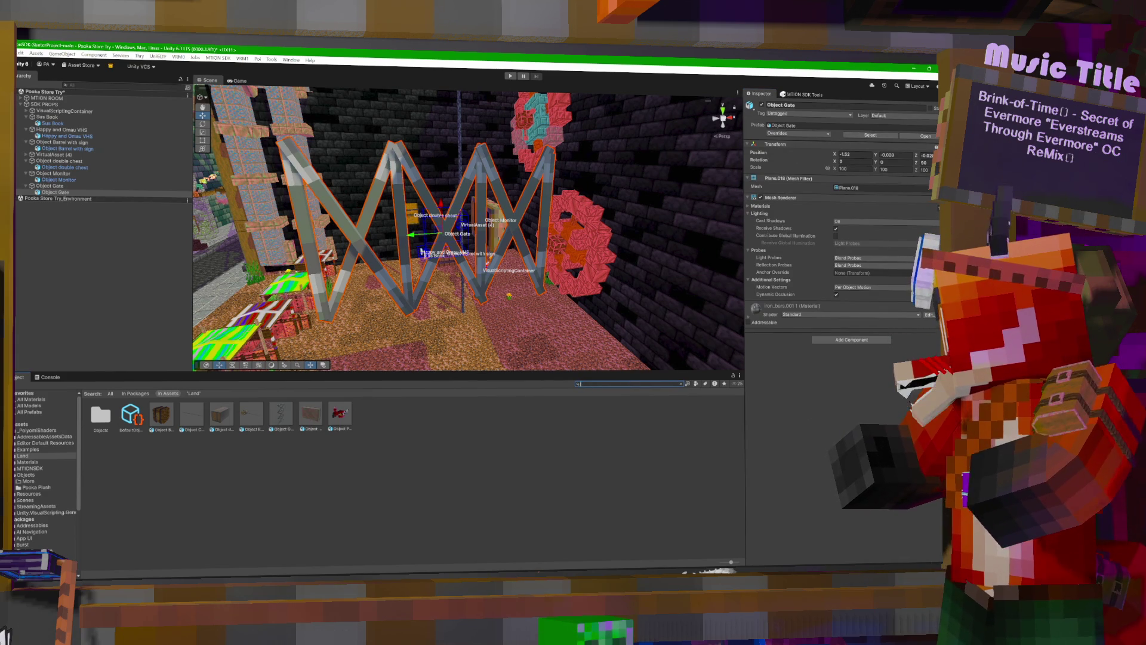
# Find the iron_bars.001 1 material and switch it to the VRM MToon shader.
pyautogui.write('iron')
pyautogui.click(634, 448)
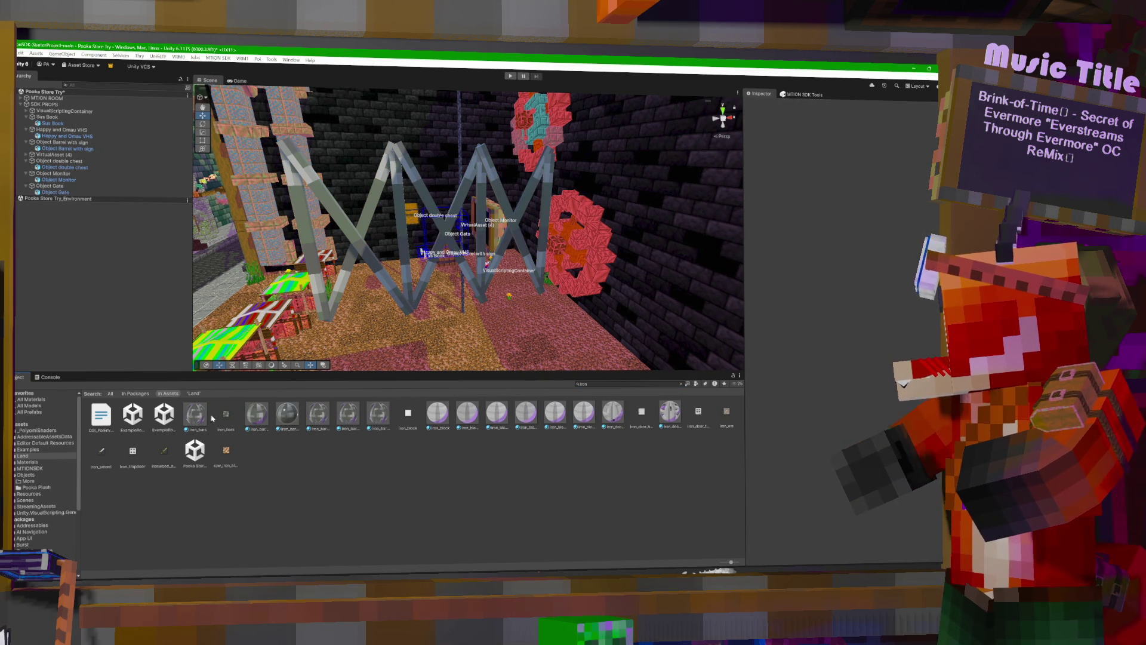
pyautogui.click(286, 418)
pyautogui.click(827, 112)
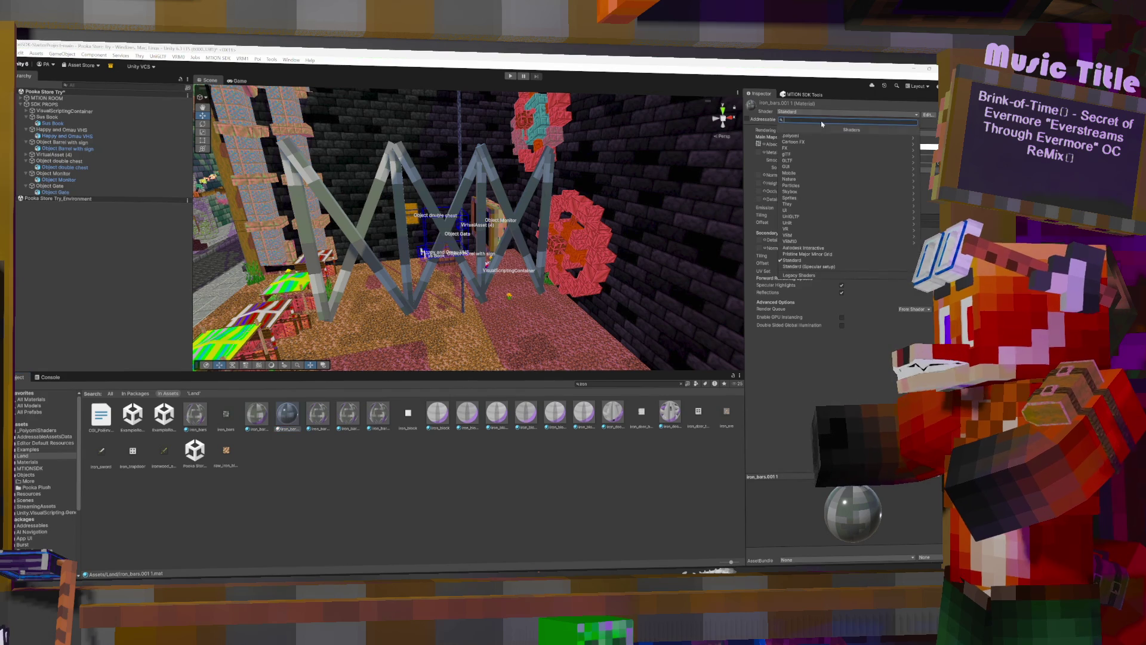
pyautogui.click(800, 251)
pyautogui.click(807, 136)
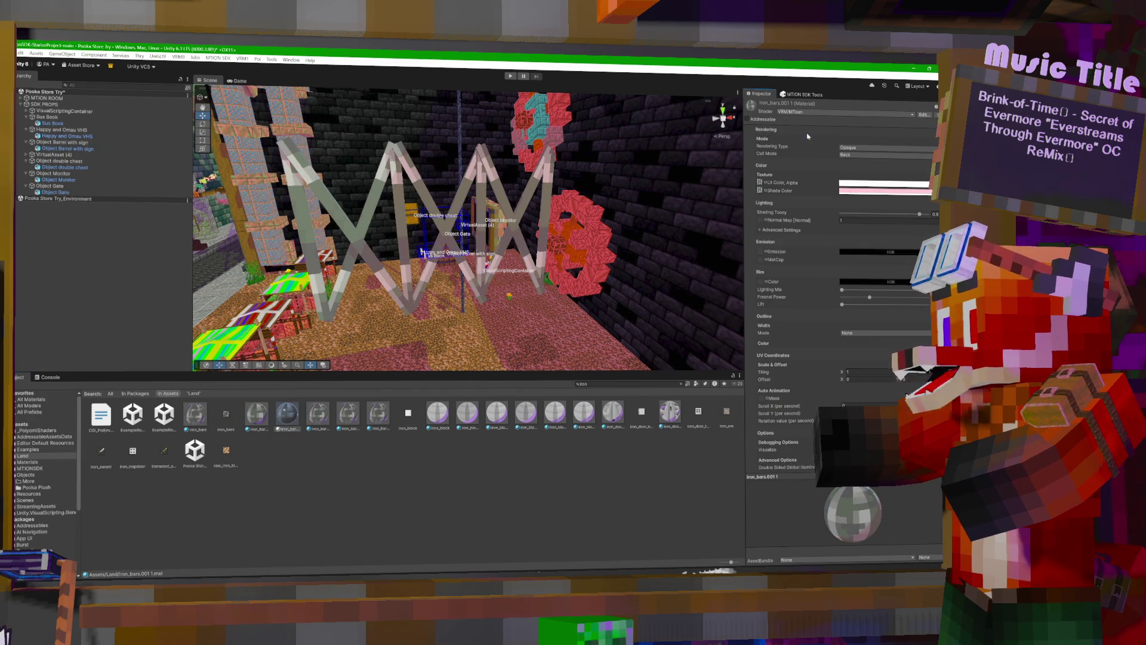
# Tint the iron bars' shade colour a saturated purple.
pyautogui.click(866, 186)
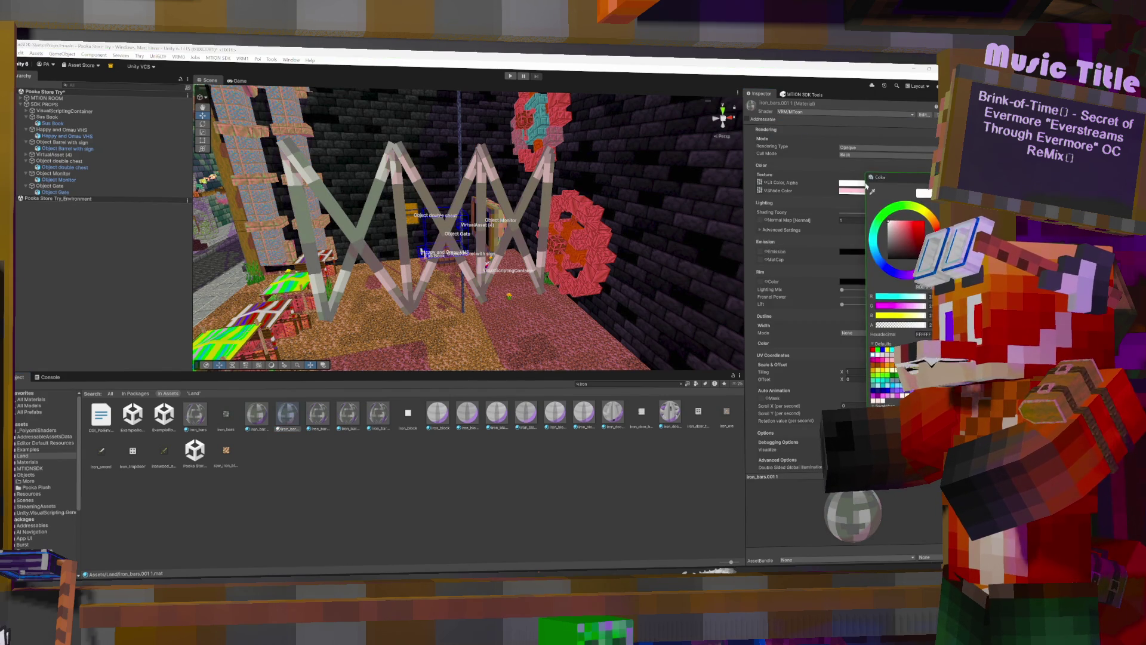
pyautogui.click(837, 182)
pyautogui.click(860, 192)
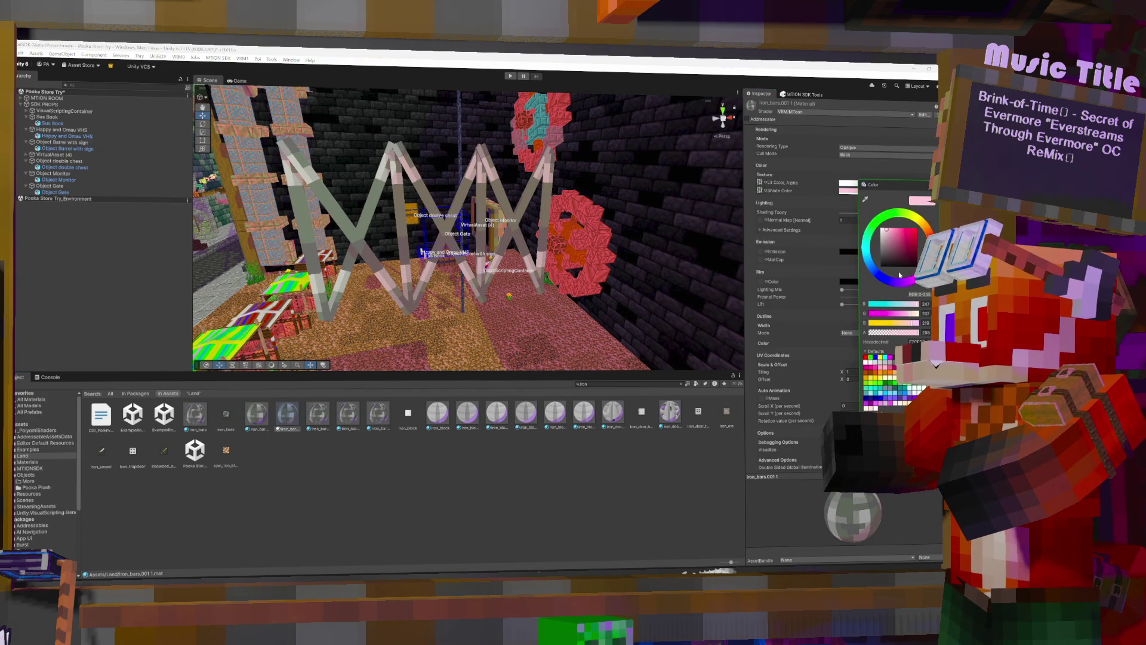
pyautogui.moveTo(898, 258); pyautogui.dragTo(900, 212)
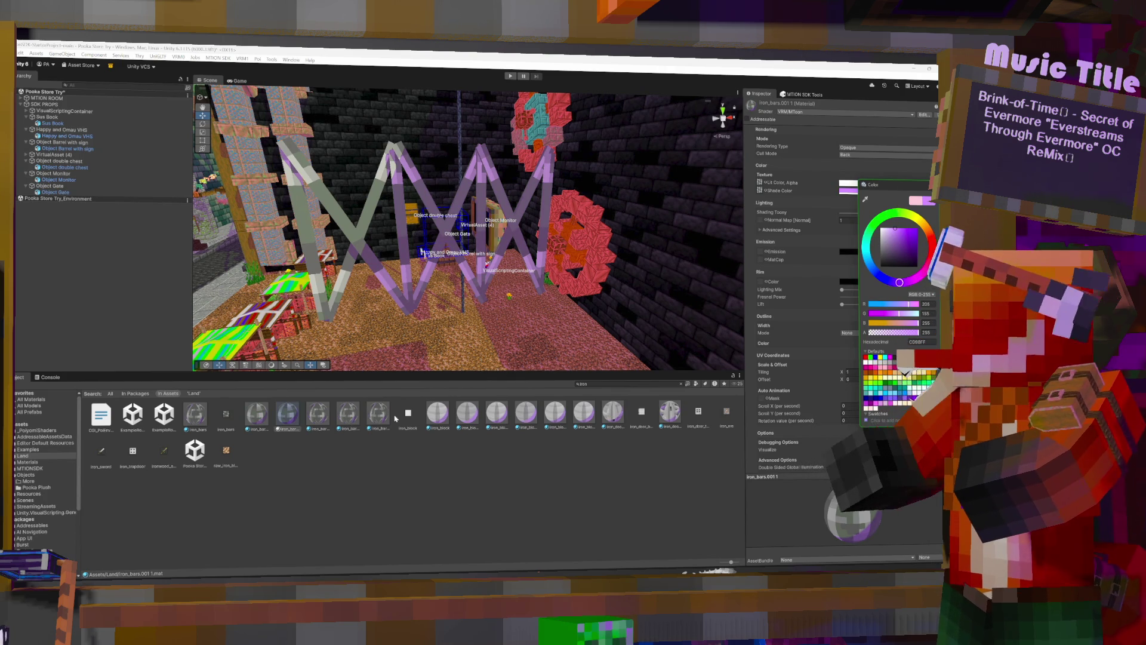
pyautogui.click(627, 383)
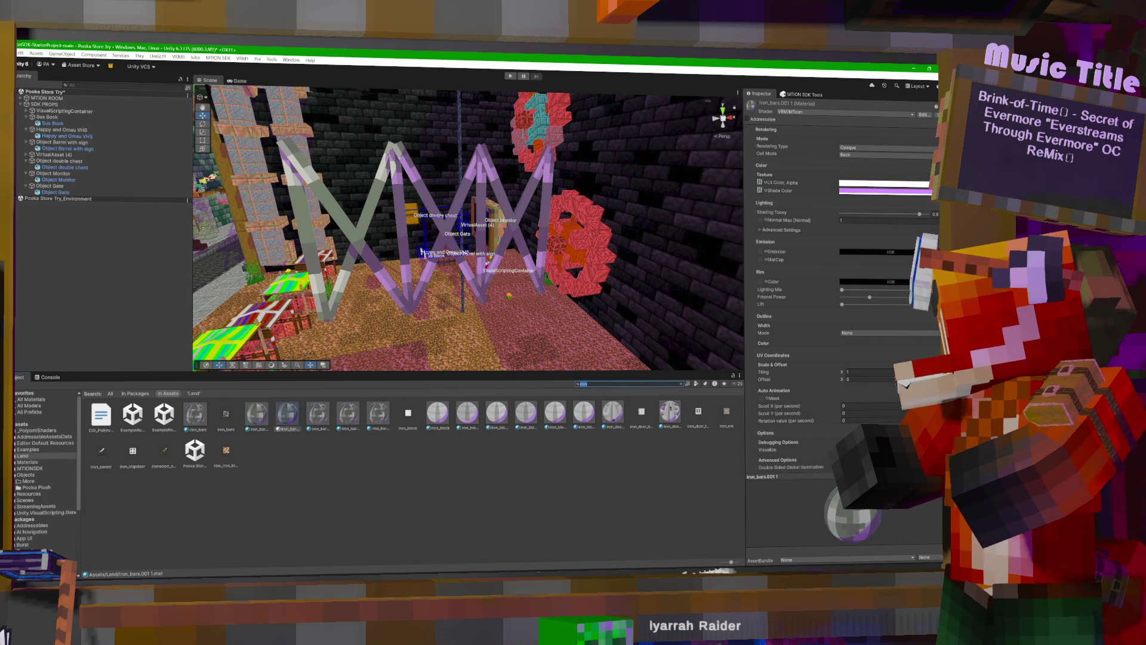
pyautogui.write('ott')
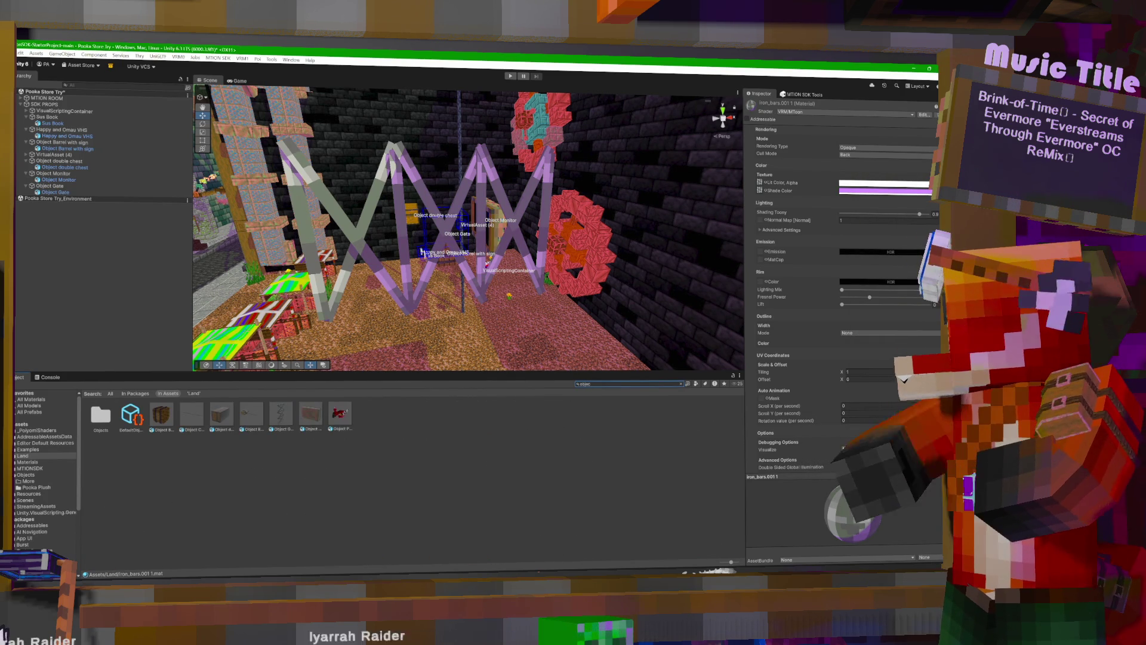
pyautogui.click(328, 492)
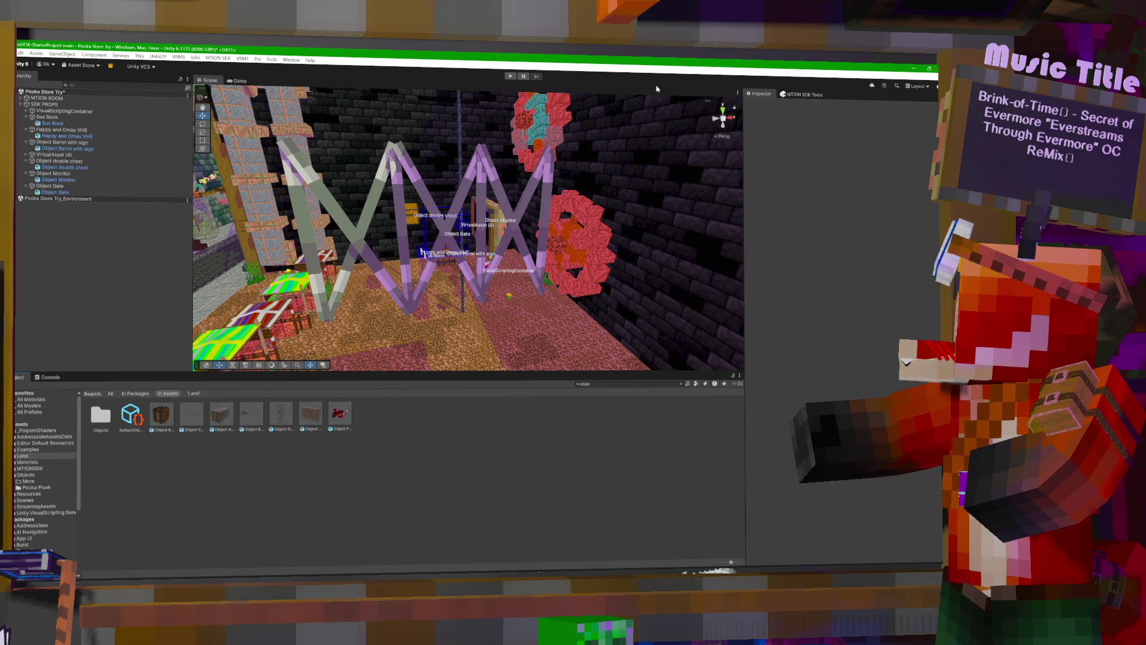
# Add a new 3D virtual asset in the mtion SDK panel and assign Object Elevator to it.
pyautogui.click(801, 94)
pyautogui.click(839, 315)
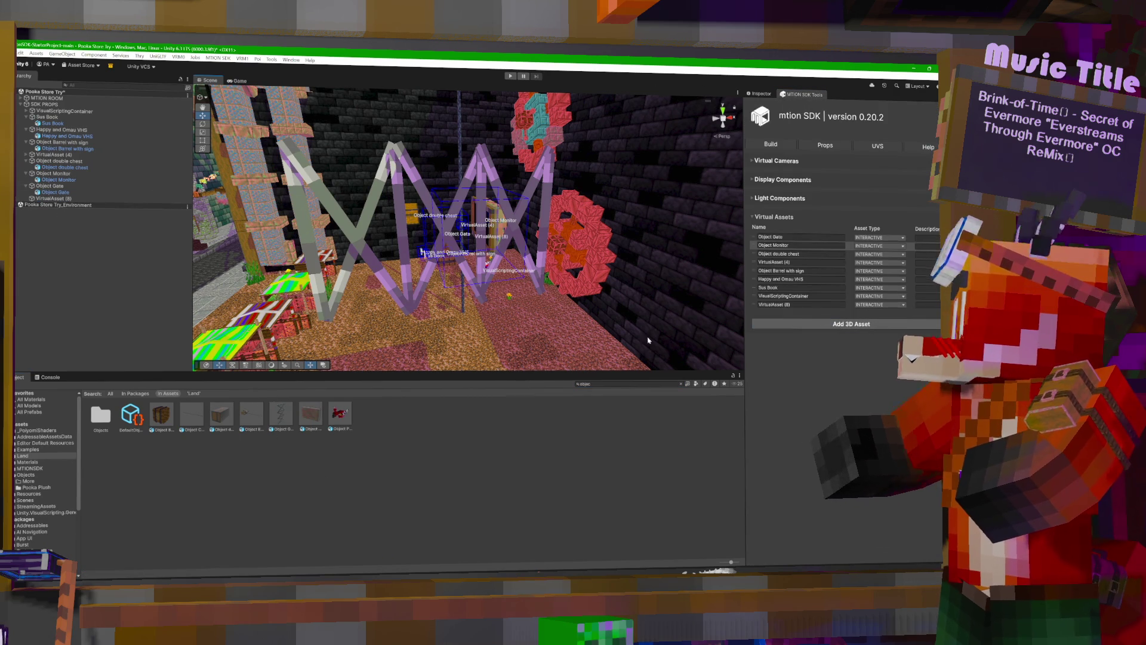
pyautogui.moveTo(503, 212); pyautogui.dragTo(675, 211)
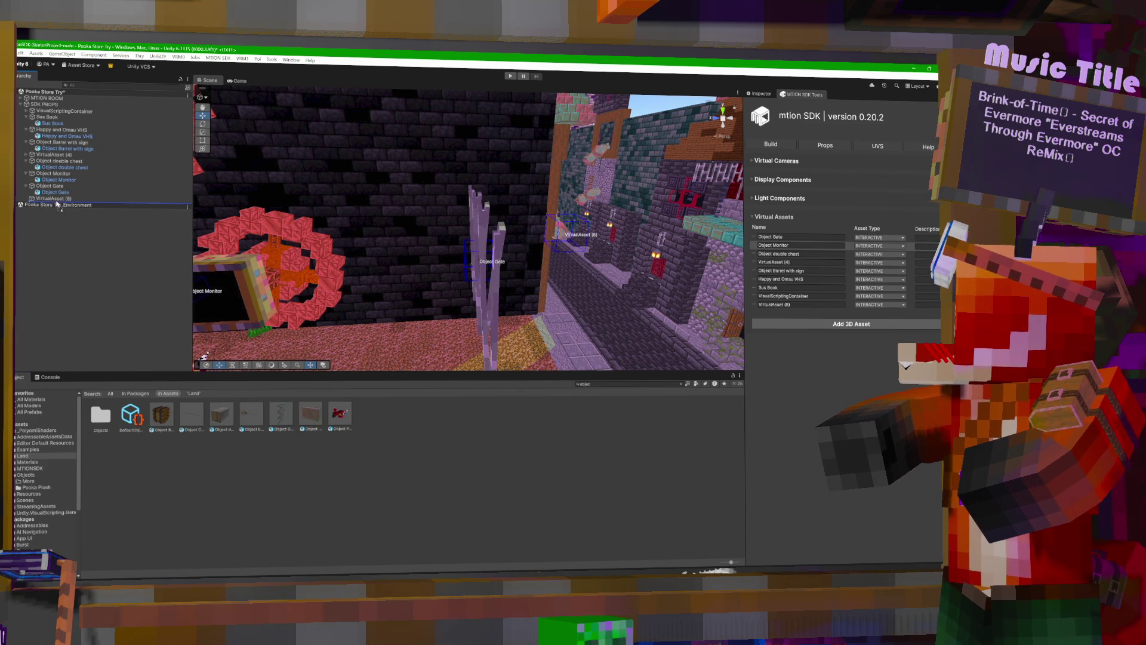
pyautogui.moveTo(376, 219); pyautogui.dragTo(449, 230)
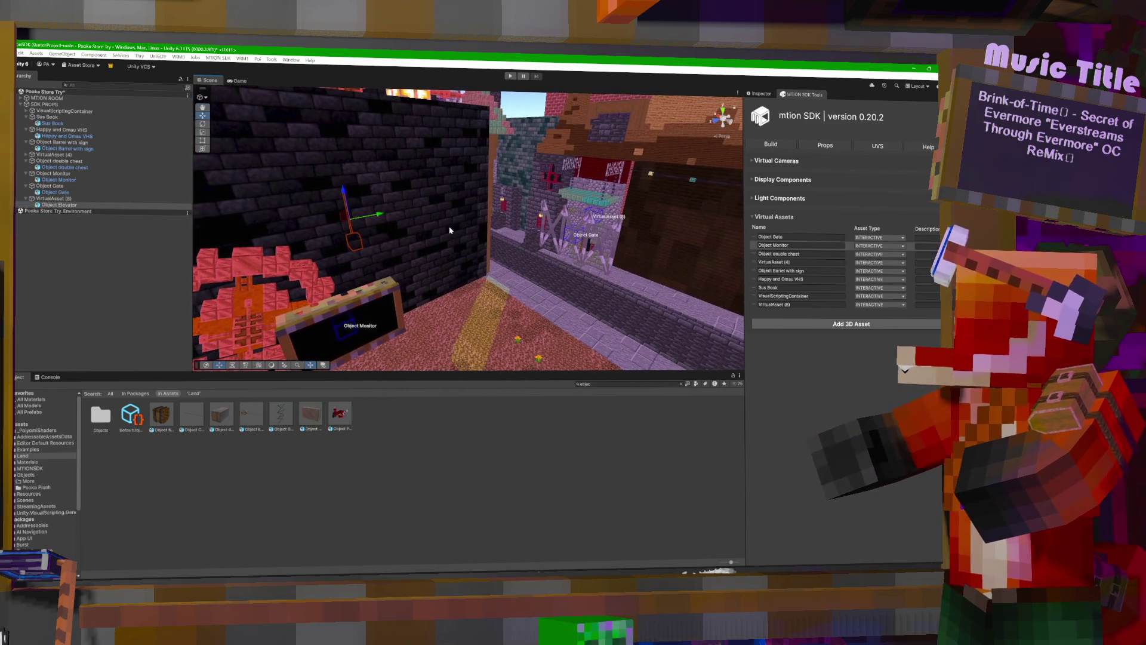
pyautogui.rightClick(367, 230)
pyautogui.click(352, 218)
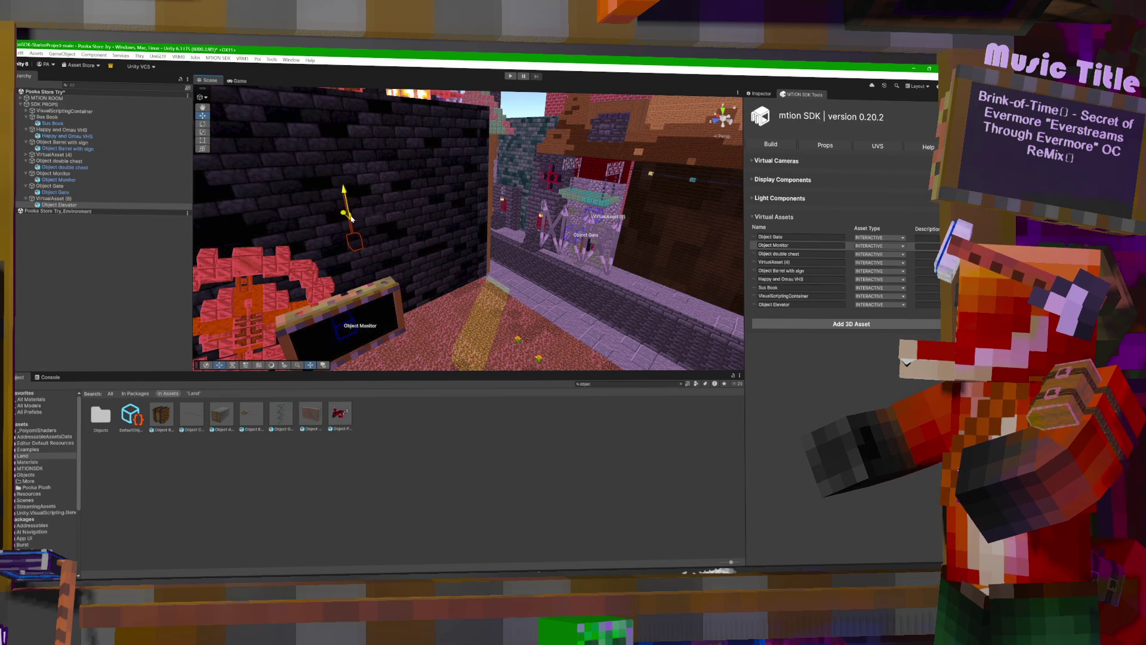
# Raise the Object Elevator up into position so its platform shows.
pyautogui.moveTo(509, 198)
pyautogui.mouseDown()
pyautogui.moveTo(597, 155)
pyautogui.moveTo(638, 90)
pyautogui.moveTo(630, 85)
pyautogui.mouseUp()
pyautogui.moveTo(647, 189)
pyautogui.mouseDown()
pyautogui.moveTo(525, 158)
pyautogui.moveTo(394, 179)
pyautogui.moveTo(370, 203)
pyautogui.mouseUp()
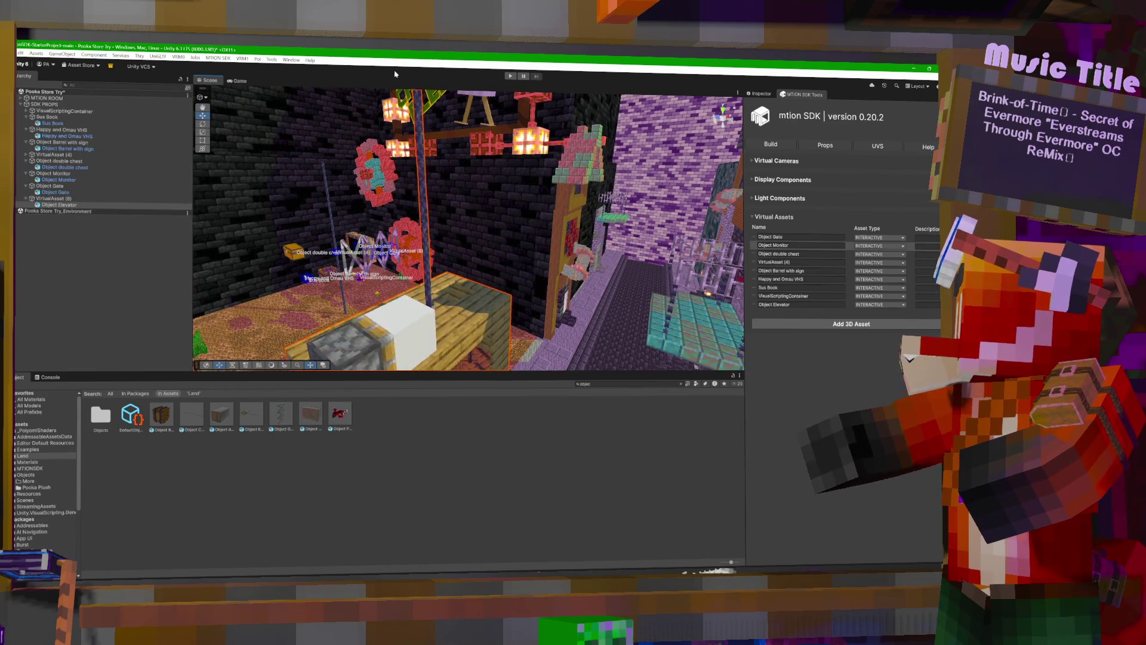
pyautogui.moveTo(408, 288)
pyautogui.mouseDown()
pyautogui.moveTo(352, 251)
pyautogui.moveTo(463, 125)
pyautogui.mouseUp()
pyautogui.moveTo(468, 173); pyautogui.dragTo(514, 146)
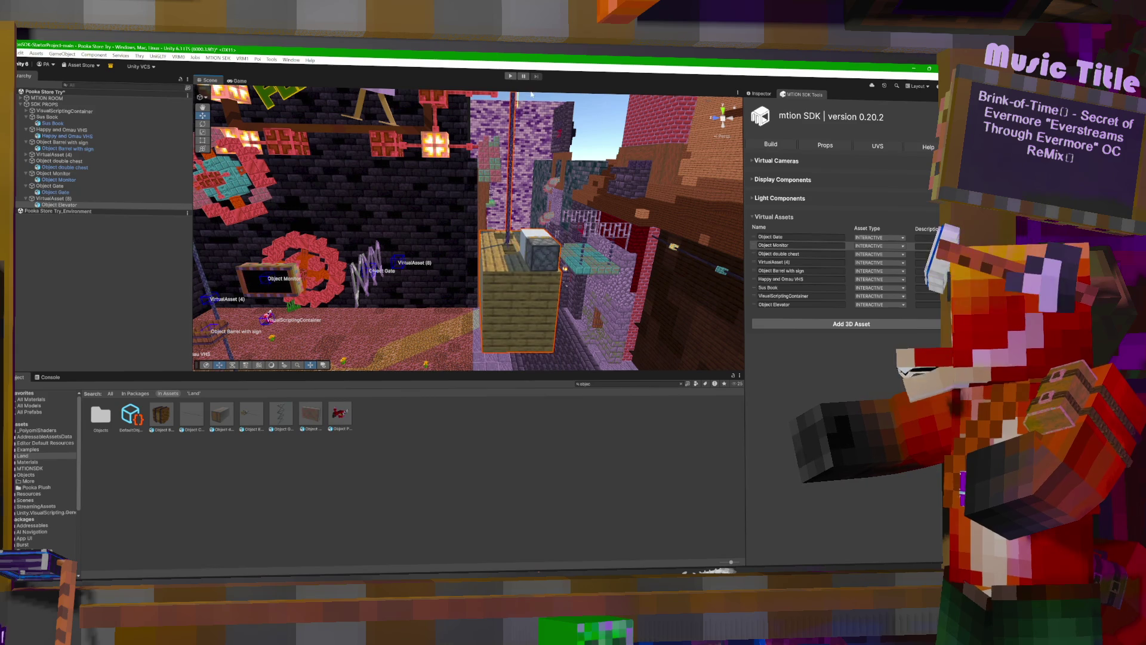
pyautogui.moveTo(548, 179)
pyautogui.mouseDown()
pyautogui.moveTo(567, 146)
pyautogui.moveTo(460, 162)
pyautogui.mouseUp()
pyautogui.moveTo(422, 108)
pyautogui.mouseDown()
pyautogui.moveTo(429, 91)
pyautogui.moveTo(428, 280)
pyautogui.moveTo(553, 286)
pyautogui.mouseUp()
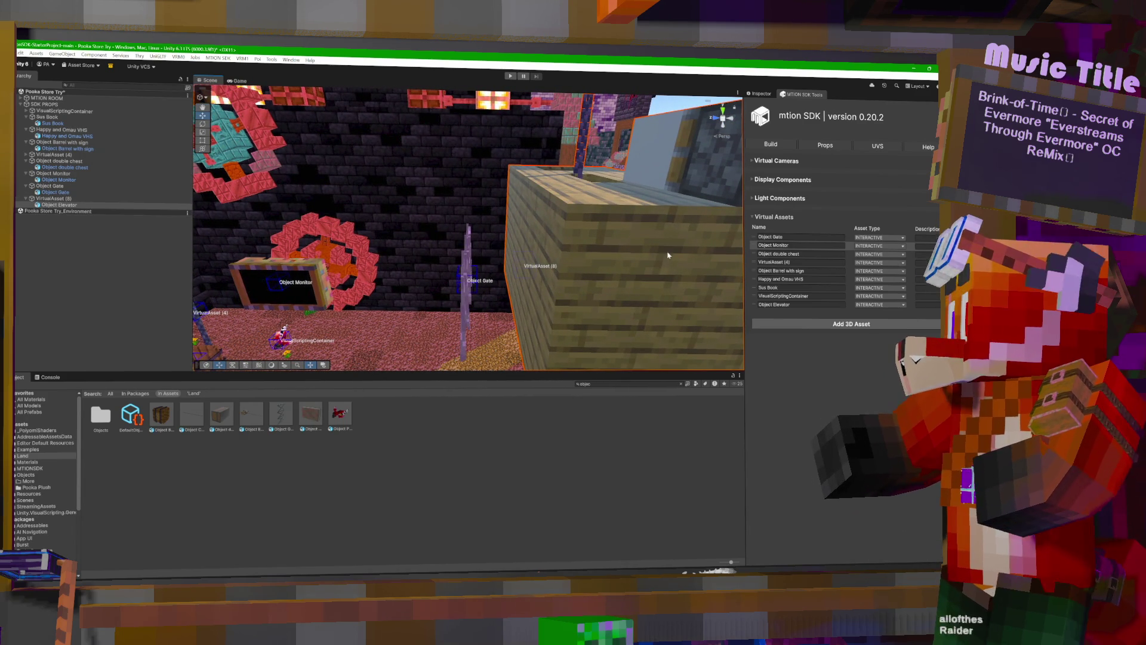
# Frame the elevator and fly the view through the crate room.
pyautogui.press('f')
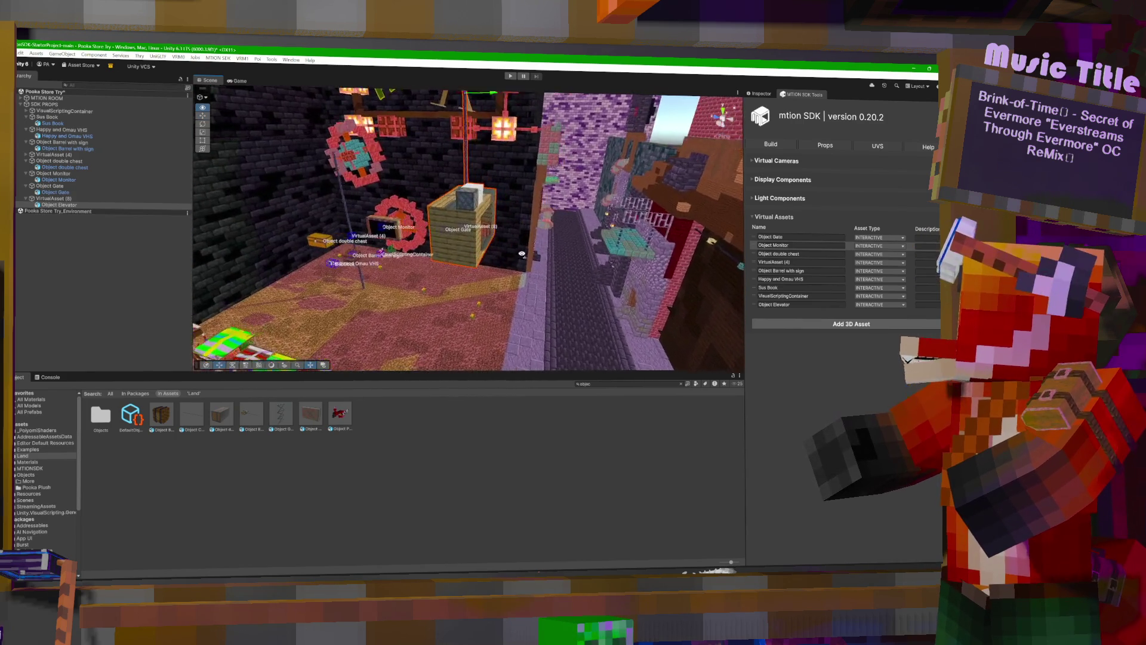
pyautogui.press('w')
pyautogui.press('w')
pyautogui.press('w')
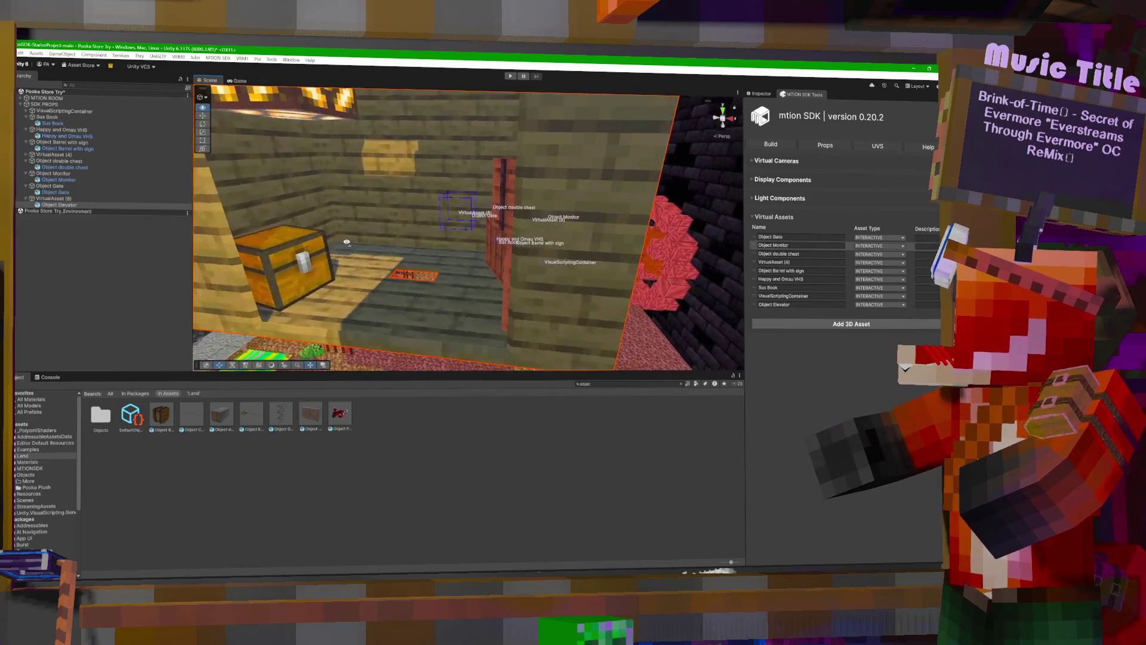
pyautogui.press('s')
pyautogui.press('s')
pyautogui.press('s')
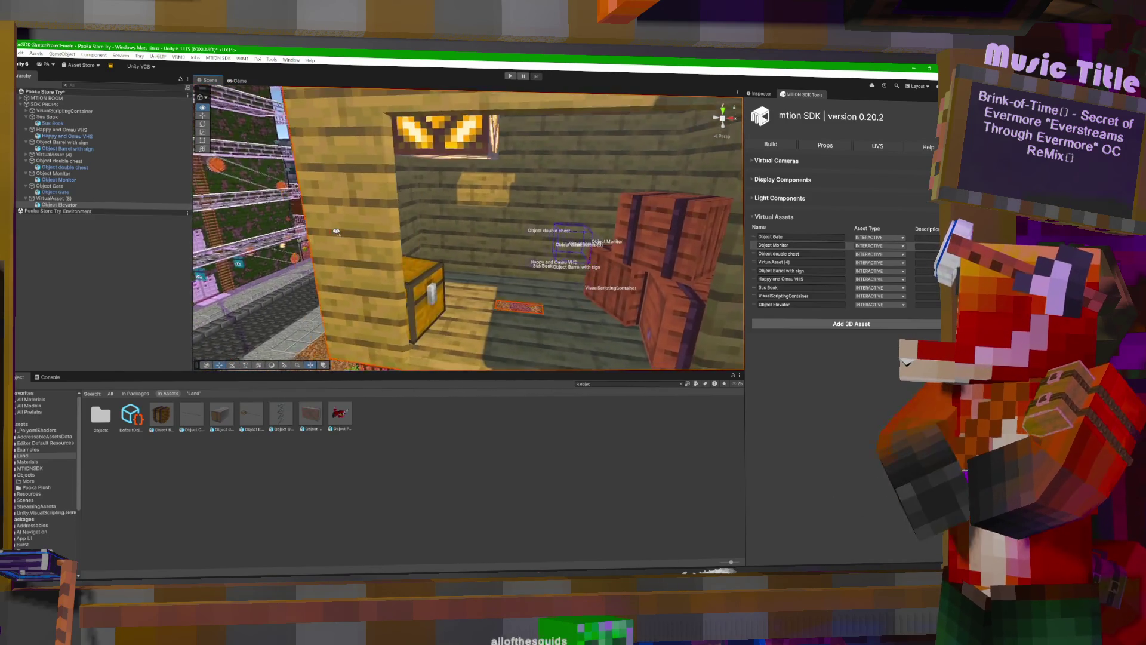
pyautogui.press('s')
pyautogui.press('s')
pyautogui.press('s')
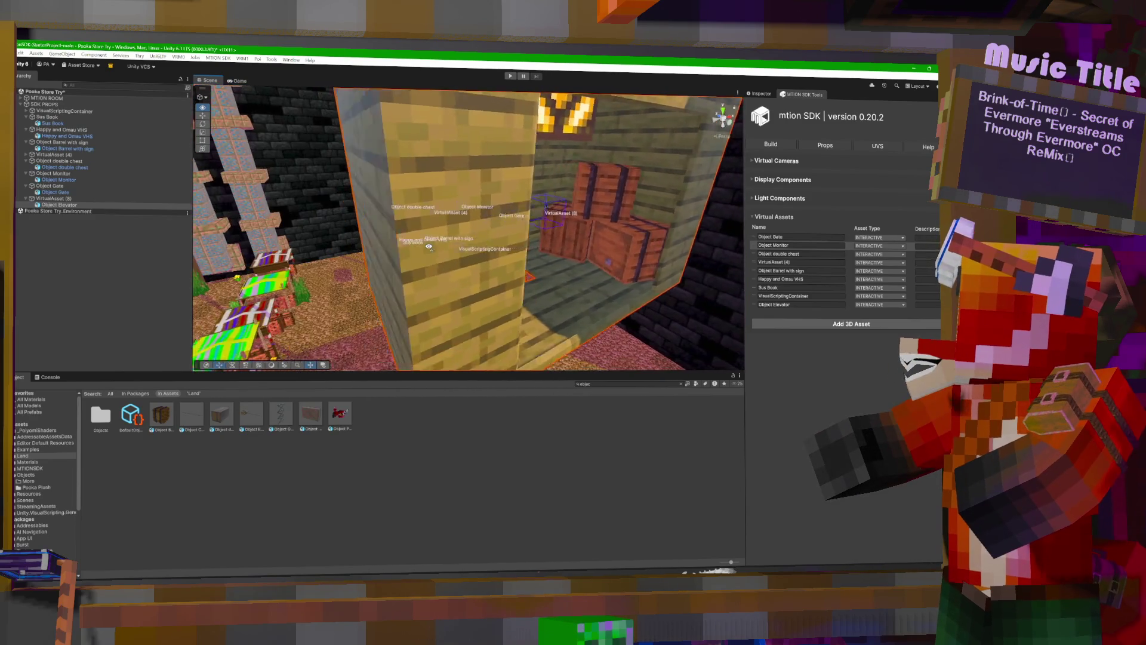
pyautogui.press('w')
pyautogui.press('w')
pyautogui.press('w')
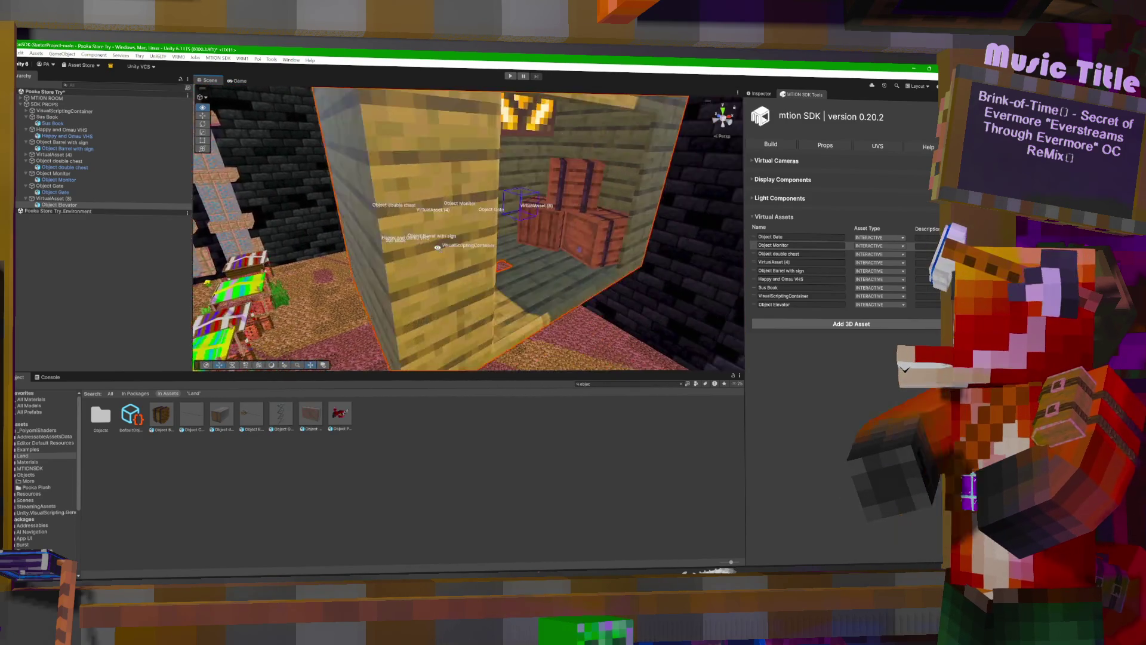
pyautogui.press('w')
pyautogui.press('w')
pyautogui.press('w')
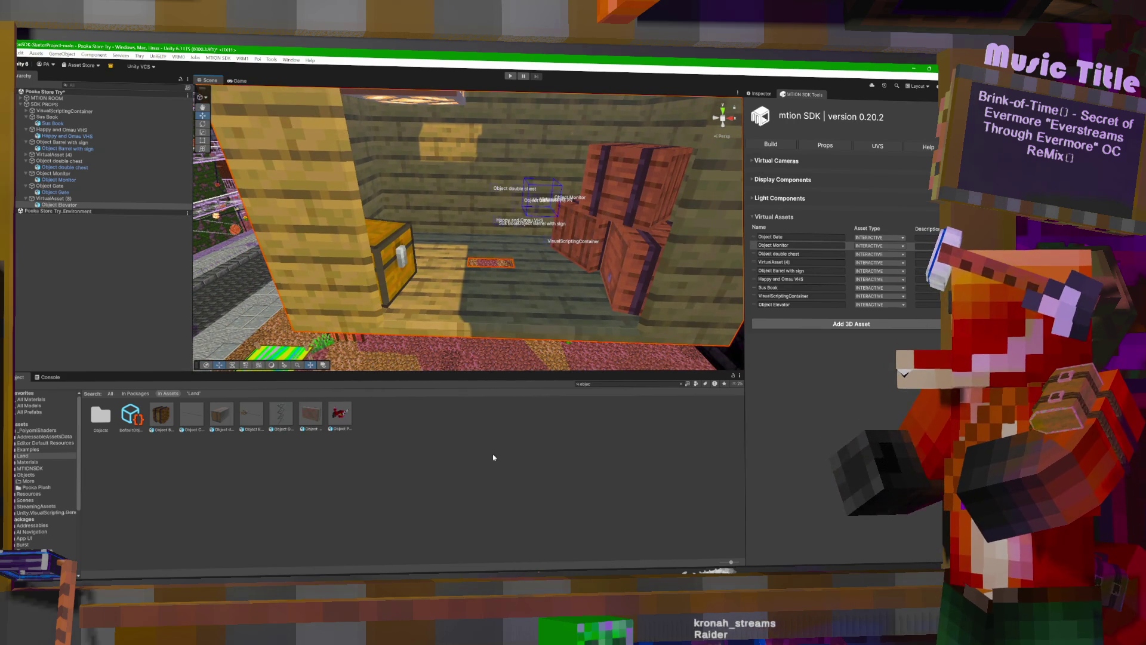
pyautogui.hotkey('ctrl', 'f')
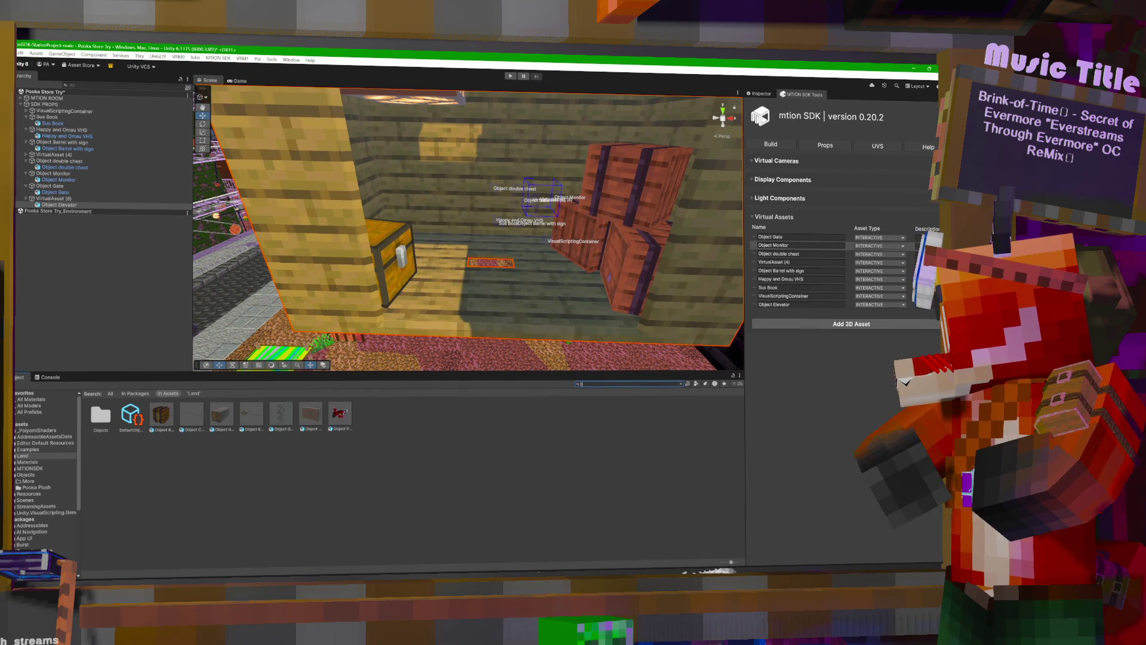
# Search 'barr' to inspect the barrel_side, barrel_bottom and barrel_top materials, then search 'oboak'.
pyautogui.write('barr')
pyautogui.click(481, 469)
pyautogui.click(399, 416)
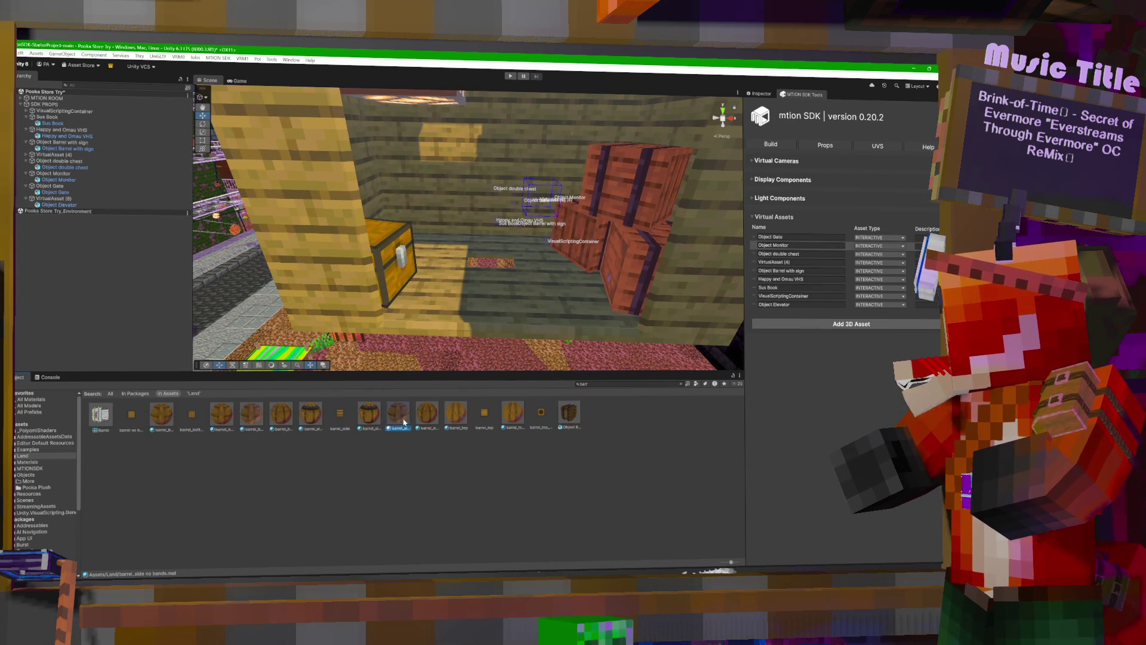
pyautogui.click(765, 94)
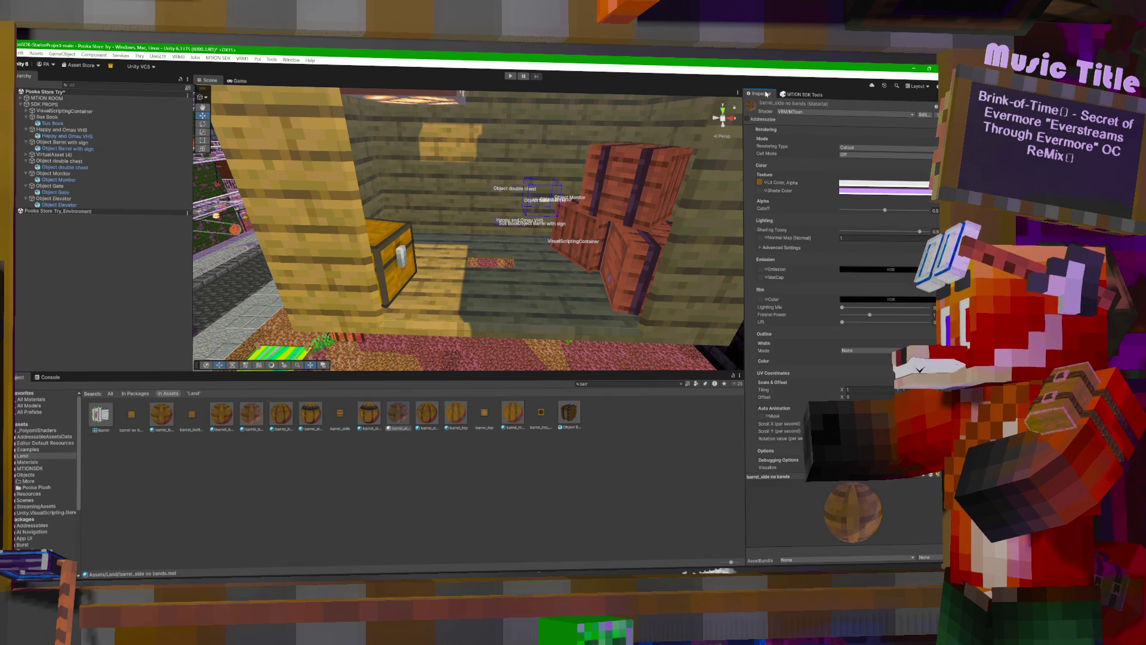
pyautogui.click(437, 419)
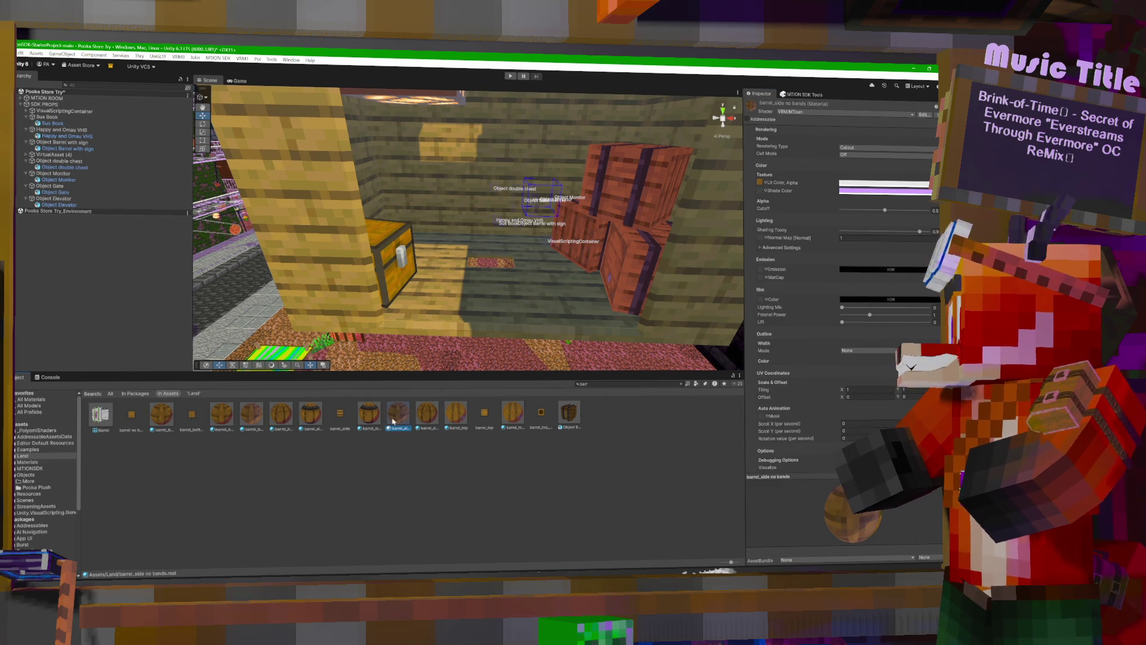
pyautogui.click(312, 413)
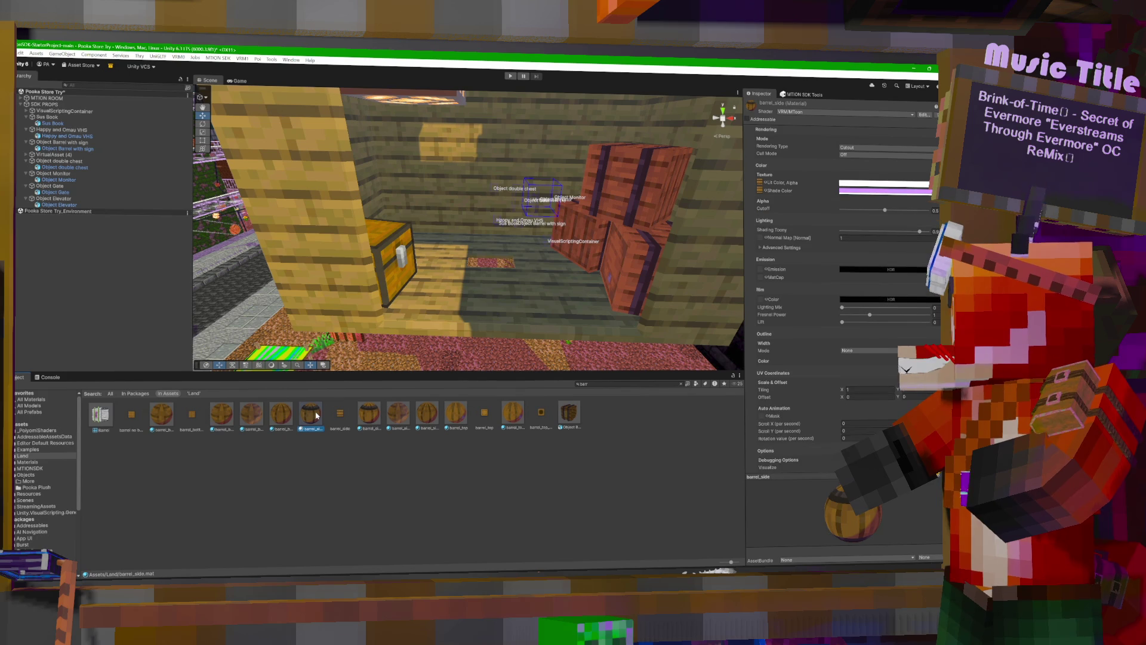
pyautogui.click(282, 413)
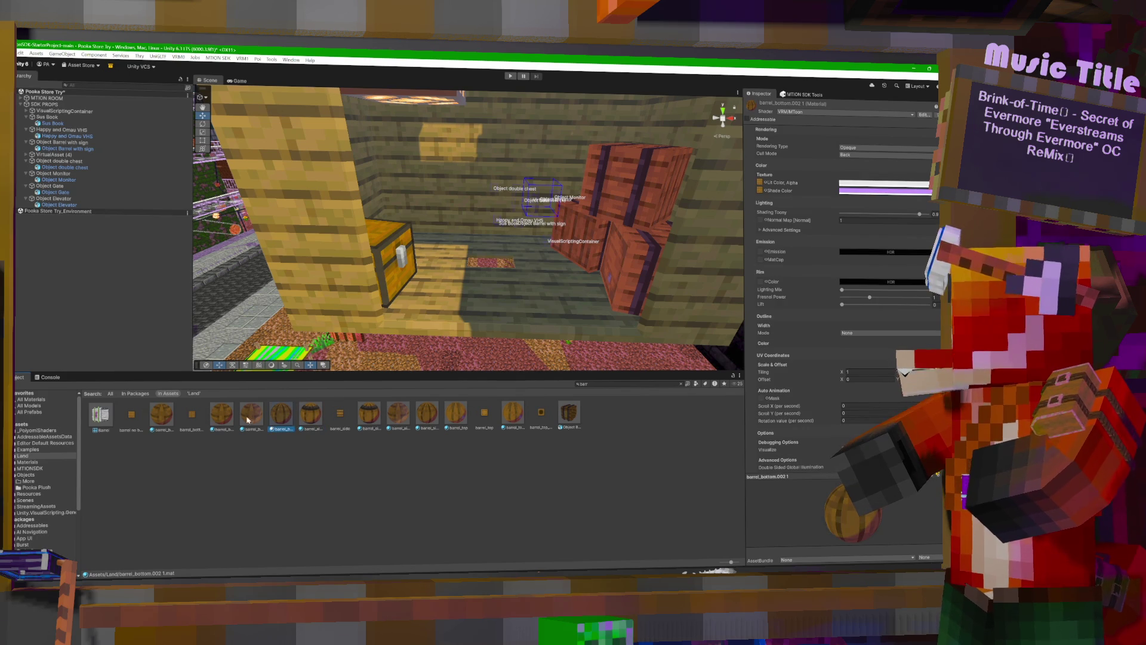
pyautogui.click(224, 416)
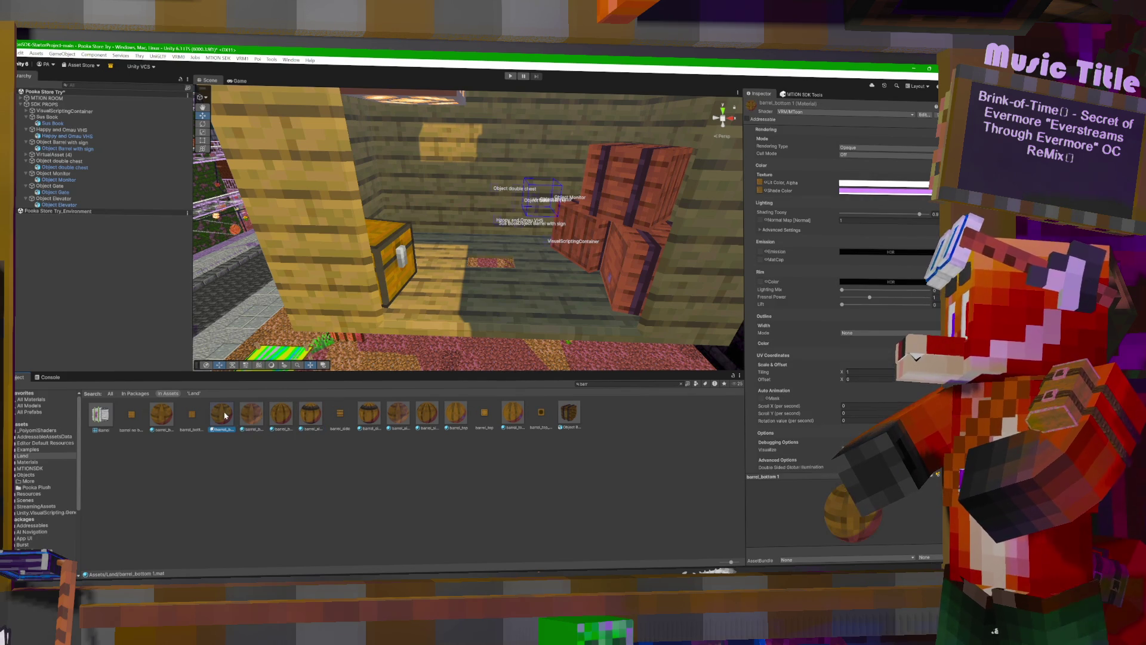
pyautogui.click(168, 416)
pyautogui.click(517, 418)
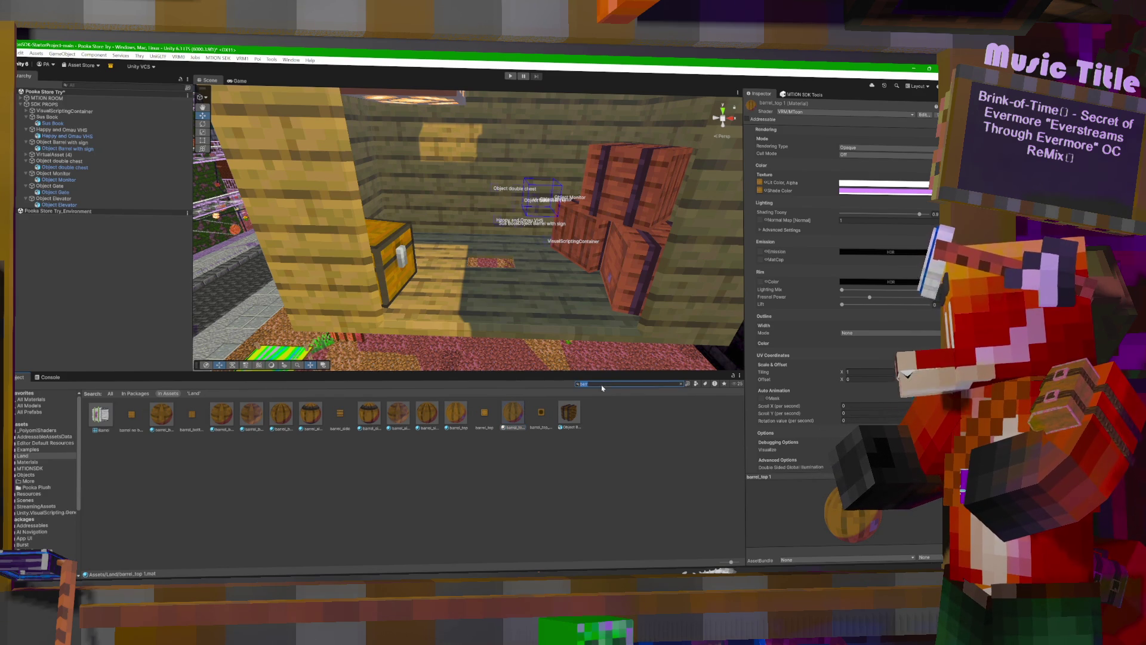
pyautogui.write('ob')
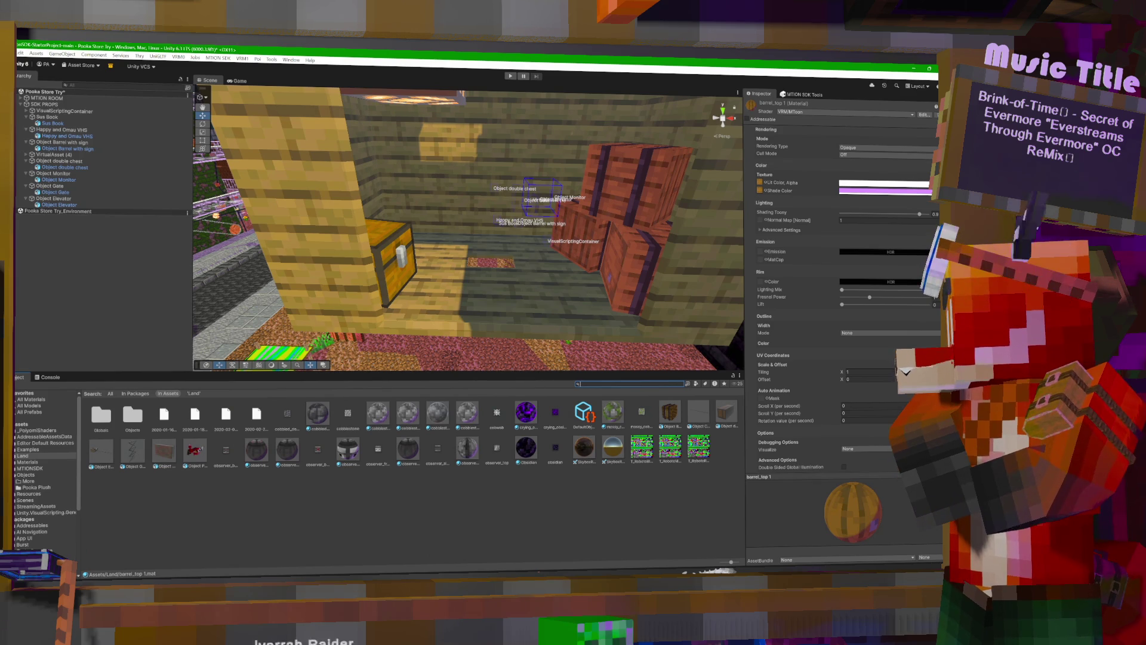
pyautogui.write('oak')
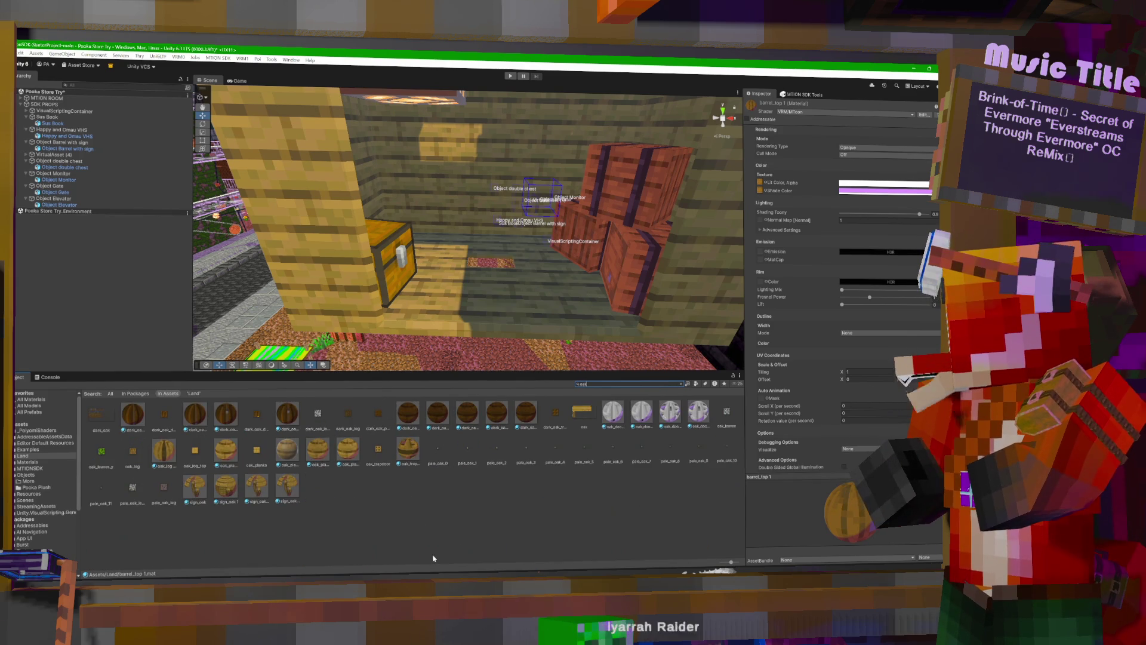
# Switch oak_planks 1 to the VRM MToon shader and tint its shade colour purple.
pyautogui.click(287, 449)
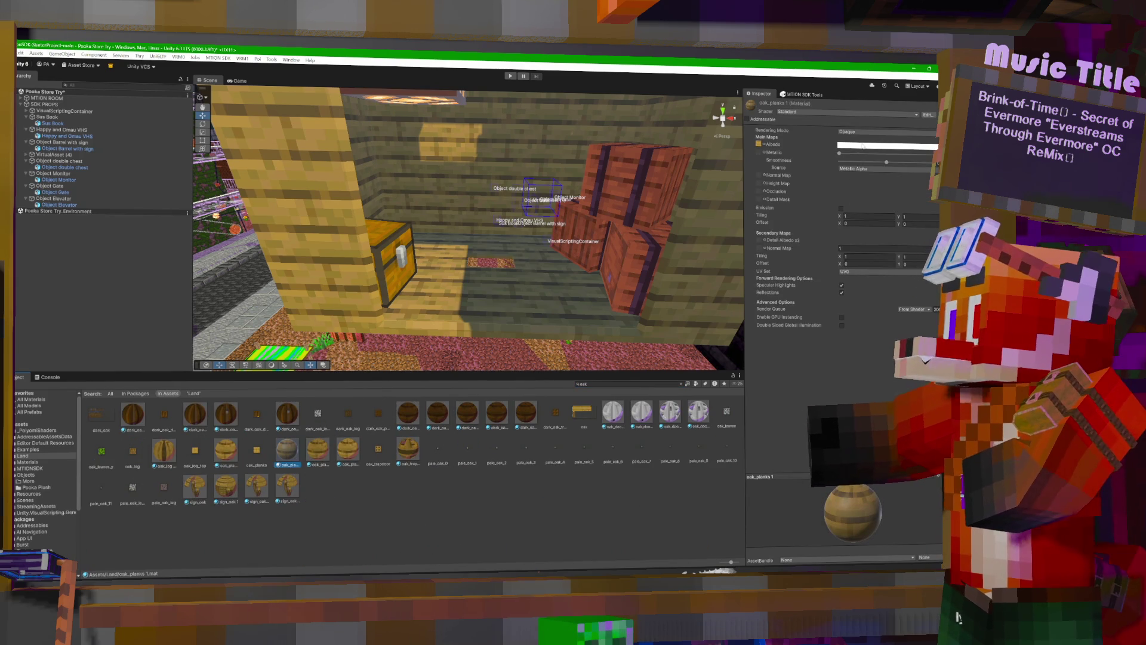
pyautogui.click(836, 111)
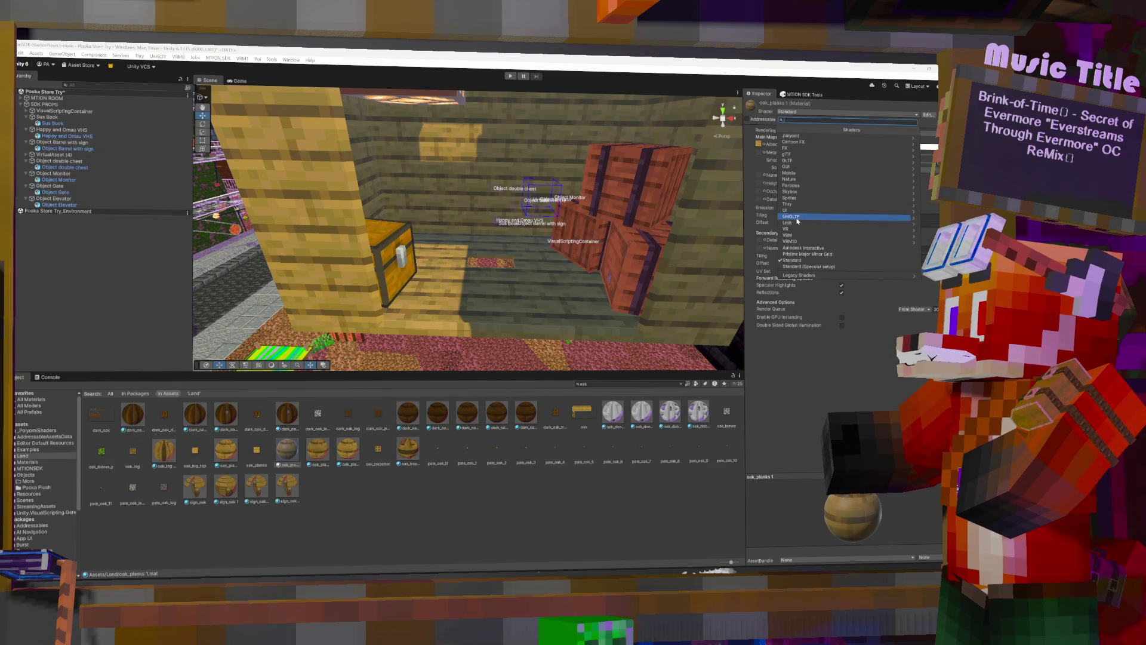
pyautogui.click(794, 238)
pyautogui.click(804, 153)
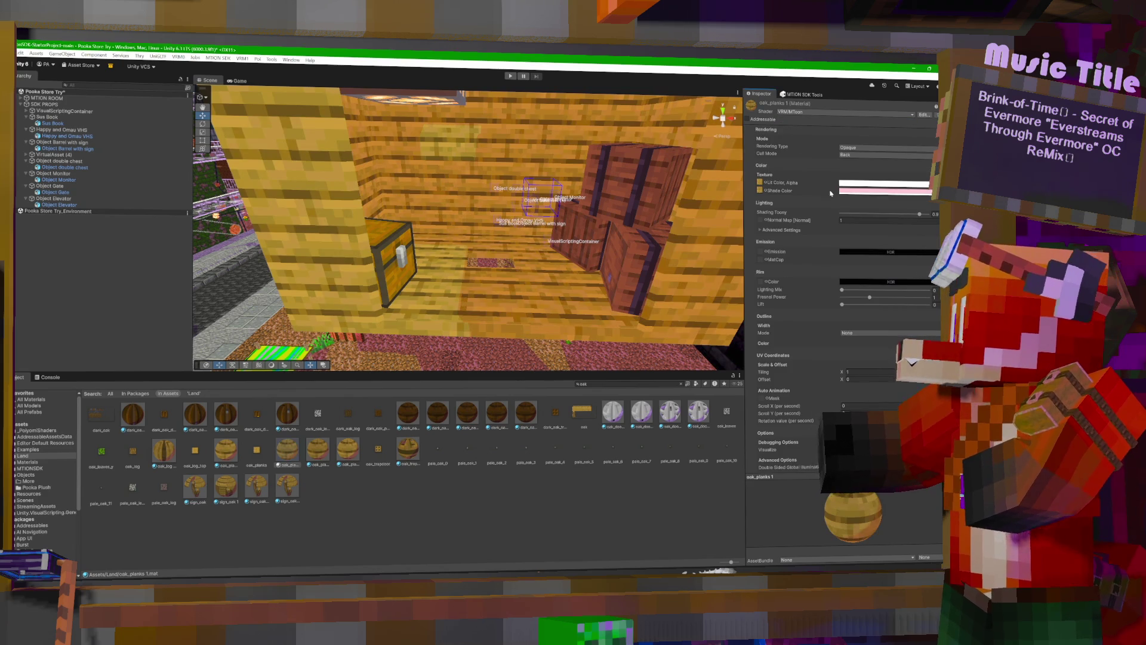
pyautogui.click(868, 189)
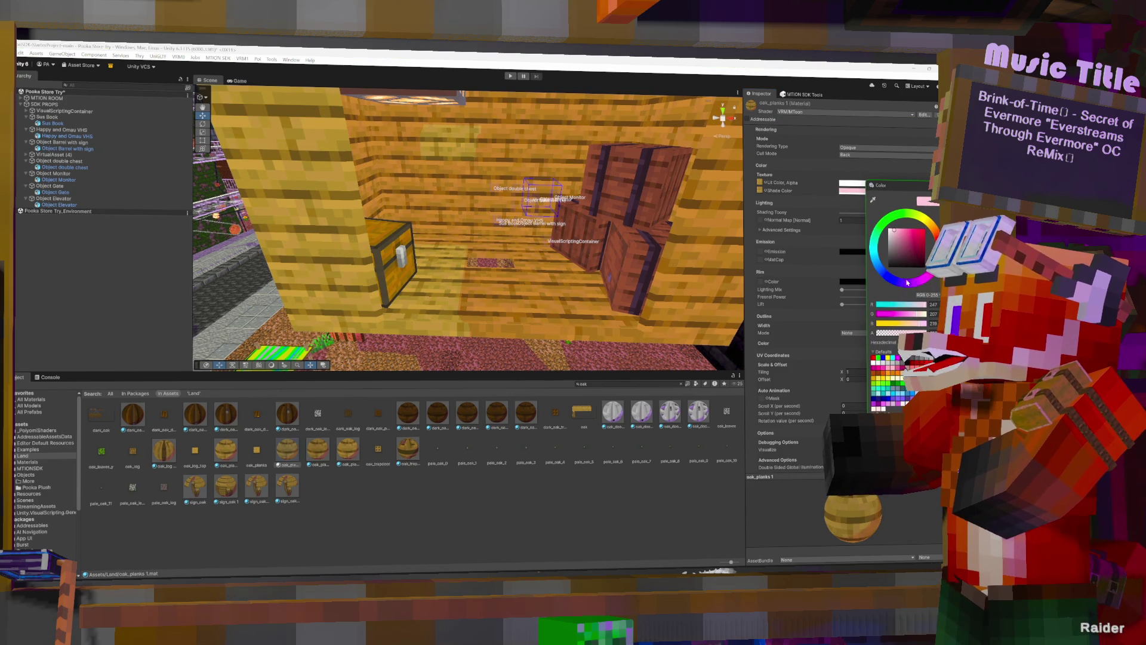
pyautogui.moveTo(907, 245); pyautogui.dragTo(904, 229)
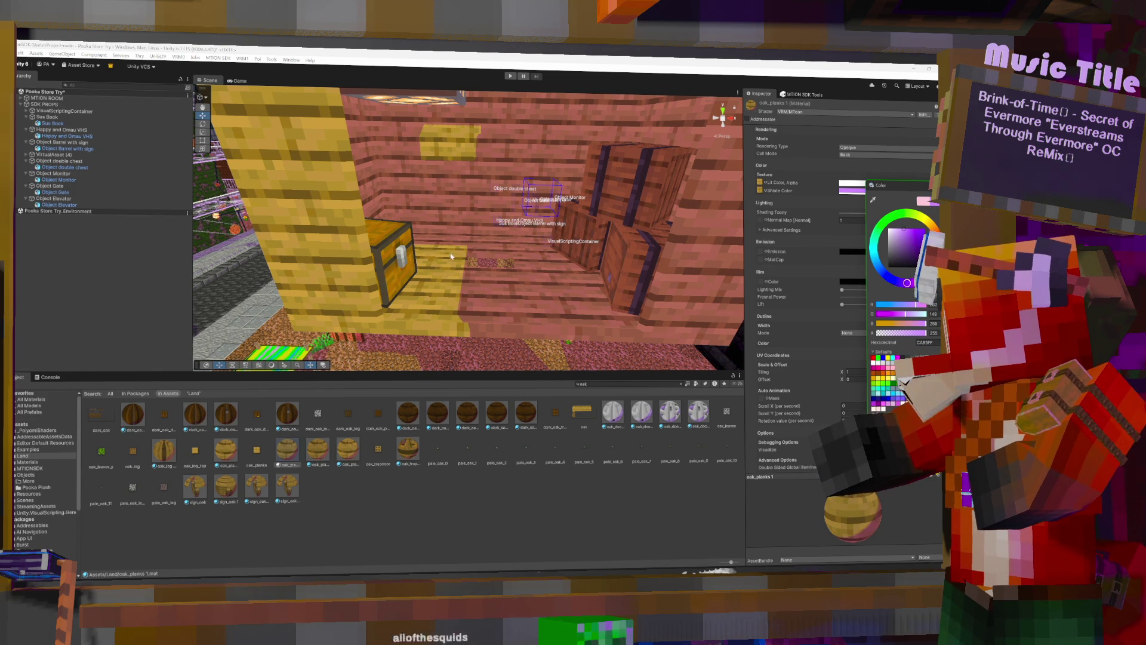
pyautogui.moveTo(455, 256)
pyautogui.mouseDown()
pyautogui.moveTo(514, 129)
pyautogui.moveTo(415, 114)
pyautogui.moveTo(476, 111)
pyautogui.moveTo(459, 120)
pyautogui.mouseUp()
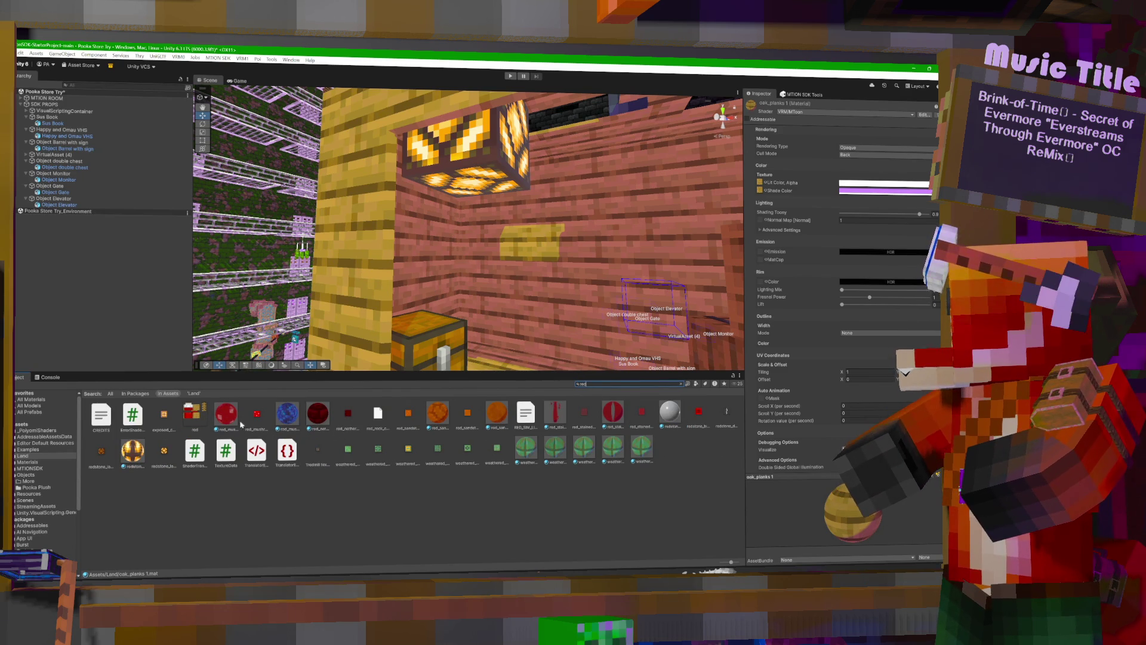
# Switch redstone_lamp.001 to VRM10 MToon with a saturated purple shade colour, keeping cull mode Back.
pyautogui.click(134, 453)
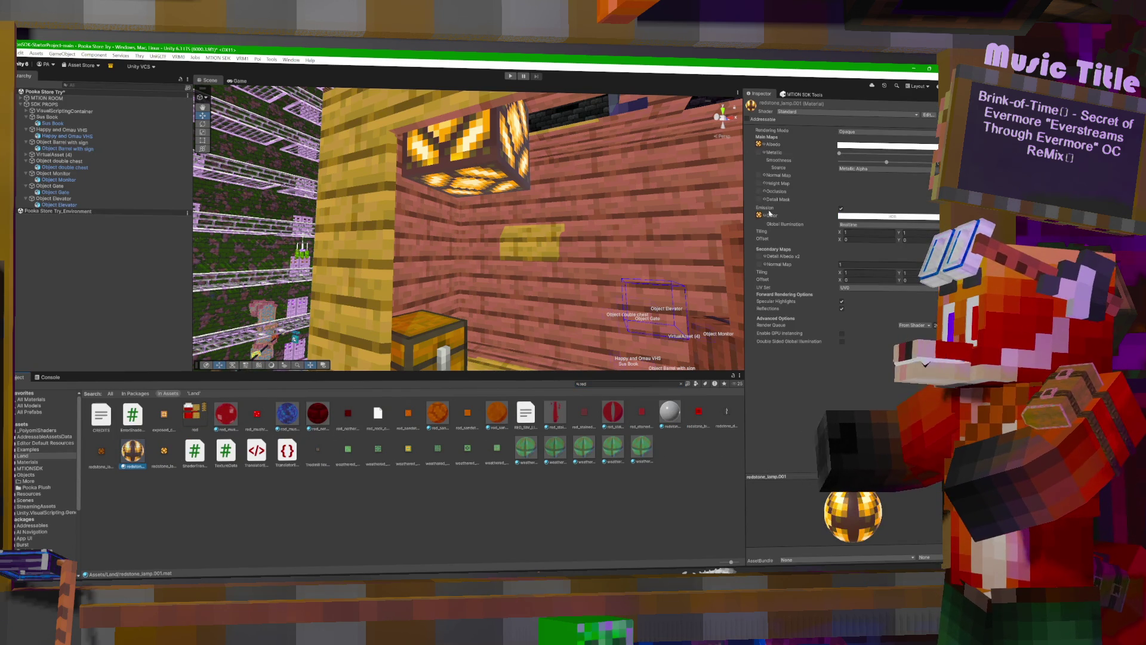
pyautogui.click(800, 112)
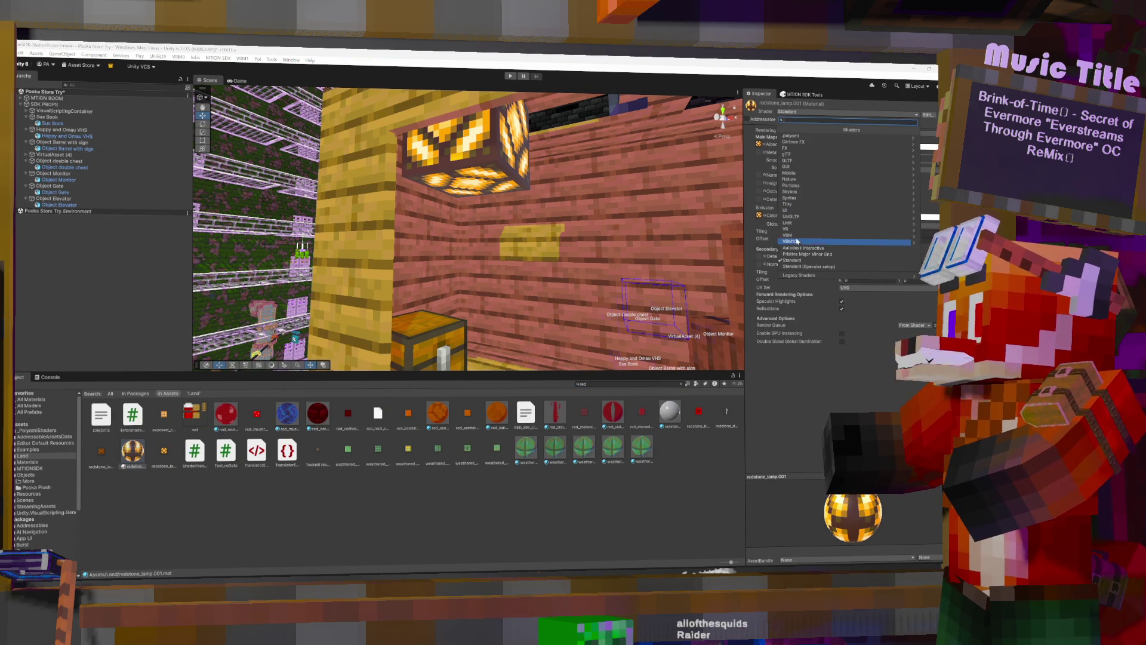
pyautogui.click(797, 241)
pyautogui.click(799, 139)
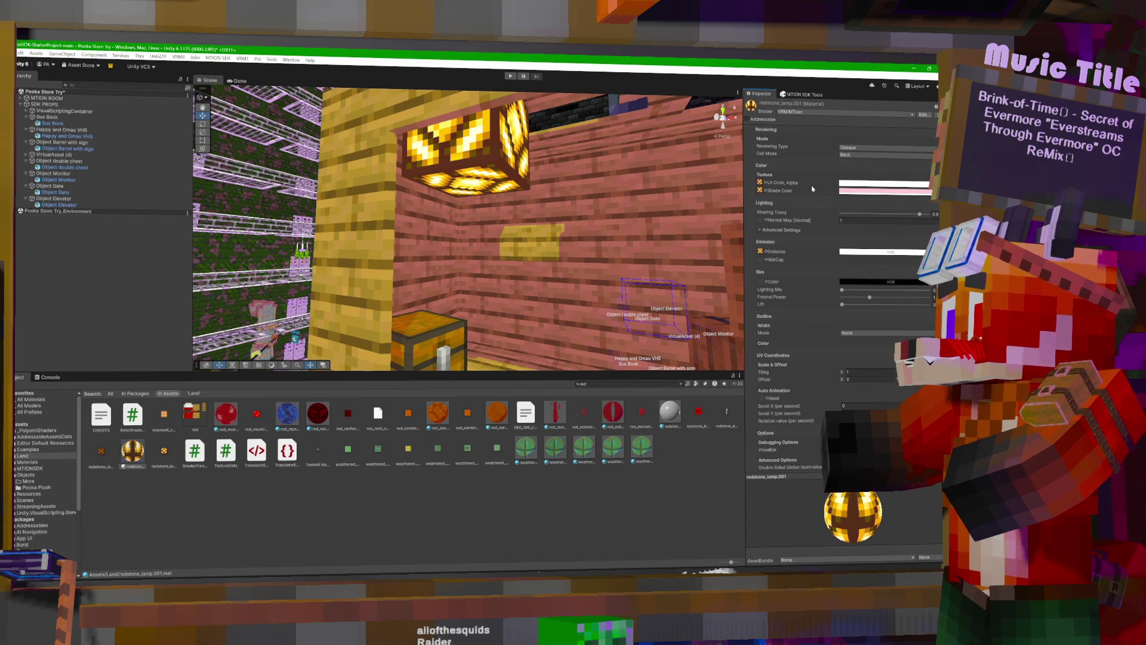
pyautogui.click(850, 190)
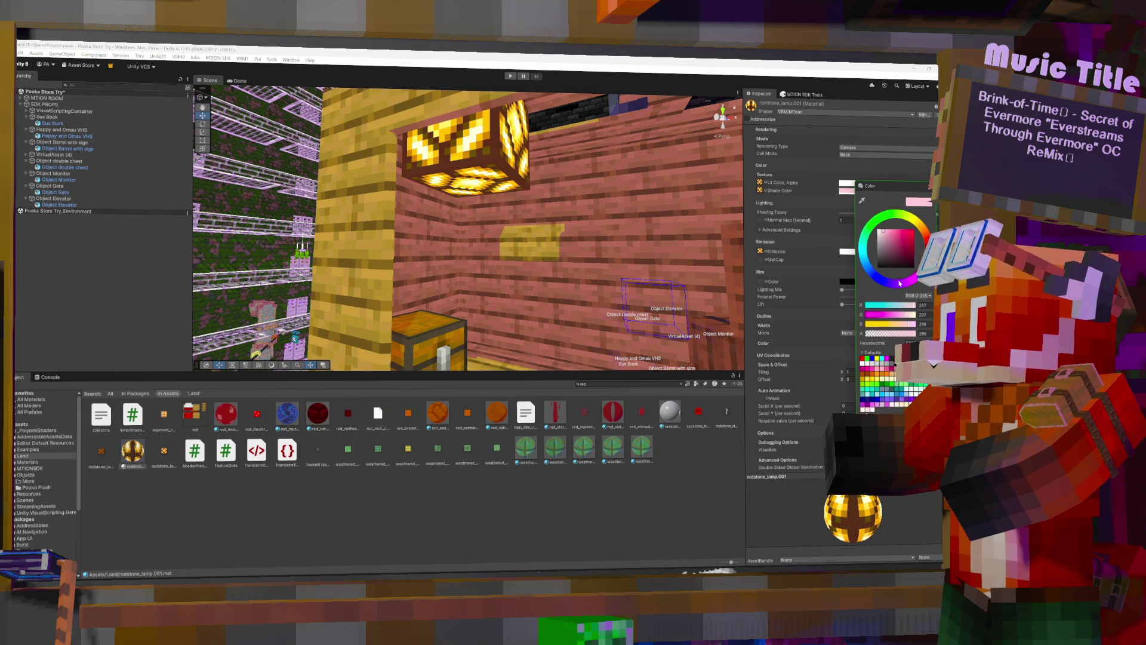
pyautogui.click(894, 229)
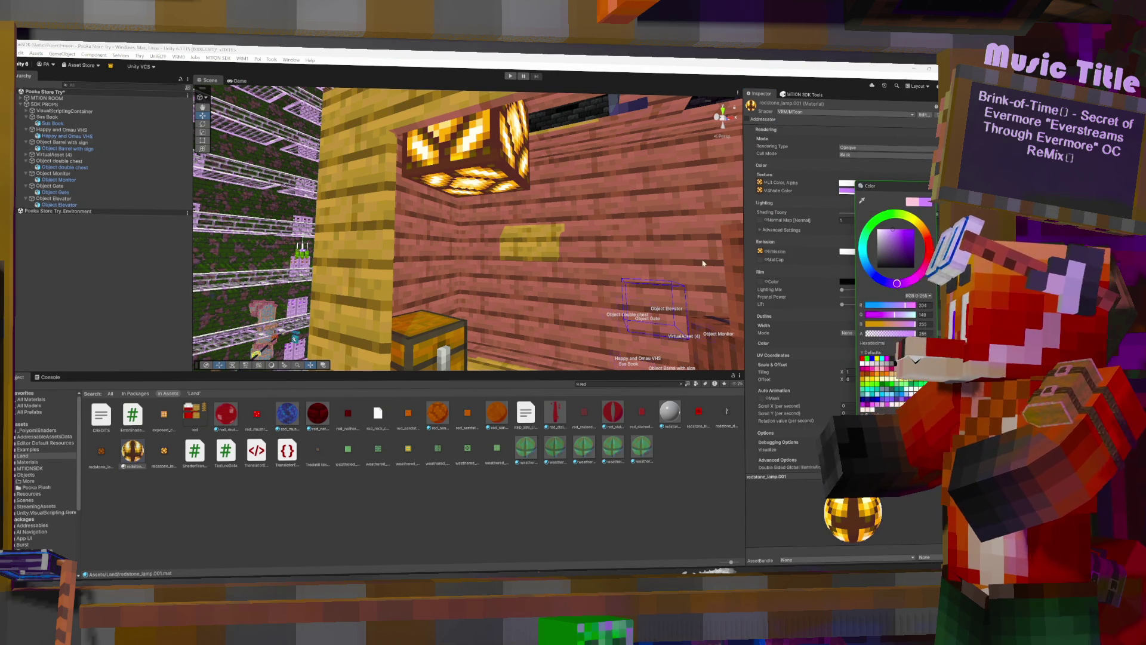
pyautogui.click(791, 257)
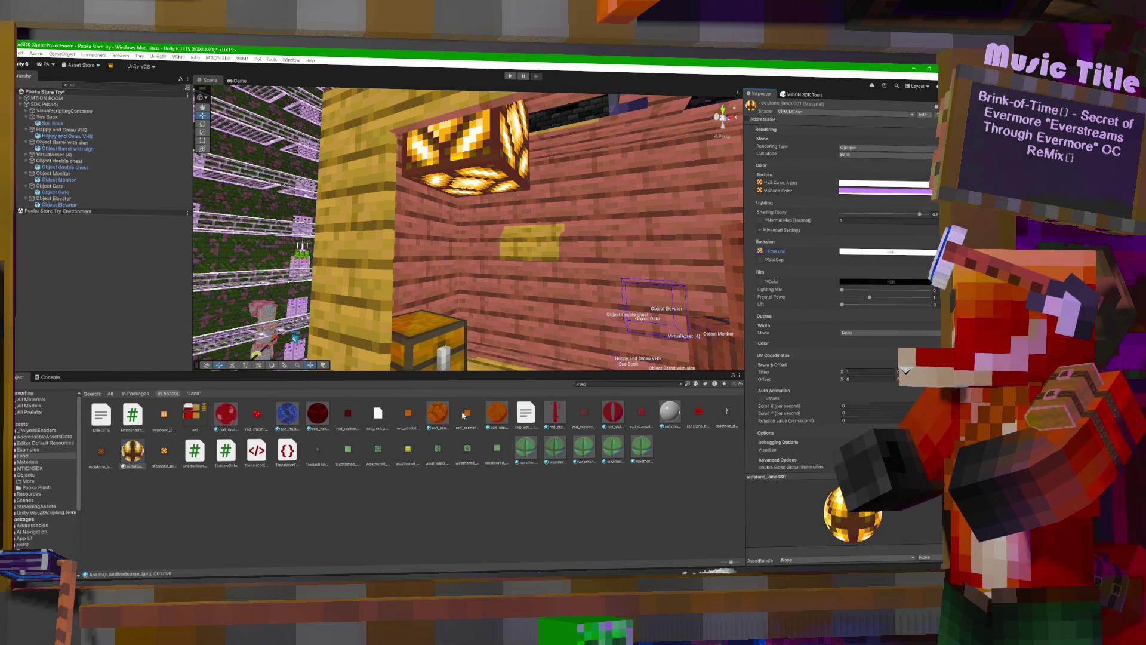
pyautogui.click(849, 156)
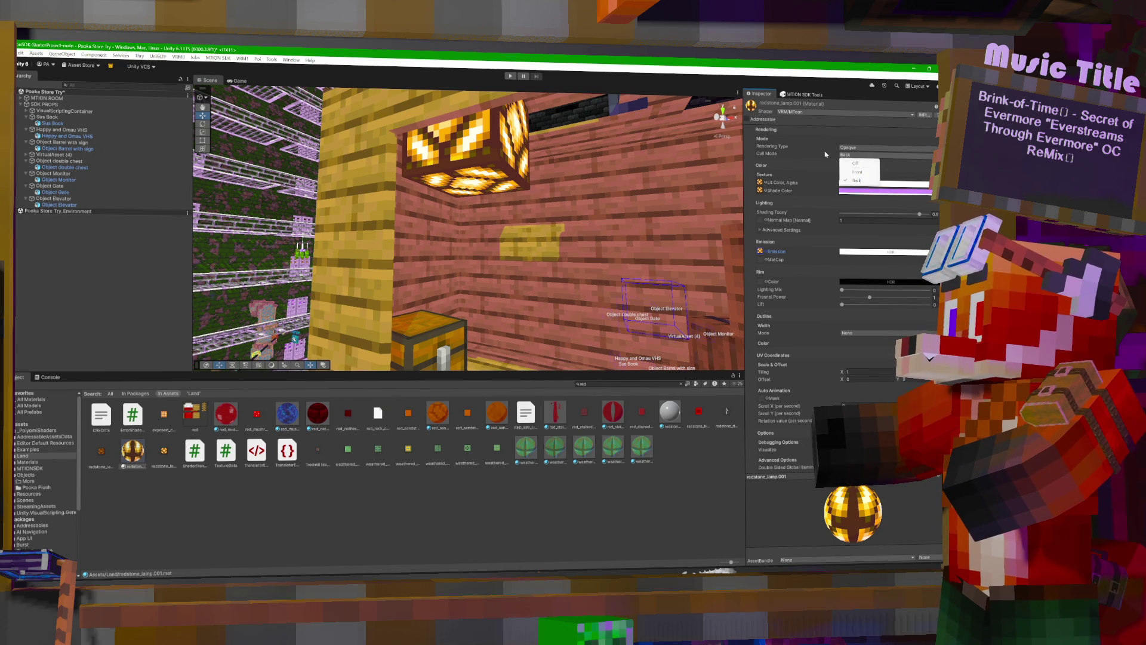
pyautogui.click(825, 155)
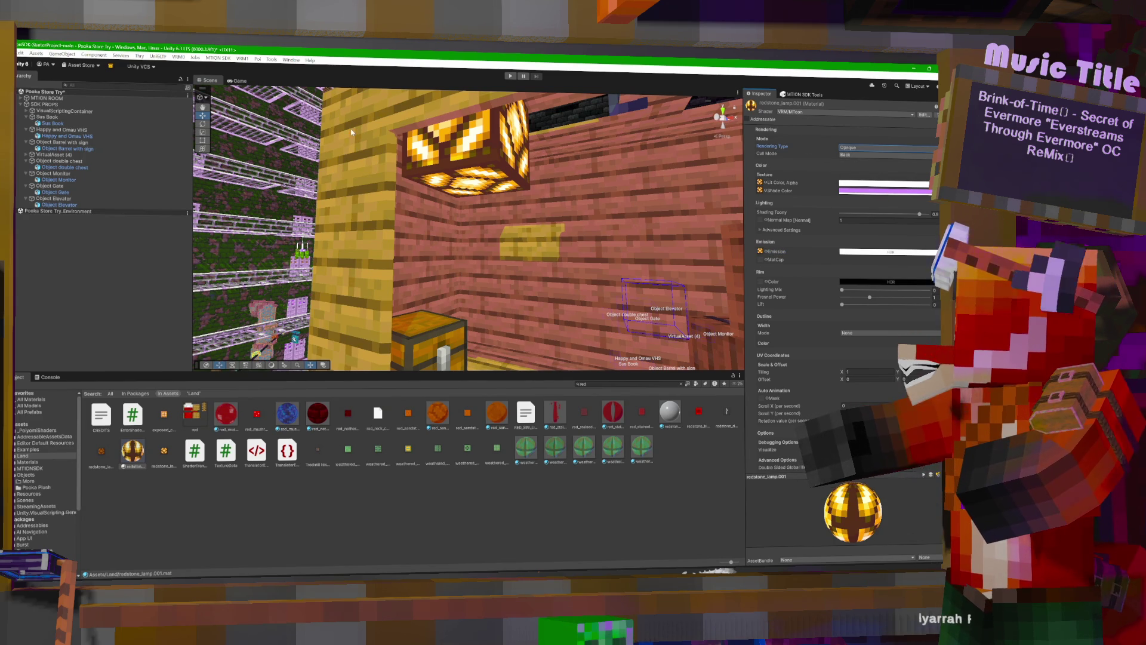
pyautogui.moveTo(551, 194)
pyautogui.mouseDown()
pyautogui.moveTo(585, 222)
pyautogui.moveTo(391, 157)
pyautogui.moveTo(358, 173)
pyautogui.mouseUp()
# Search 'cobb' and switch the cobblestone.003 material to the VRM MToon shader.
pyautogui.hotkey('ctrl', 'f')
pyautogui.write('cobb')
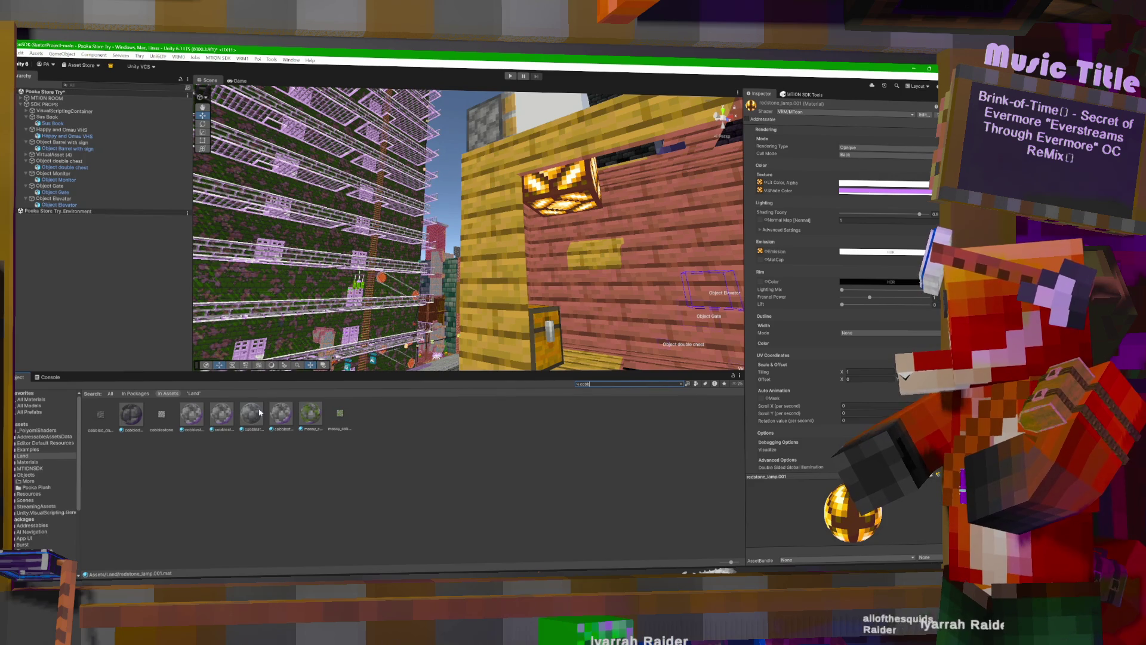
pyautogui.click(252, 414)
pyautogui.click(803, 112)
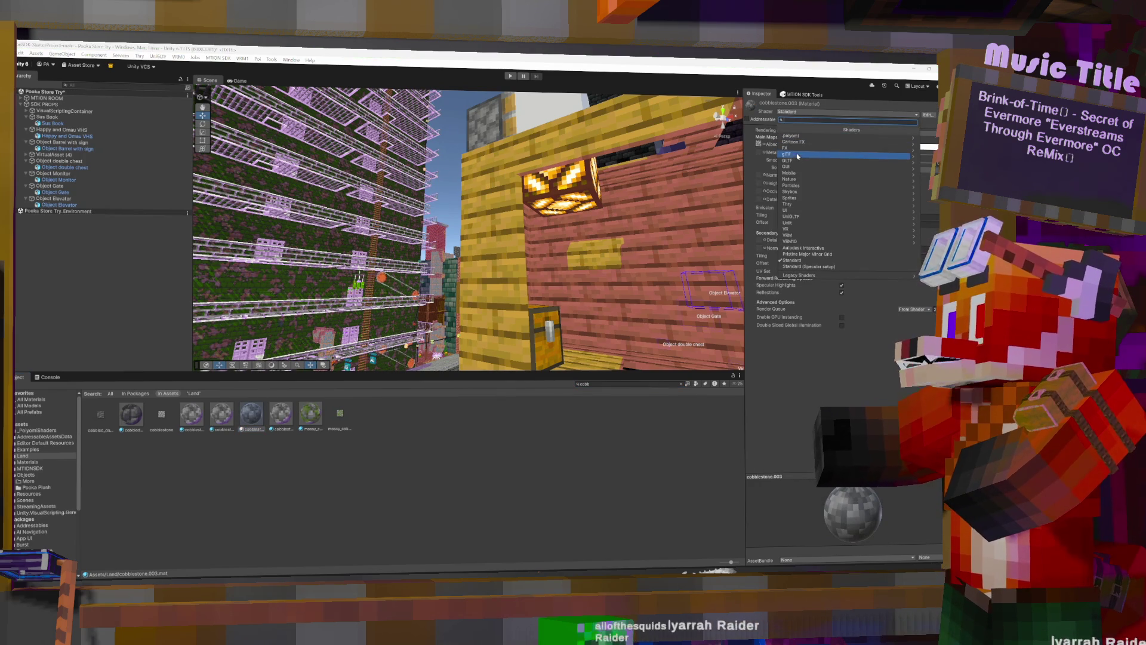
pyautogui.click(793, 236)
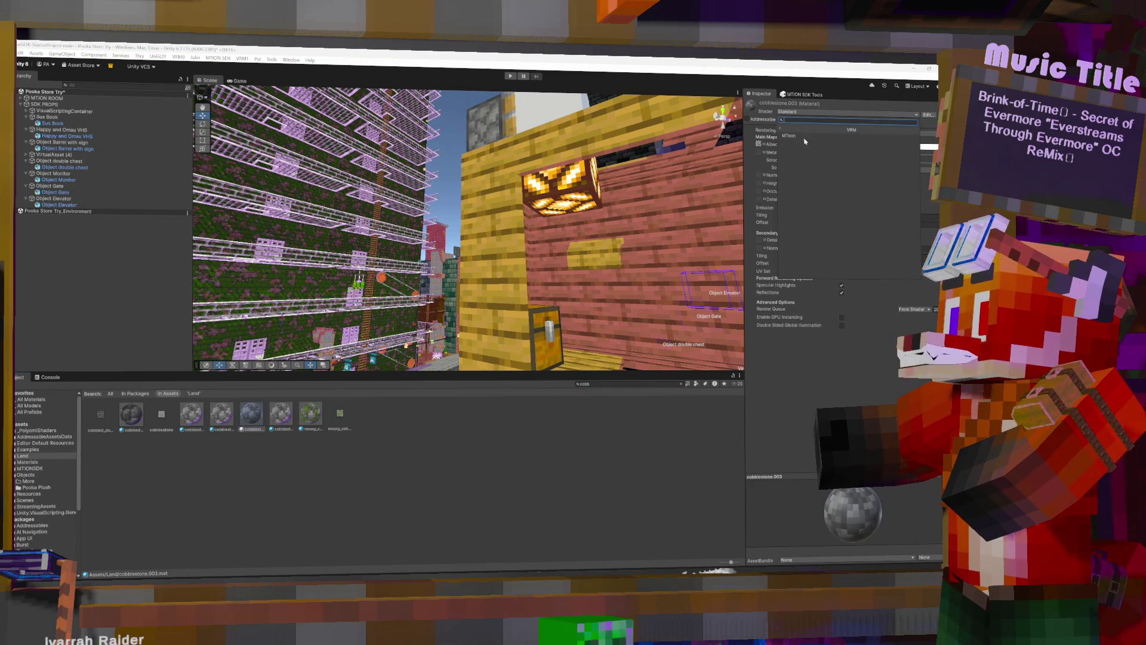
pyautogui.click(810, 178)
# Tint the cobblestone shade colour purple, fine-tuning it to a lavender tone.
pyautogui.click(862, 191)
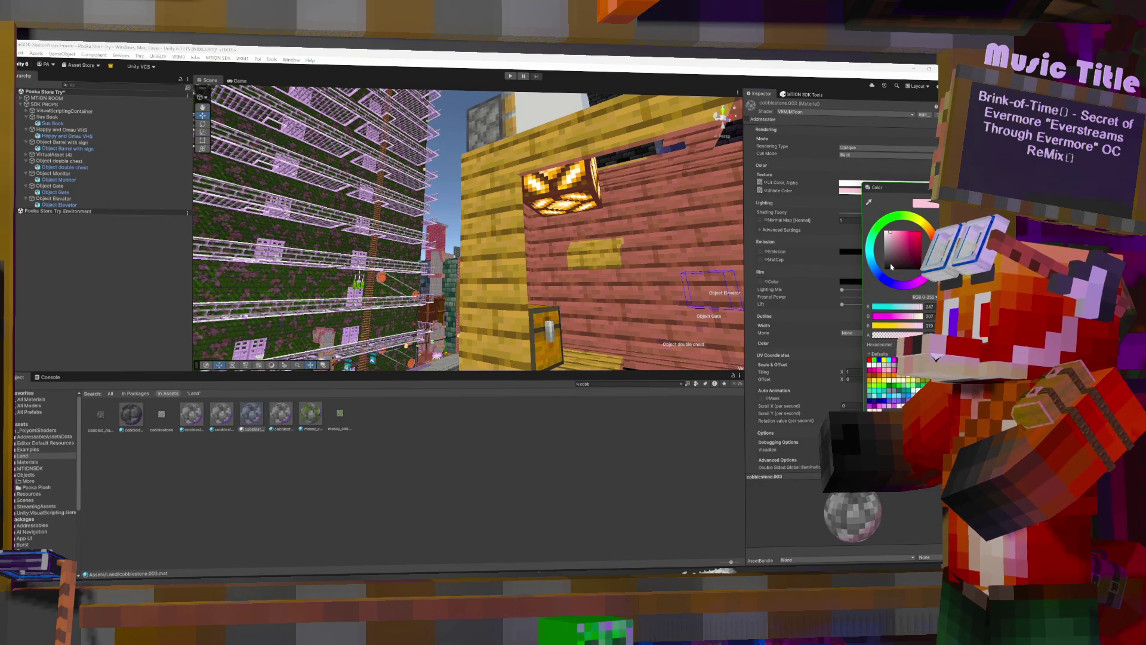
pyautogui.click(903, 285)
pyautogui.click(901, 228)
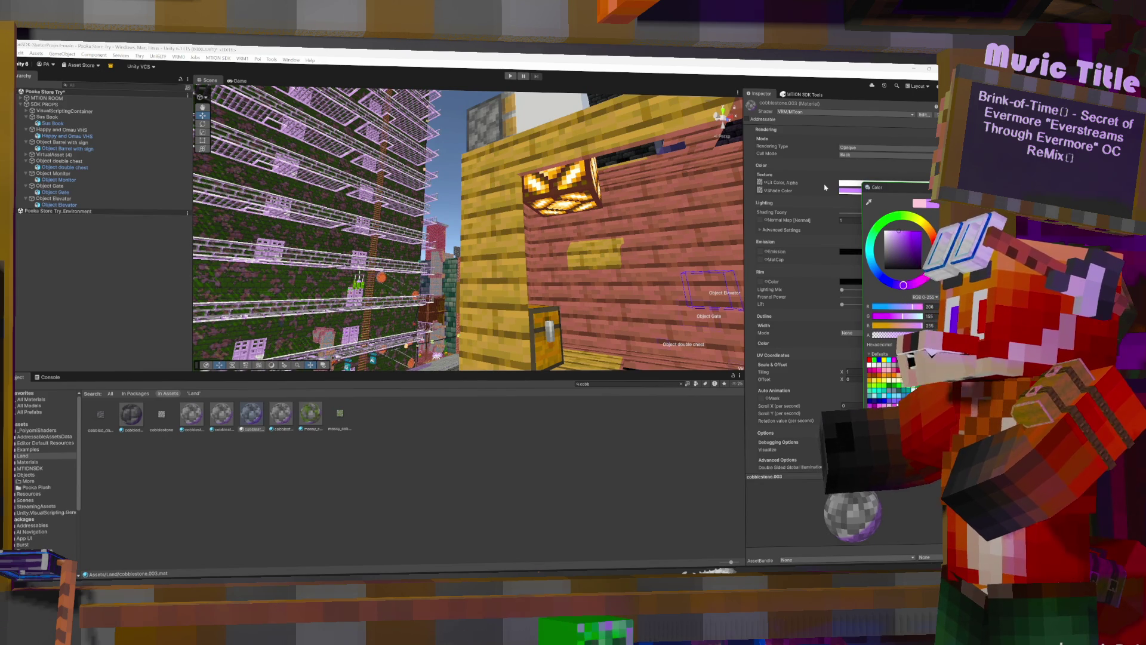
pyautogui.click(805, 171)
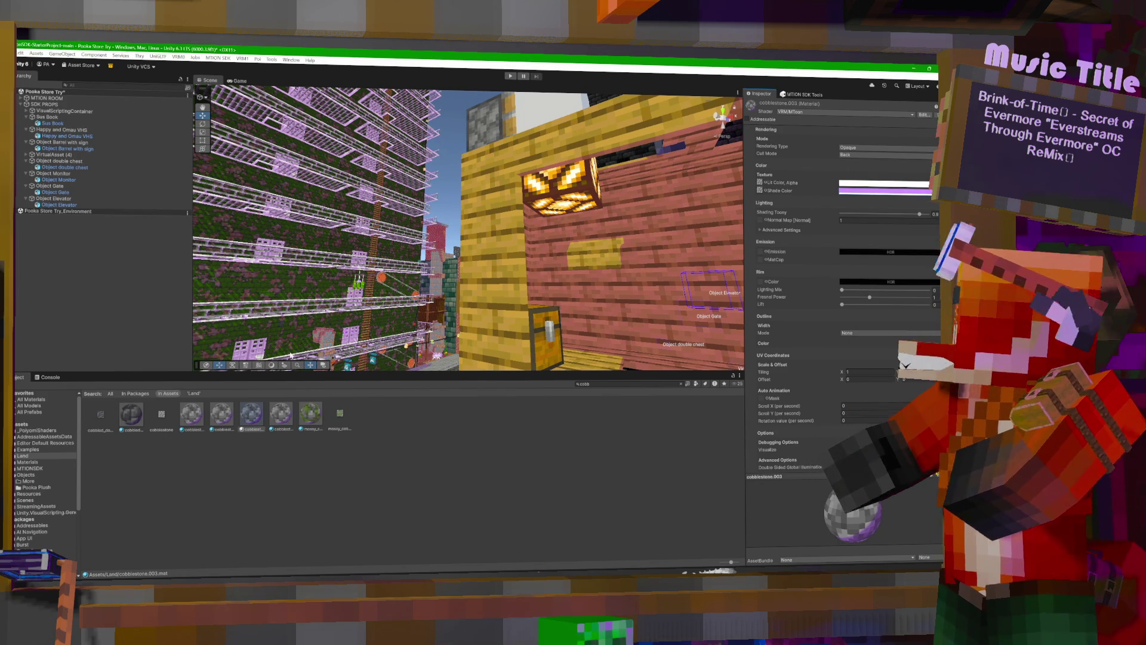
pyautogui.click(845, 191)
pyautogui.click(885, 229)
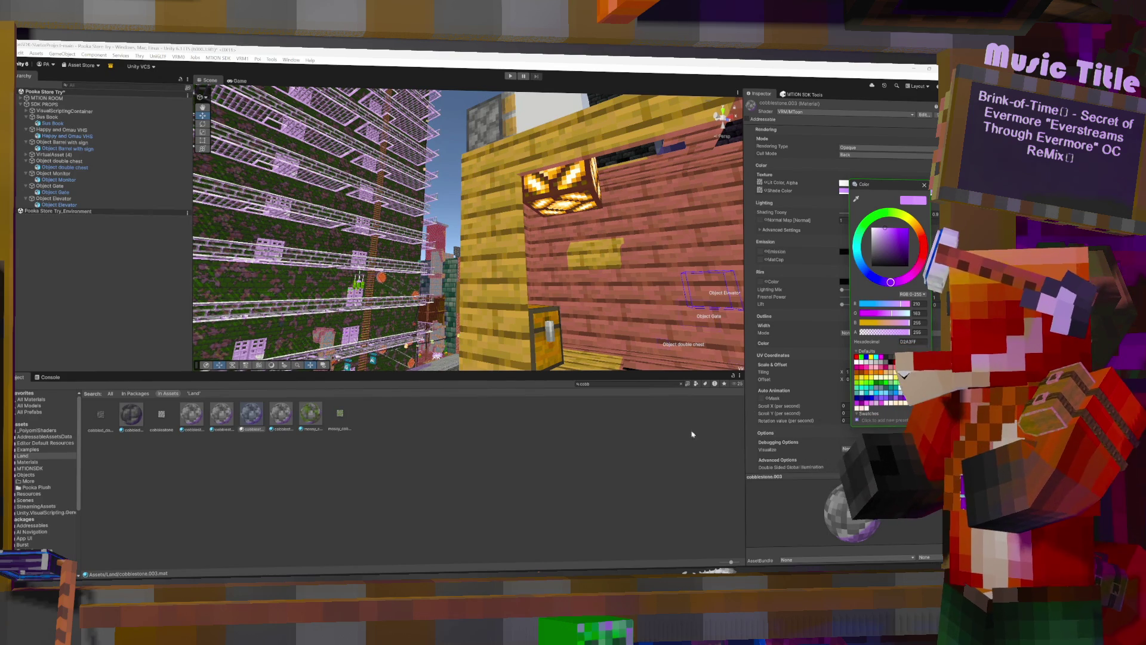
pyautogui.click(827, 167)
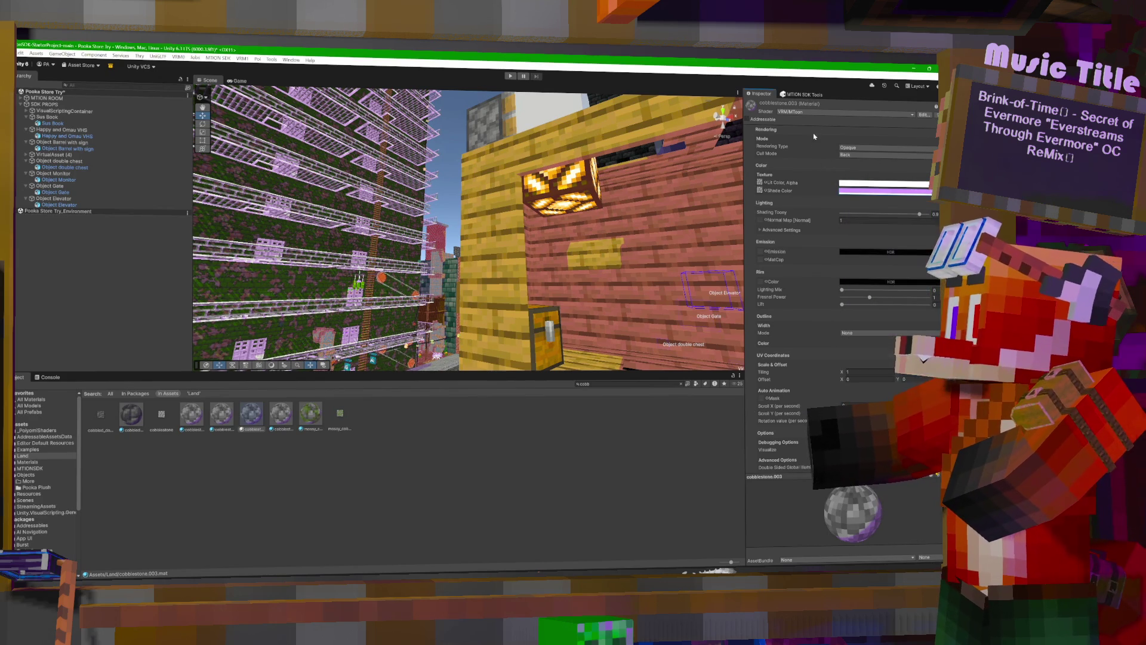
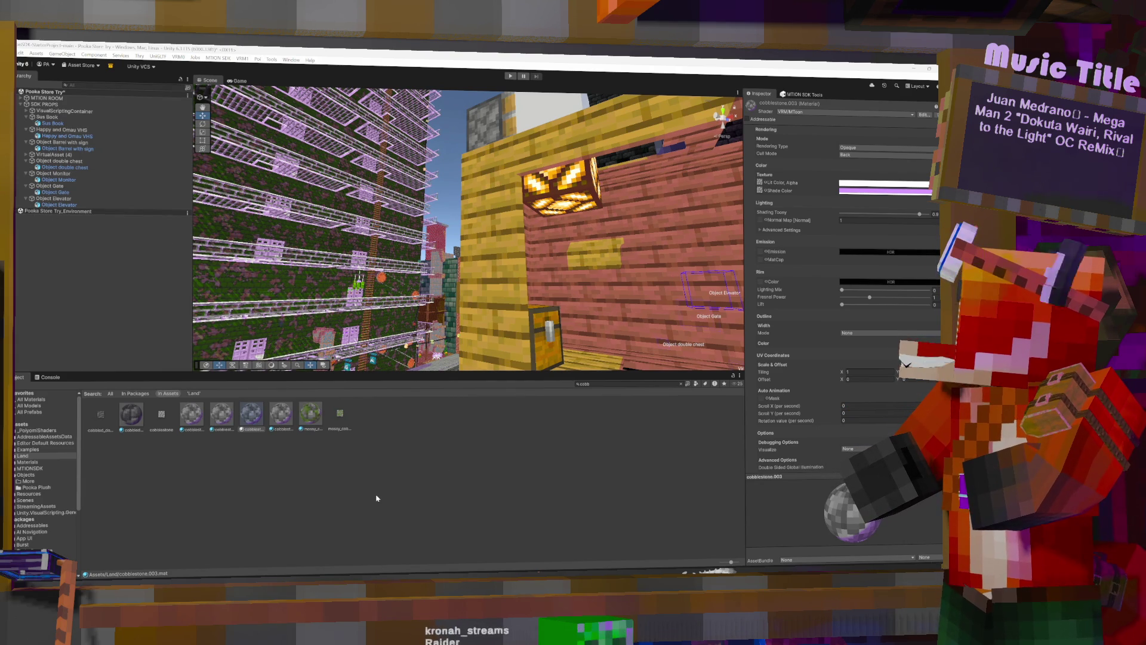
# Fly the Scene camera along the street and around the lattice corridor and mossy wall.
pyautogui.click(395, 255)
pyautogui.press('a')
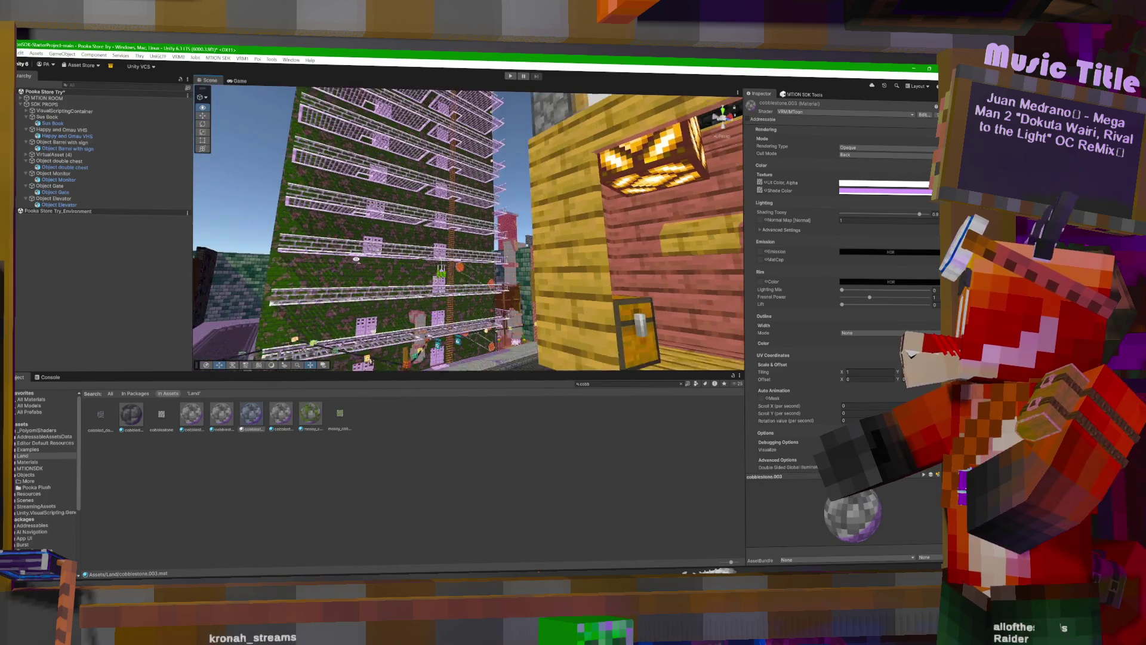
pyautogui.press('w')
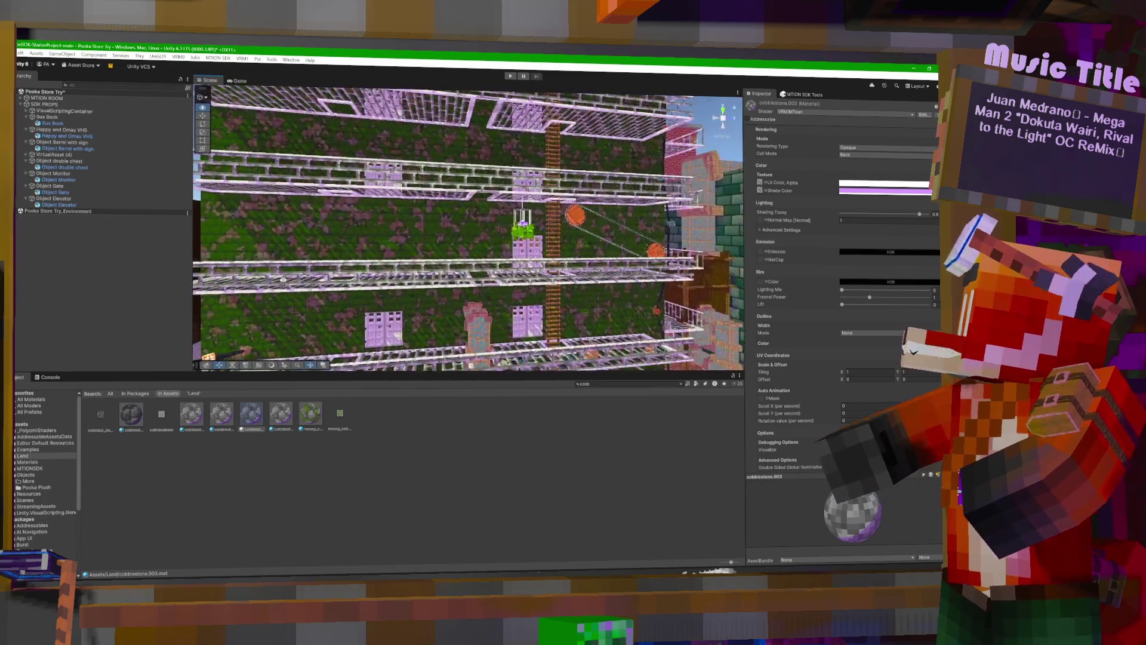
pyautogui.press('s')
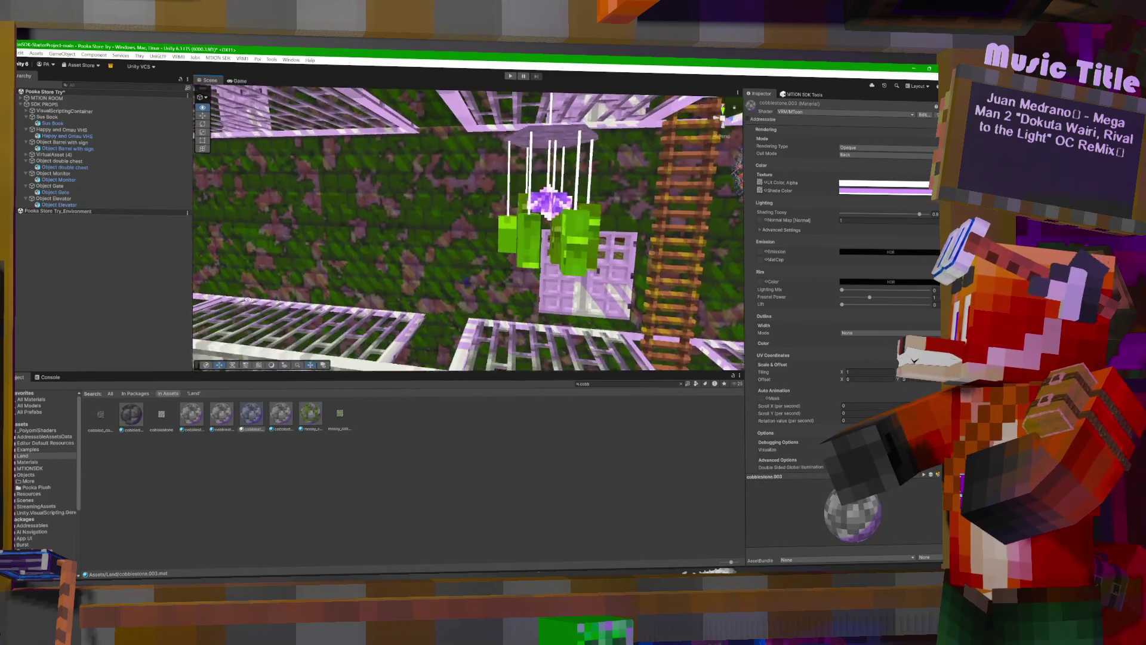
pyautogui.press('s')
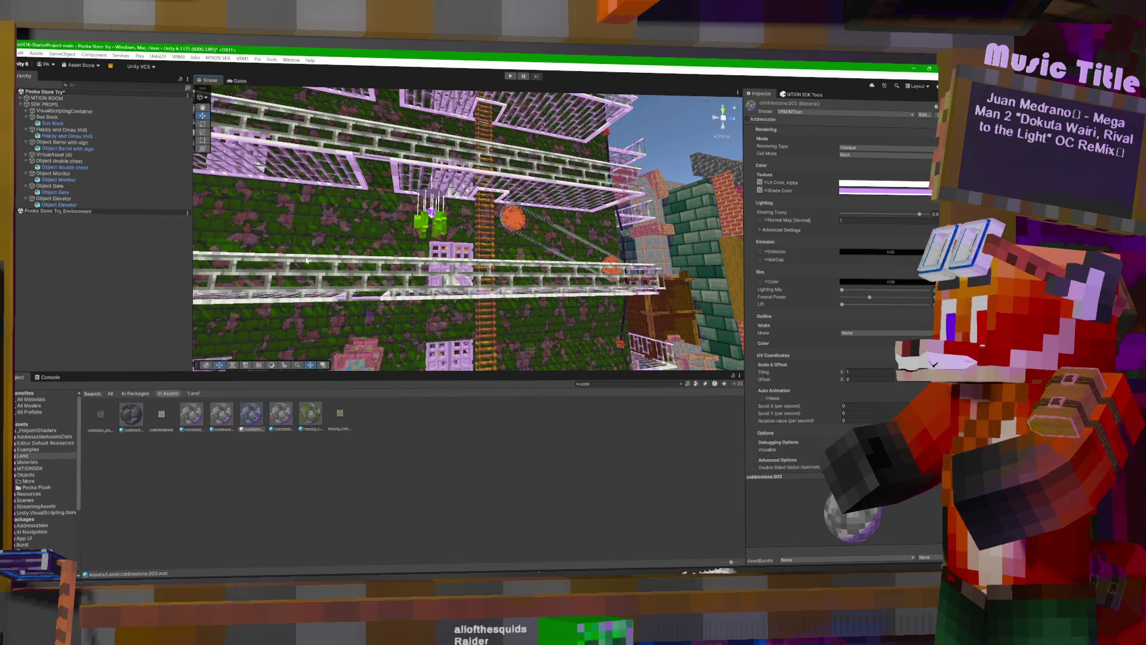
pyautogui.rightClick(306, 260)
pyautogui.scroll(5, 505, 211)
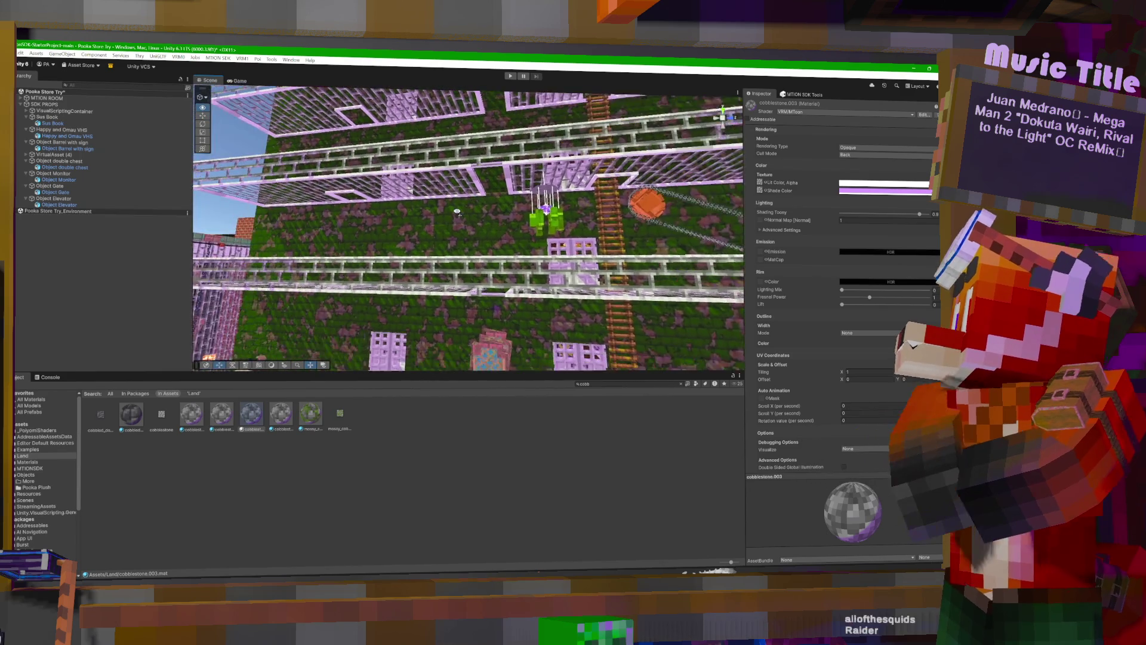
pyautogui.moveTo(508, 127)
pyautogui.mouseDown()
pyautogui.moveTo(499, 68)
pyautogui.moveTo(480, 291)
pyautogui.moveTo(492, 311)
pyautogui.mouseUp()
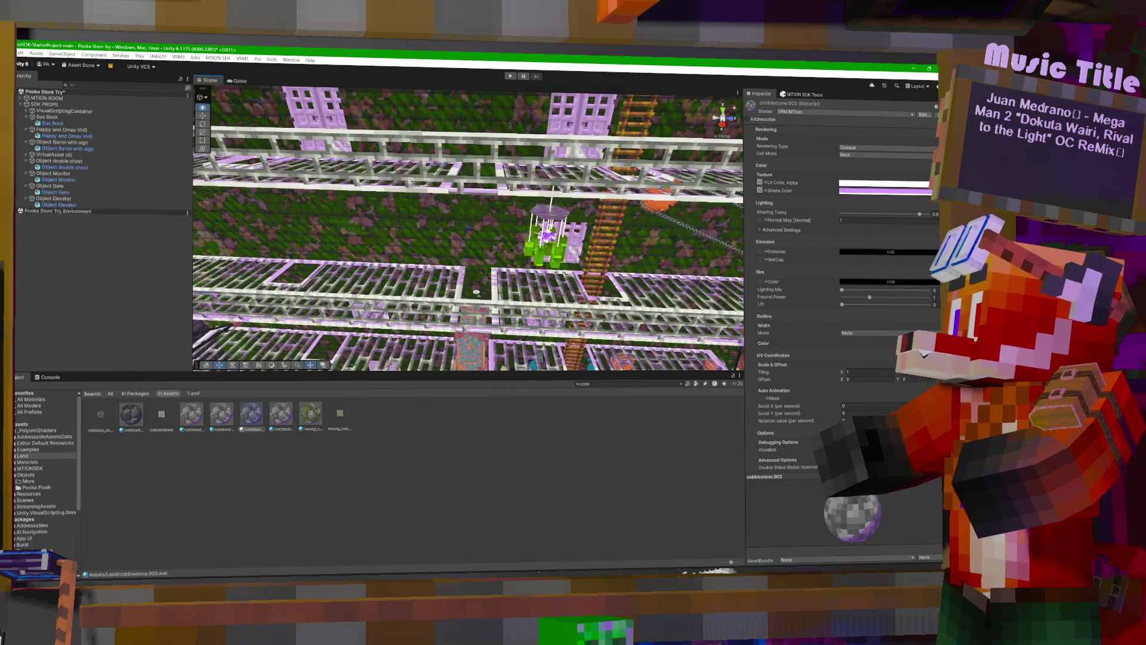
pyautogui.moveTo(476, 287); pyautogui.dragTo(475, 287)
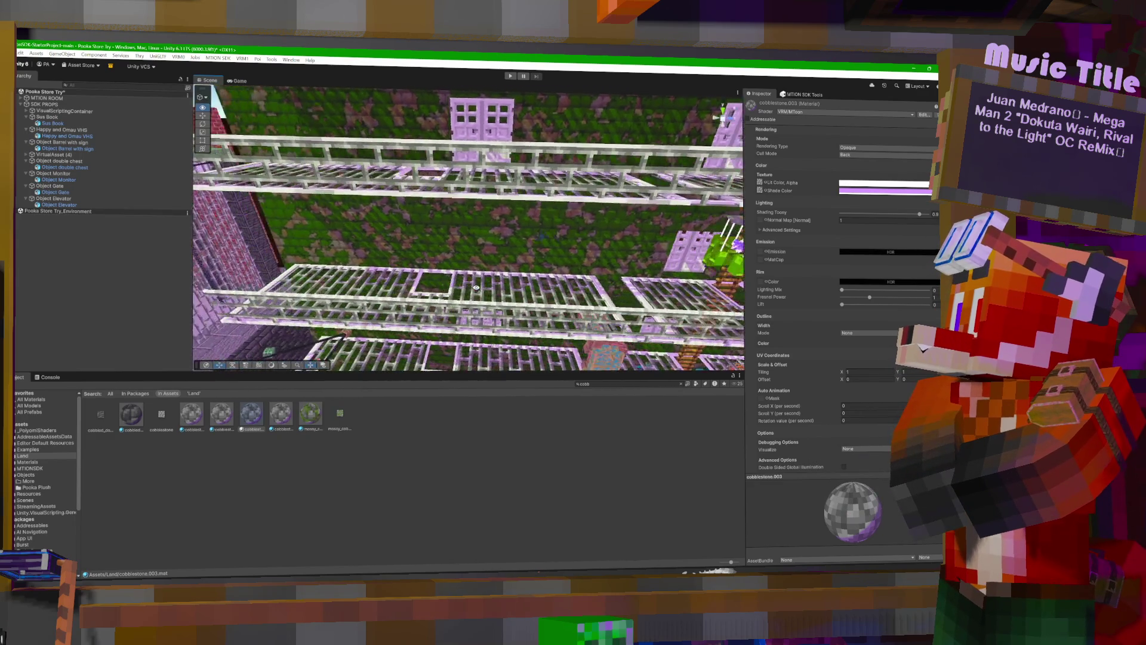
pyautogui.moveTo(504, 243)
pyautogui.mouseDown()
pyautogui.moveTo(504, 226)
pyautogui.moveTo(588, 194)
pyautogui.mouseUp()
pyautogui.moveTo(466, 120); pyautogui.dragTo(412, 87)
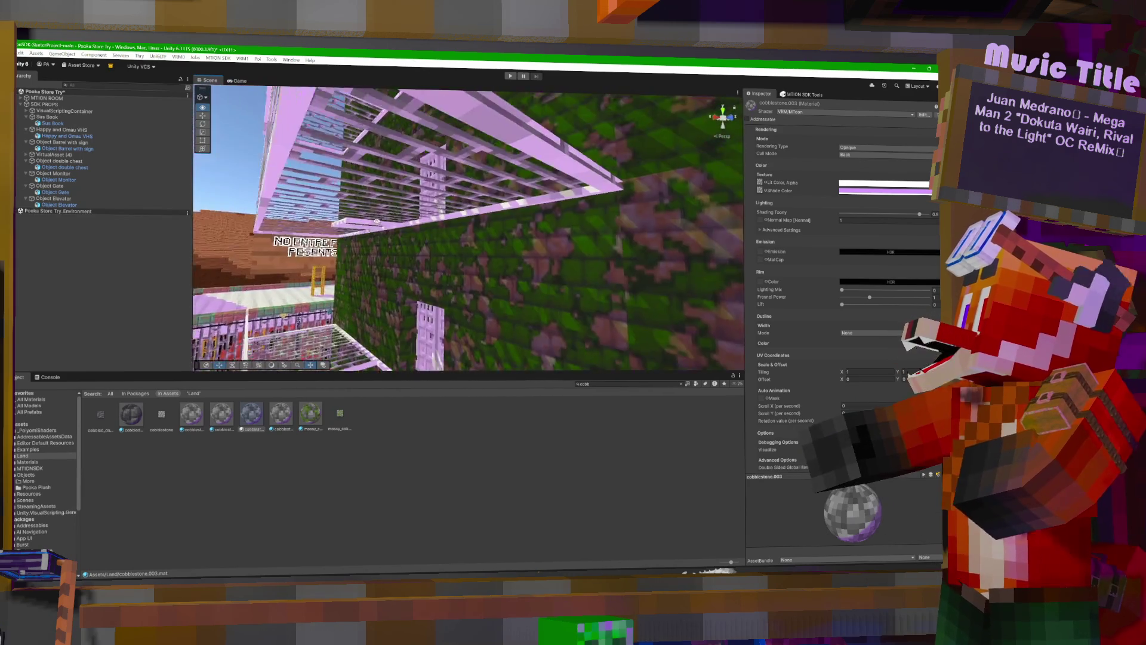
pyautogui.moveTo(368, 242); pyautogui.dragTo(365, 245)
pyautogui.moveTo(432, 265)
pyautogui.mouseDown()
pyautogui.moveTo(460, 251)
pyautogui.moveTo(479, 258)
pyautogui.mouseUp()
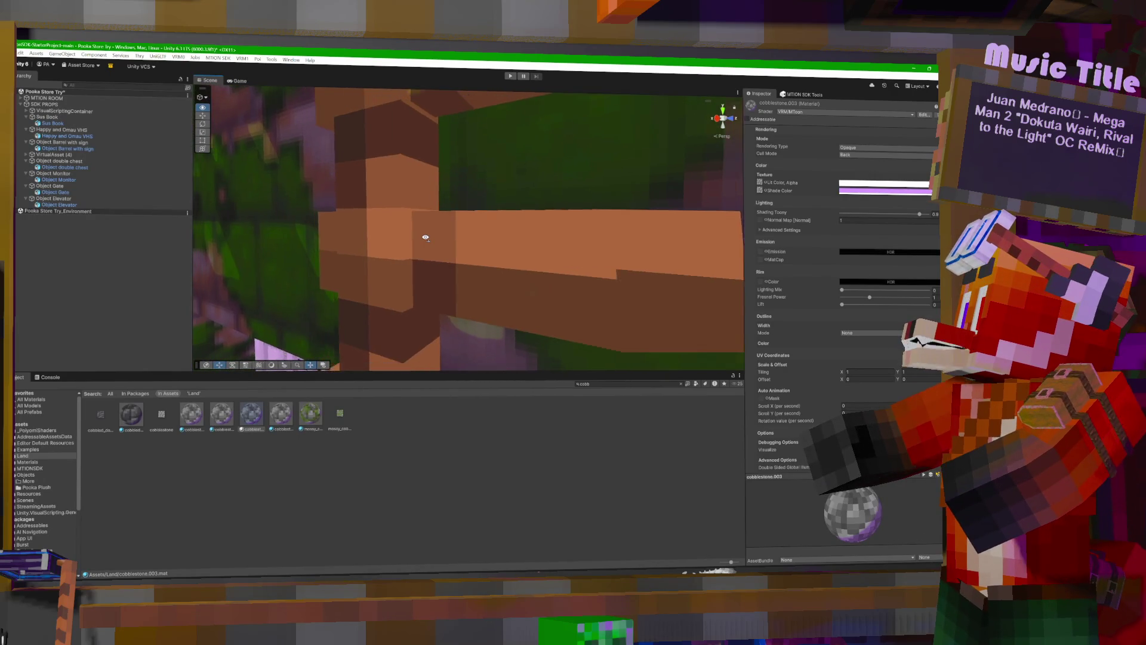
pyautogui.scroll(-5, 426, 237)
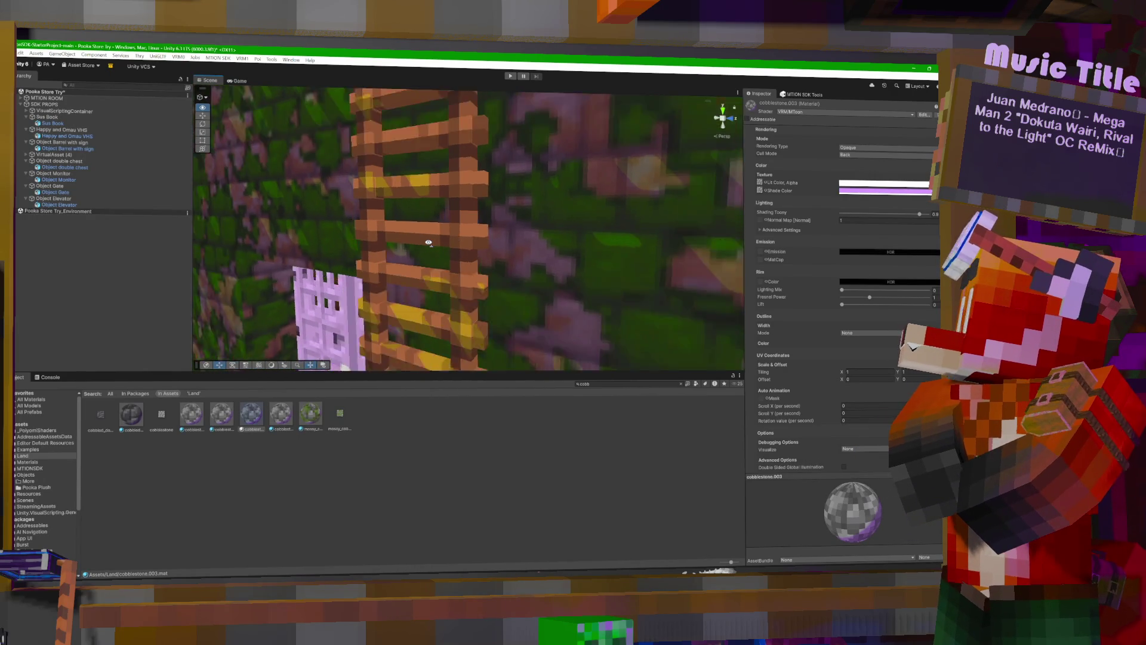
pyautogui.scroll(-10, 428, 242)
pyautogui.moveTo(486, 236)
pyautogui.mouseDown()
pyautogui.moveTo(489, 212)
pyautogui.moveTo(574, 251)
pyautogui.moveTo(603, 241)
pyautogui.moveTo(600, 218)
pyautogui.moveTo(614, 241)
pyautogui.mouseUp()
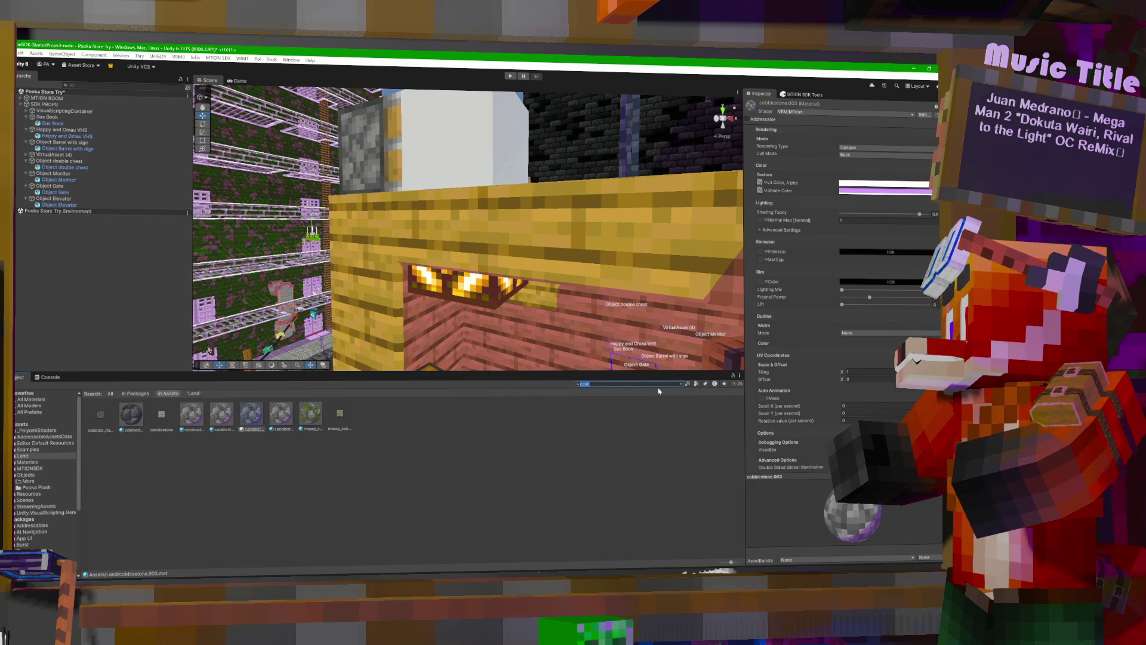
# Find lever.004 with a 'lev' search and switch its material to the VRM/MToon shader.
pyautogui.write('lev')
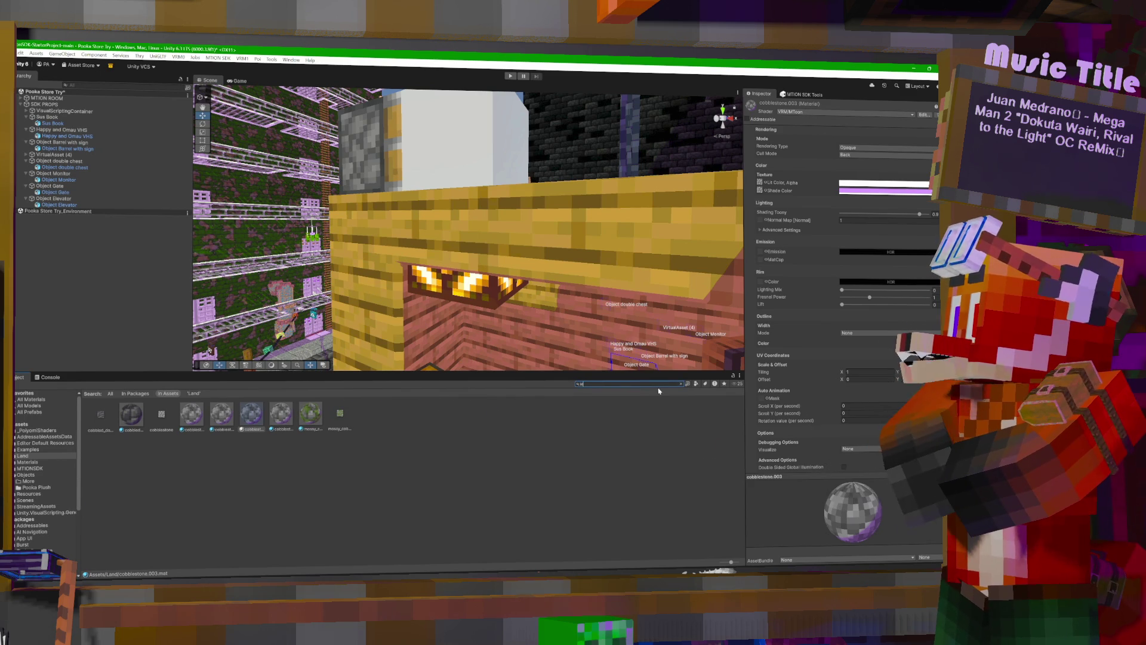
pyautogui.click(131, 416)
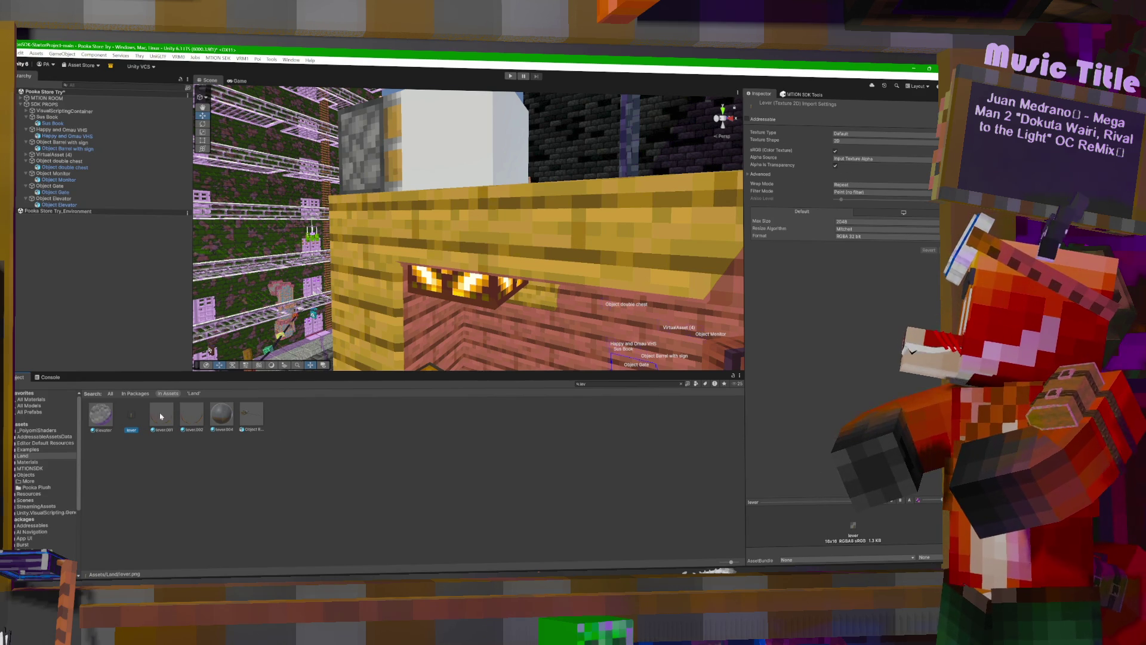
pyautogui.click(222, 414)
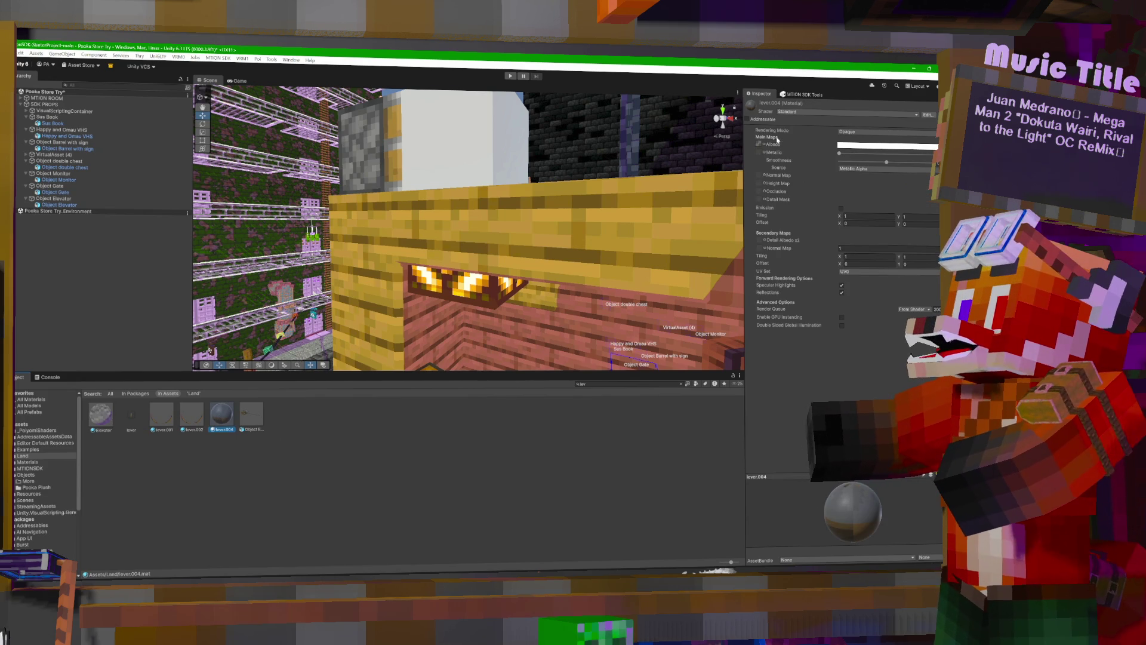
pyautogui.click(806, 112)
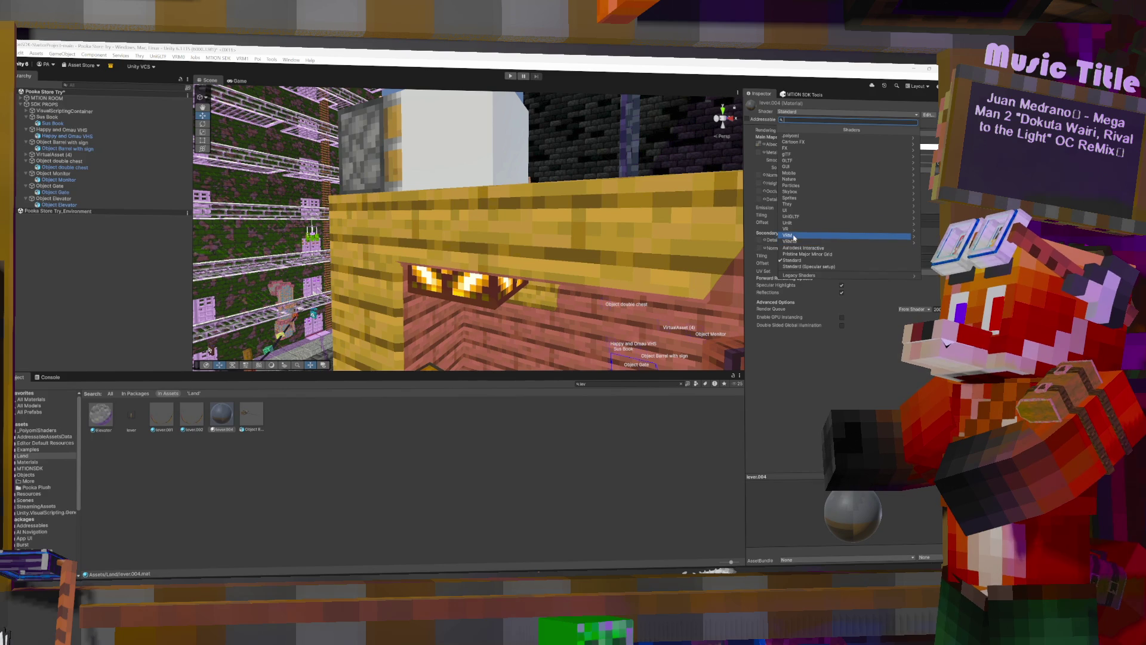
pyautogui.click(787, 235)
pyautogui.click(796, 138)
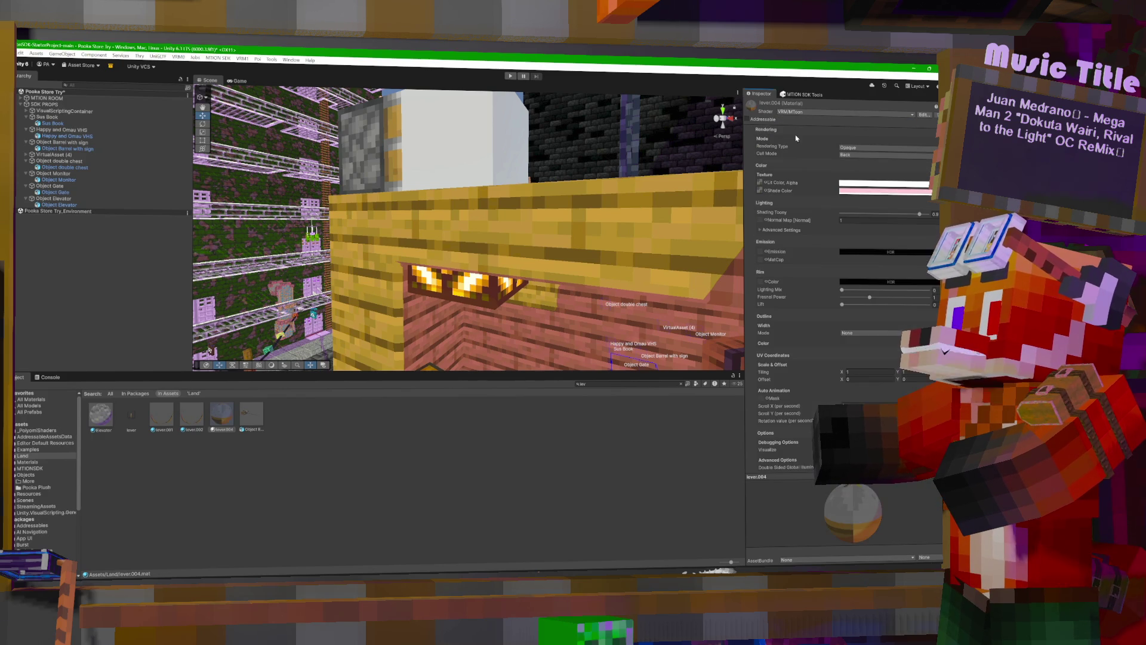
# Tint the lever.004 material's shade colour light purple.
pyautogui.click(858, 183)
pyautogui.click(849, 191)
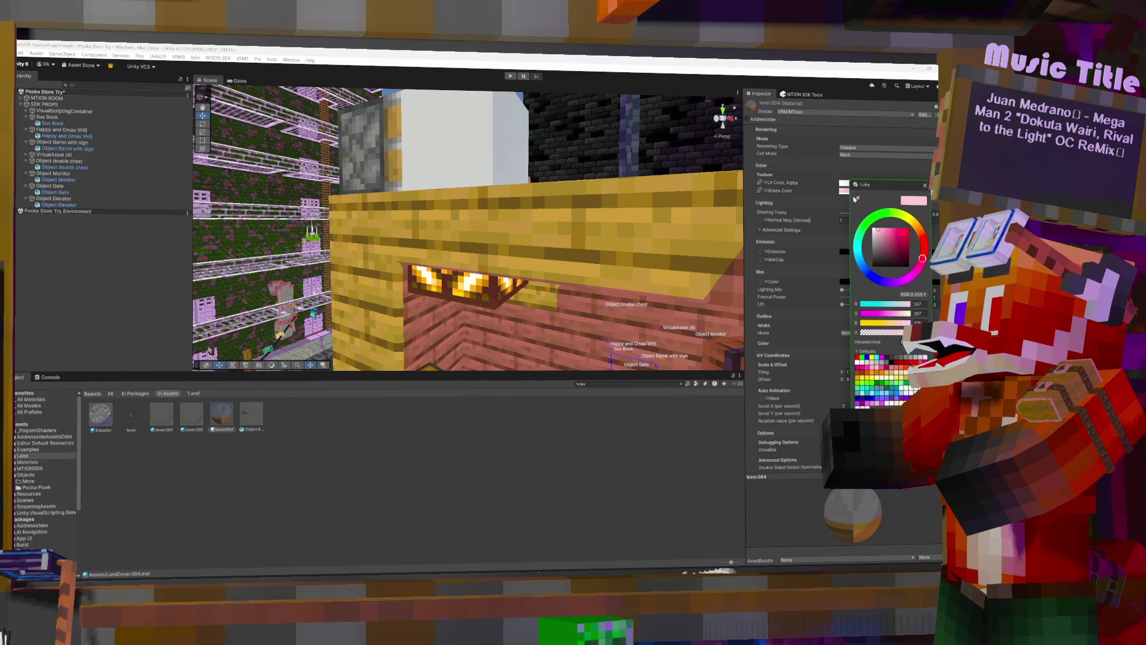
pyautogui.click(883, 225)
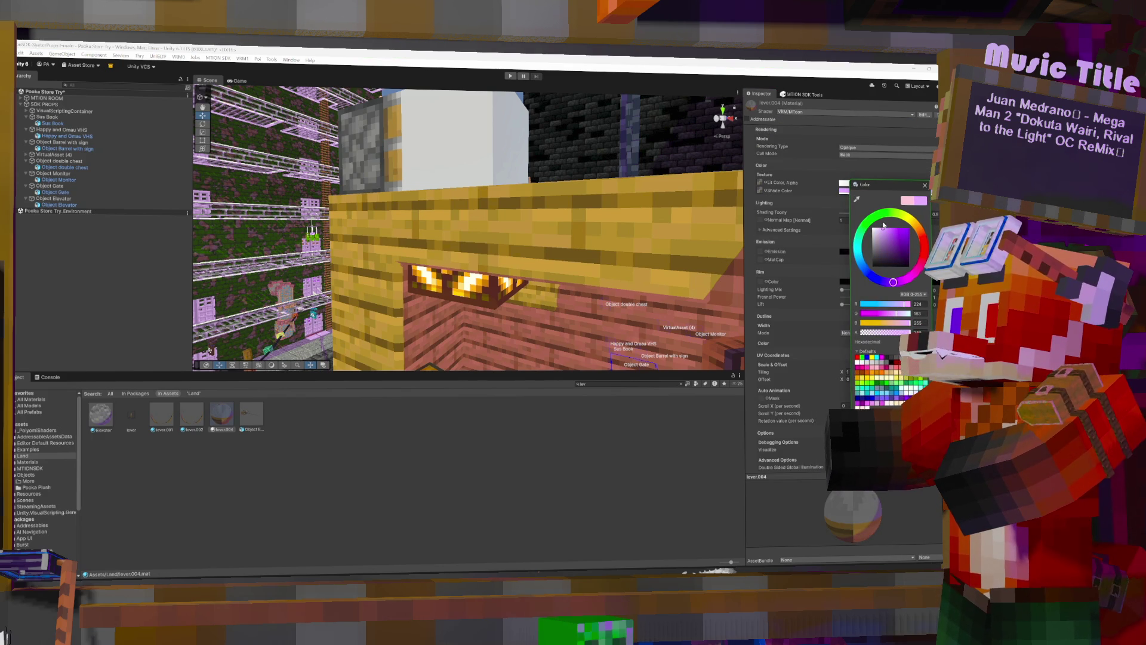
pyautogui.click(818, 171)
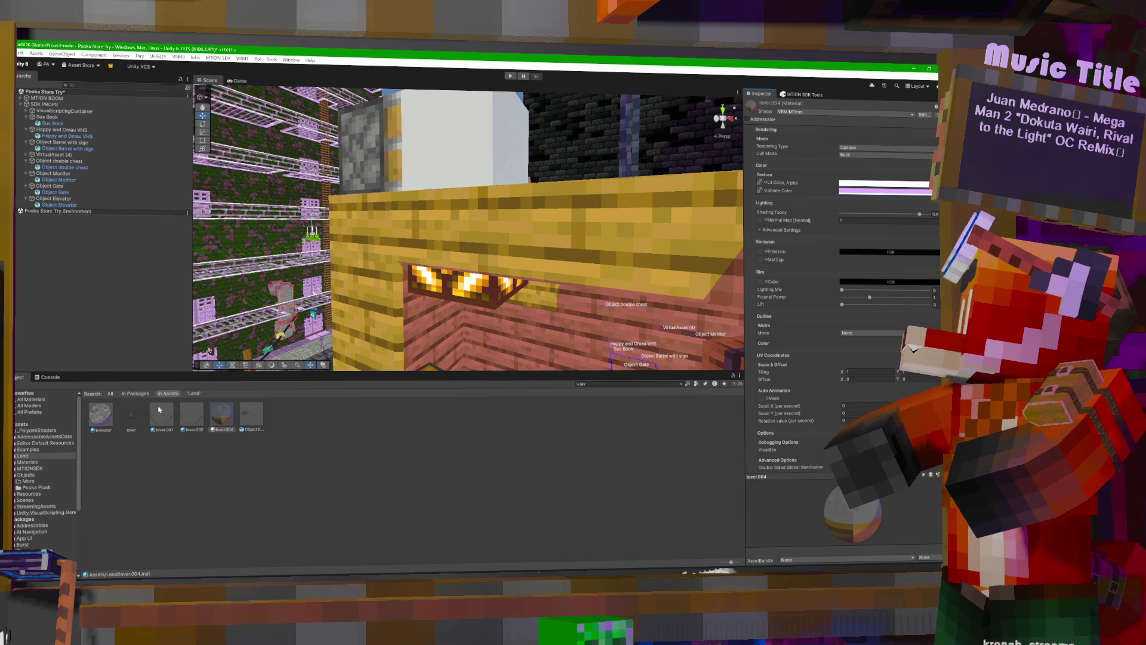
pyautogui.click(597, 384)
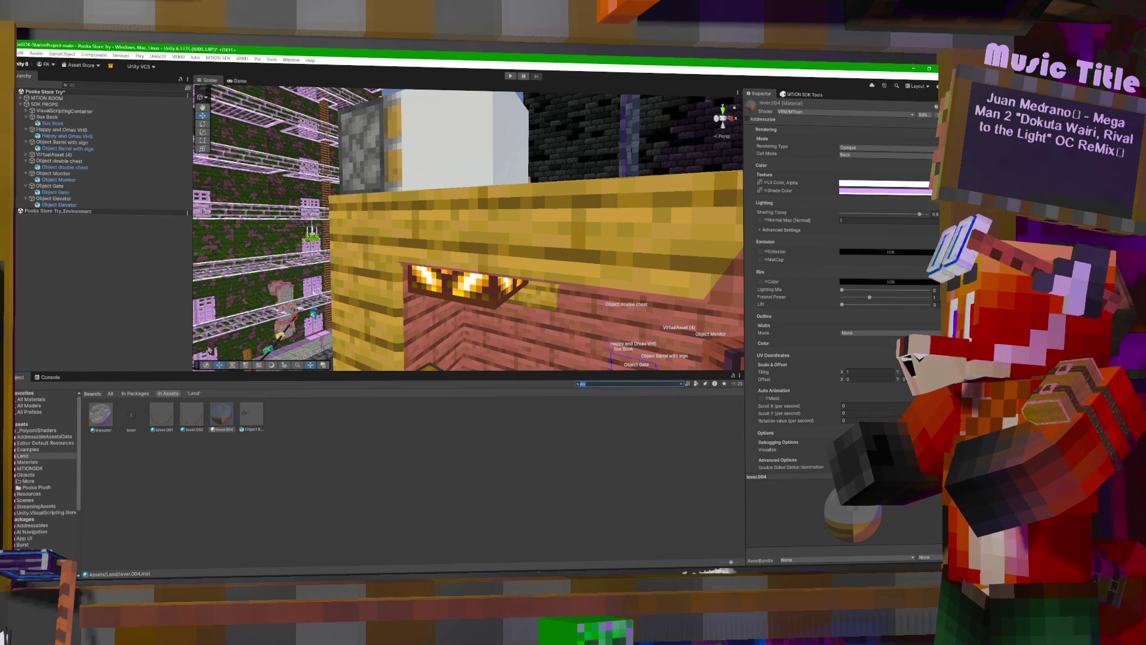
pyautogui.write('red')
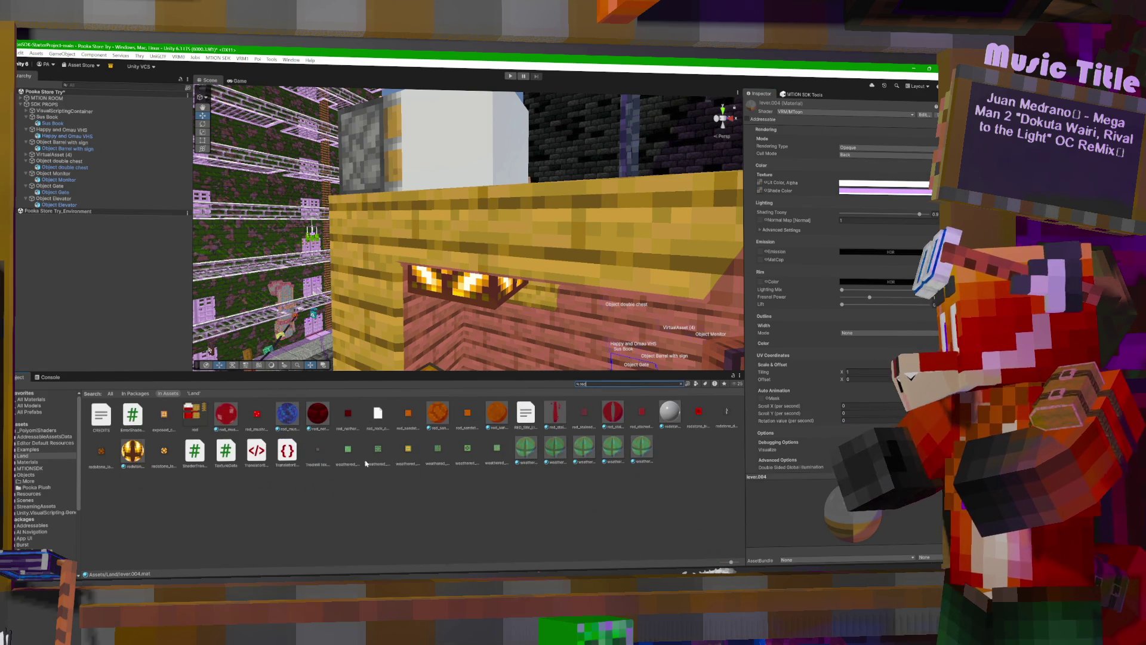
# Switch the redstone_block material to VRM/MToon with a light purple shade colour.
pyautogui.click(670, 413)
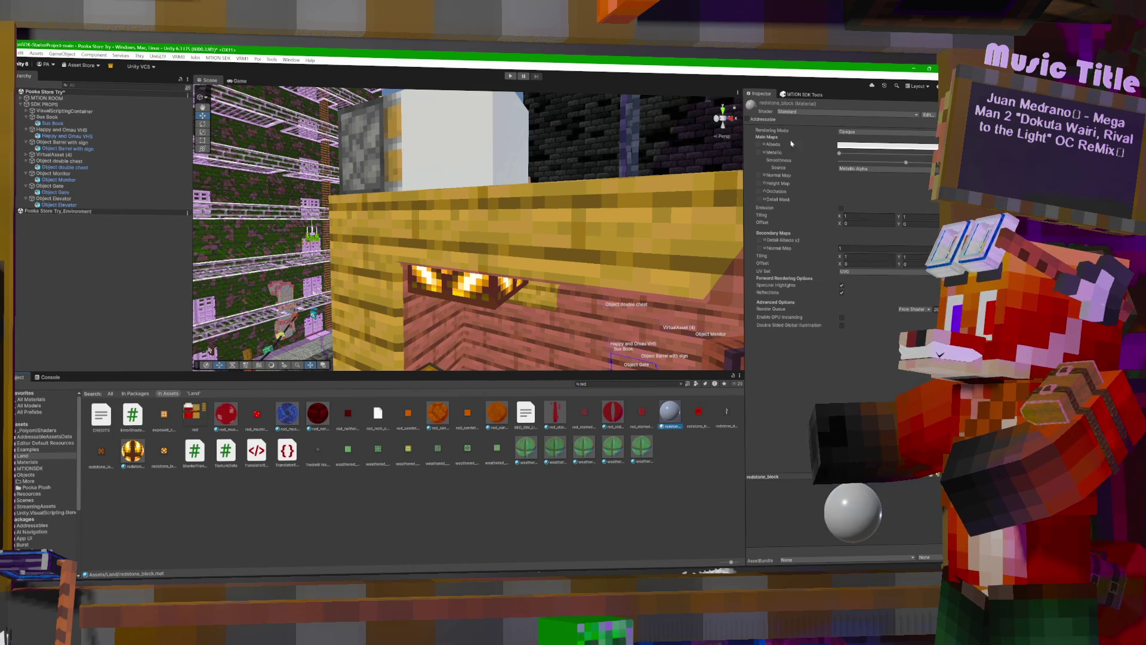
pyautogui.click(809, 113)
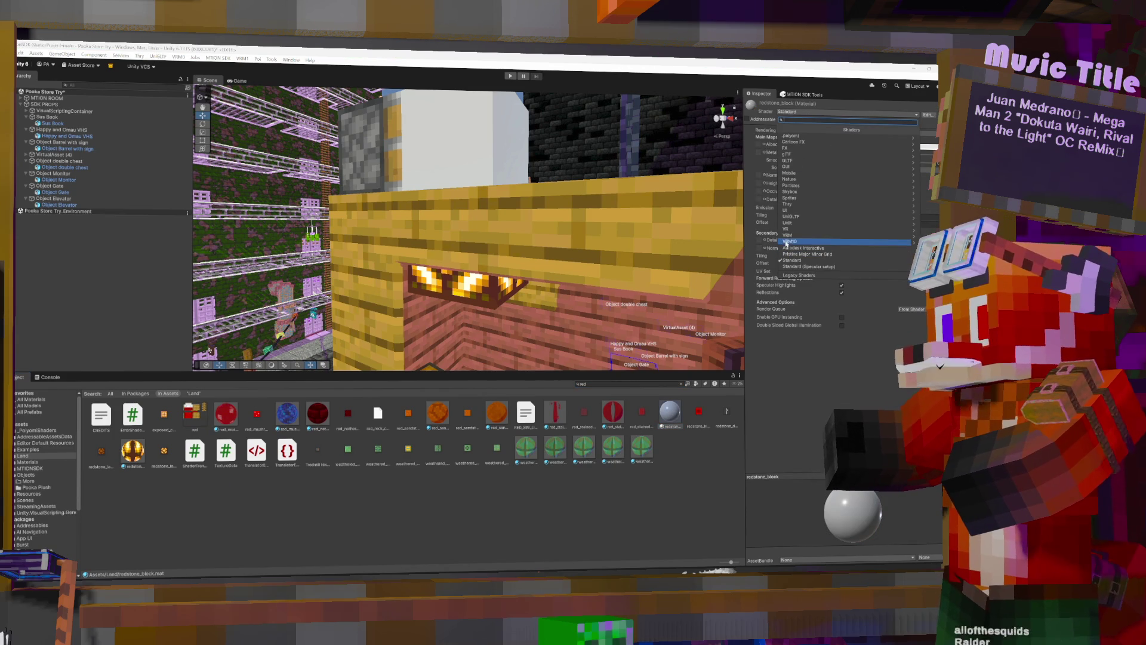
pyautogui.click(800, 137)
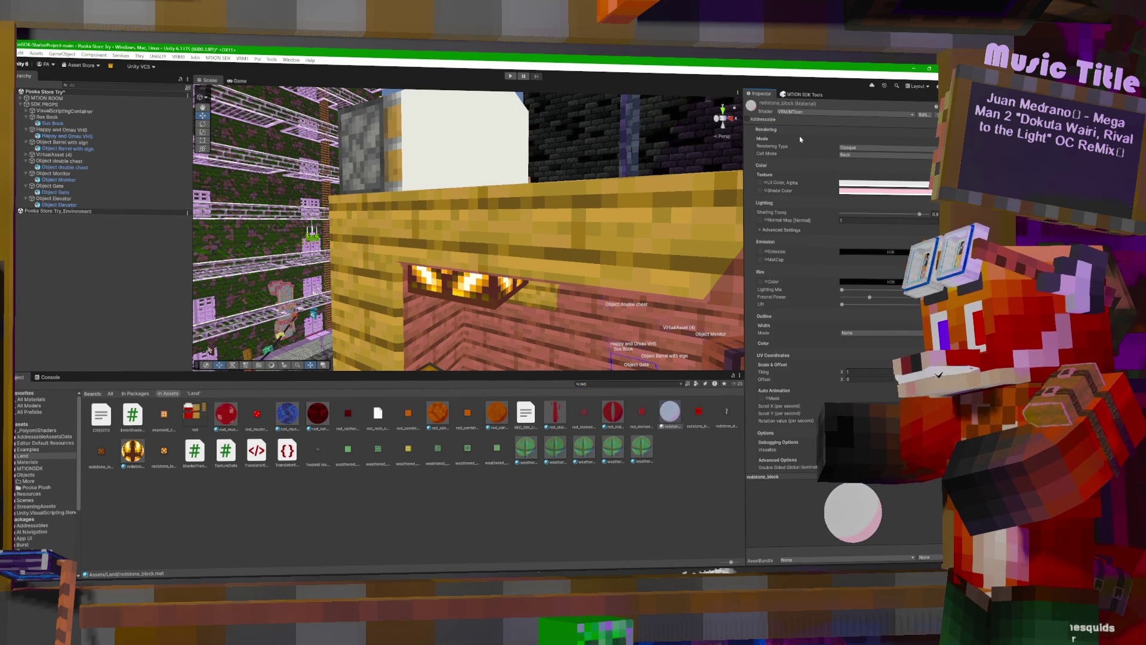
pyautogui.click(860, 191)
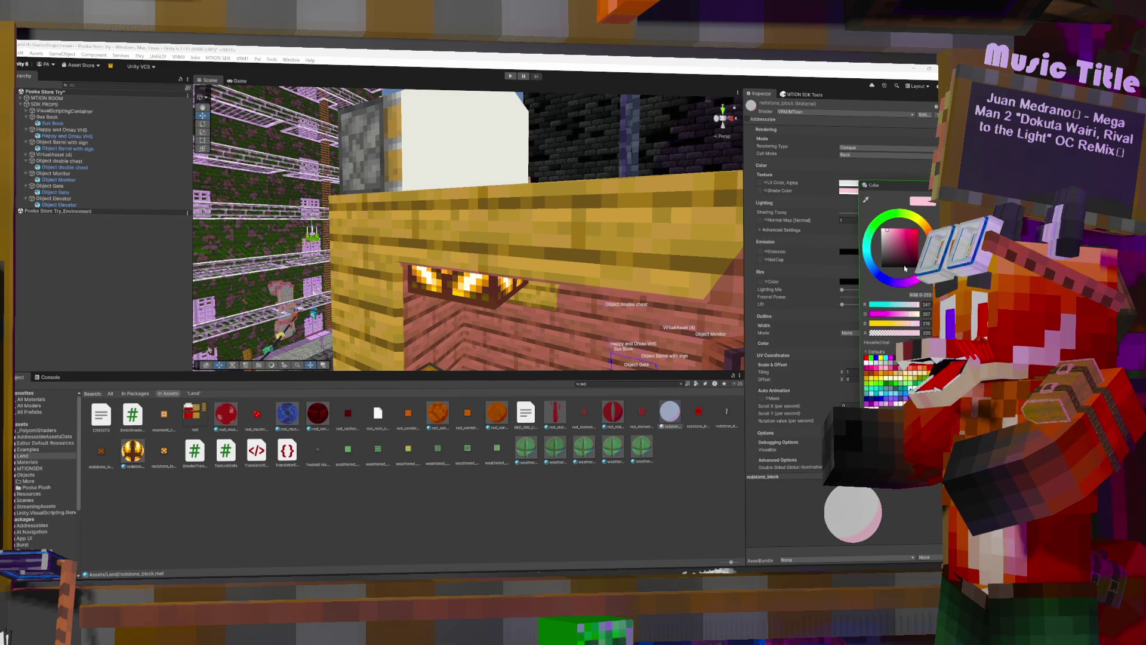
pyautogui.click(892, 229)
# Assign the redstone texture to both the lit colour and shade colour slots.
pyautogui.click(766, 183)
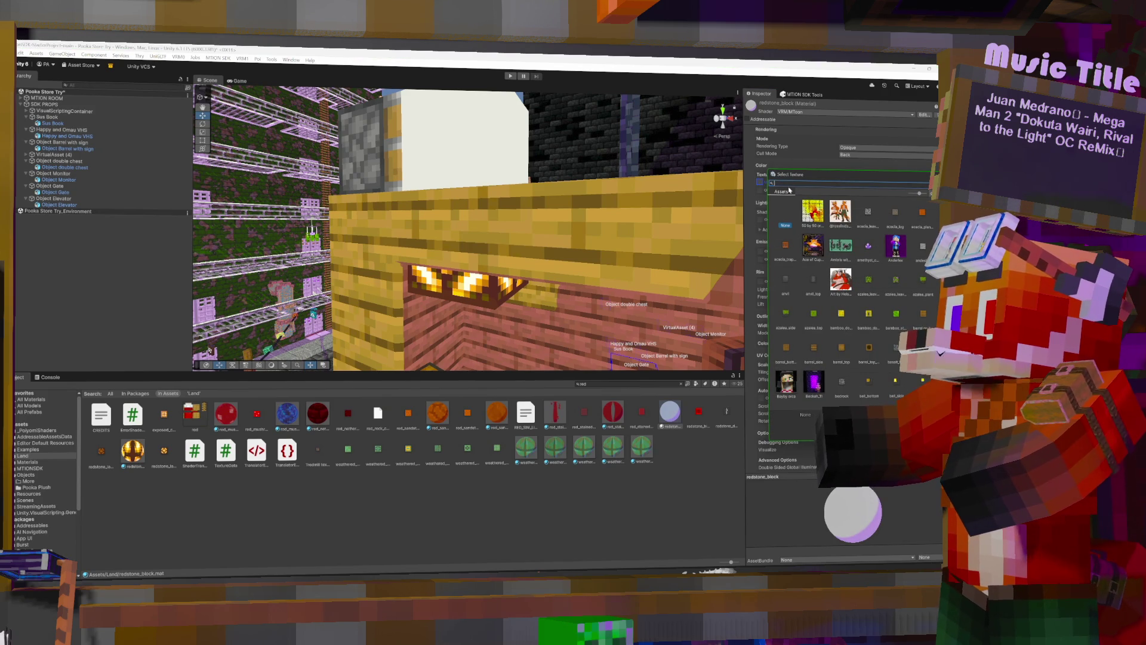
pyautogui.write('red')
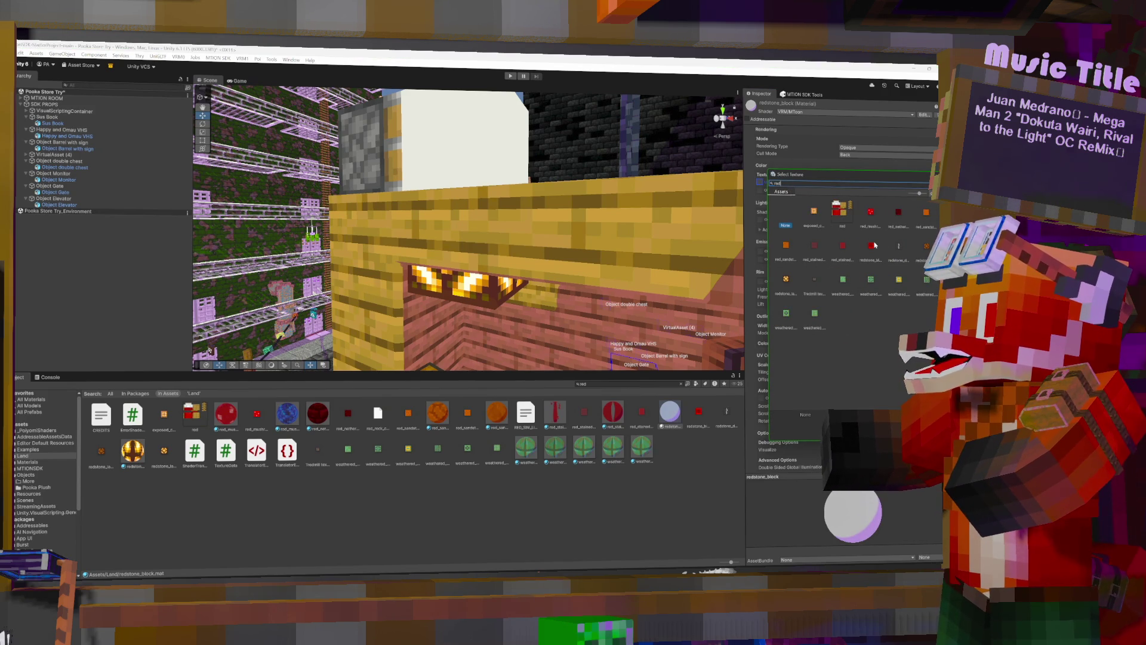
pyautogui.doubleClick(874, 244)
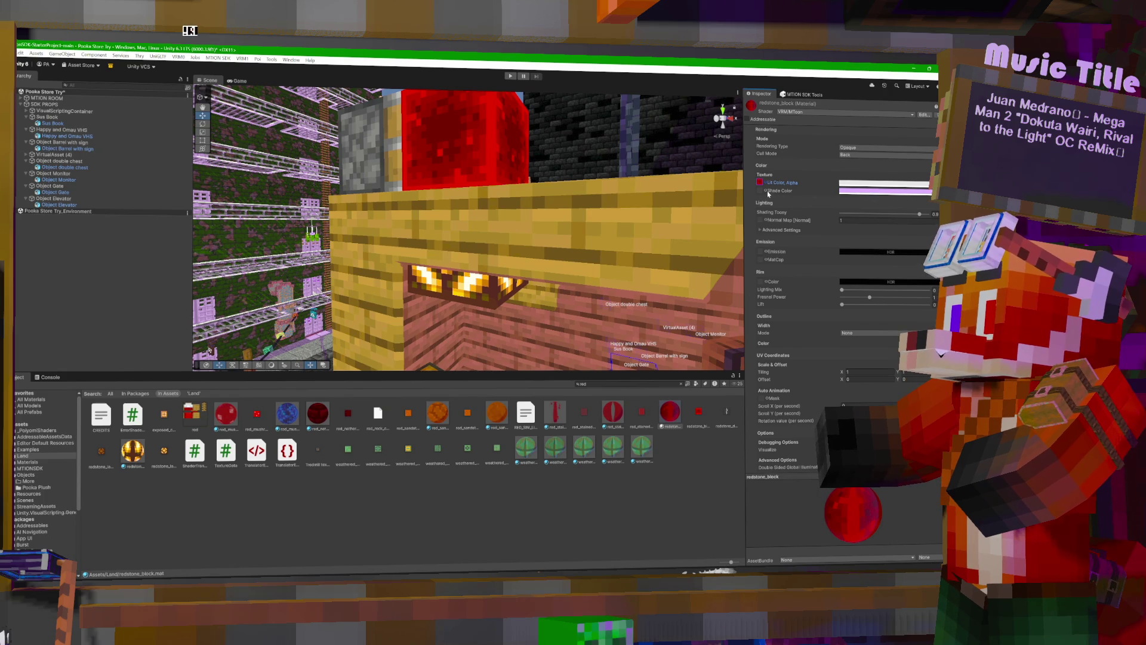
pyautogui.click(766, 191)
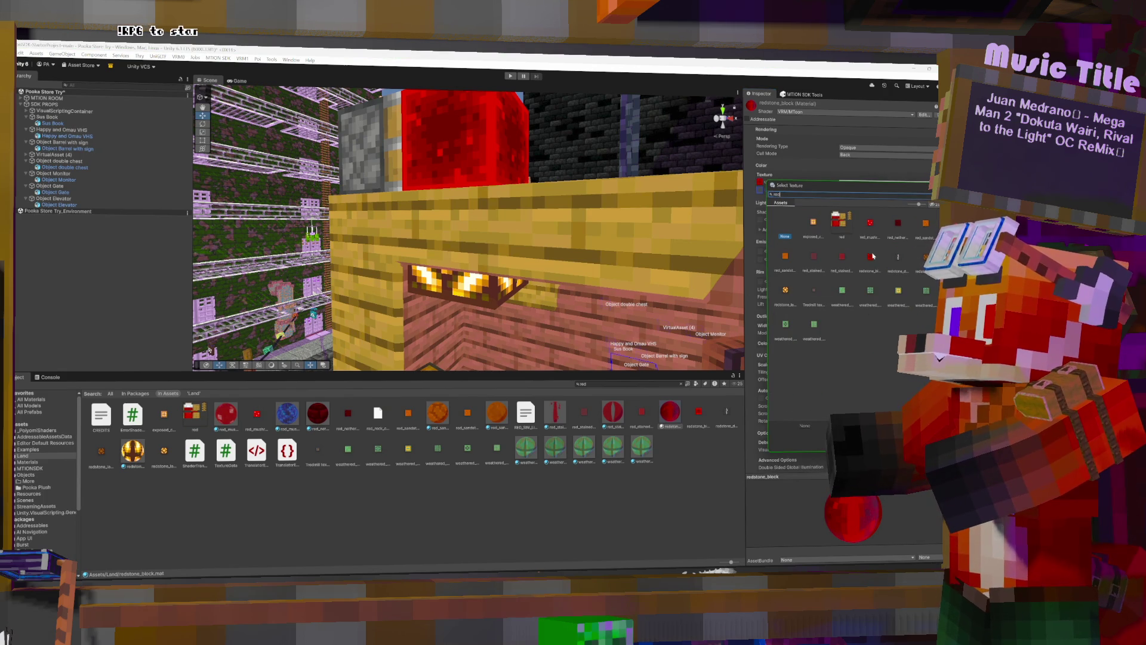
pyautogui.doubleClick(871, 274)
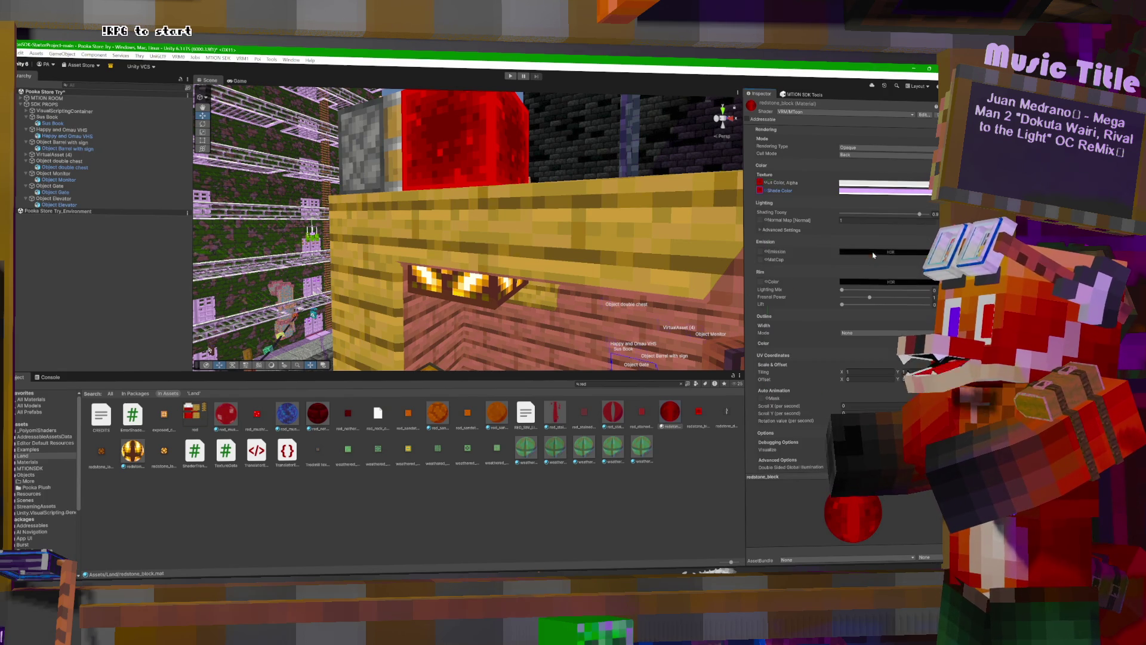
# Use redstone_block as the emission texture and brighten the emission colour to light grey.
pyautogui.click(764, 252)
pyautogui.write('red')
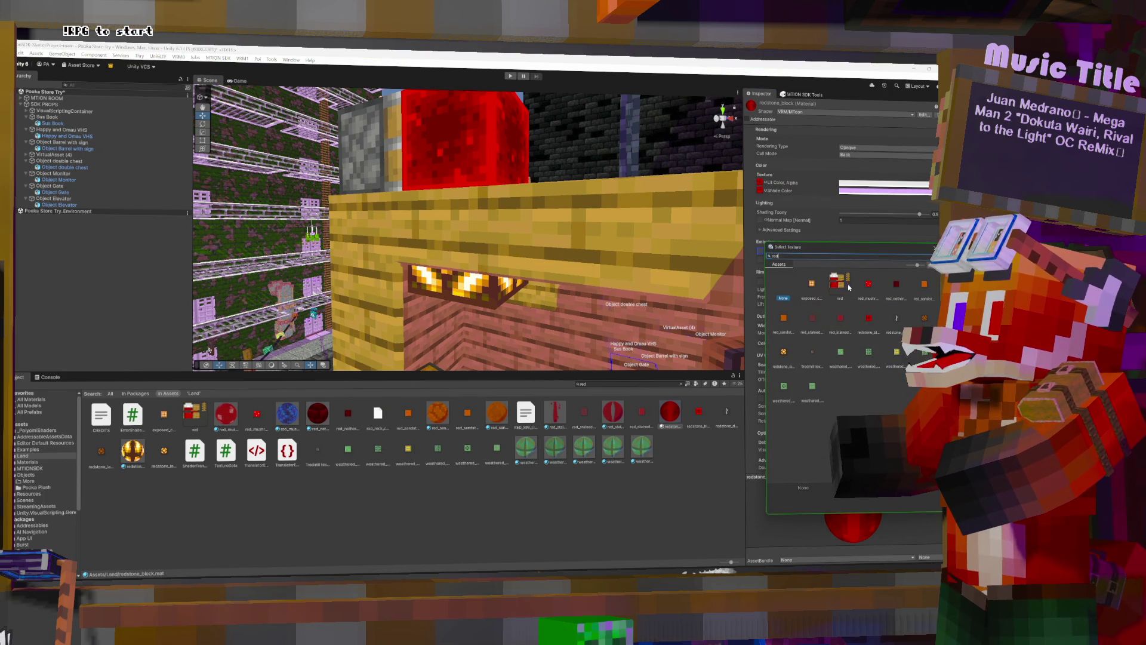
pyautogui.click(870, 318)
pyautogui.click(857, 235)
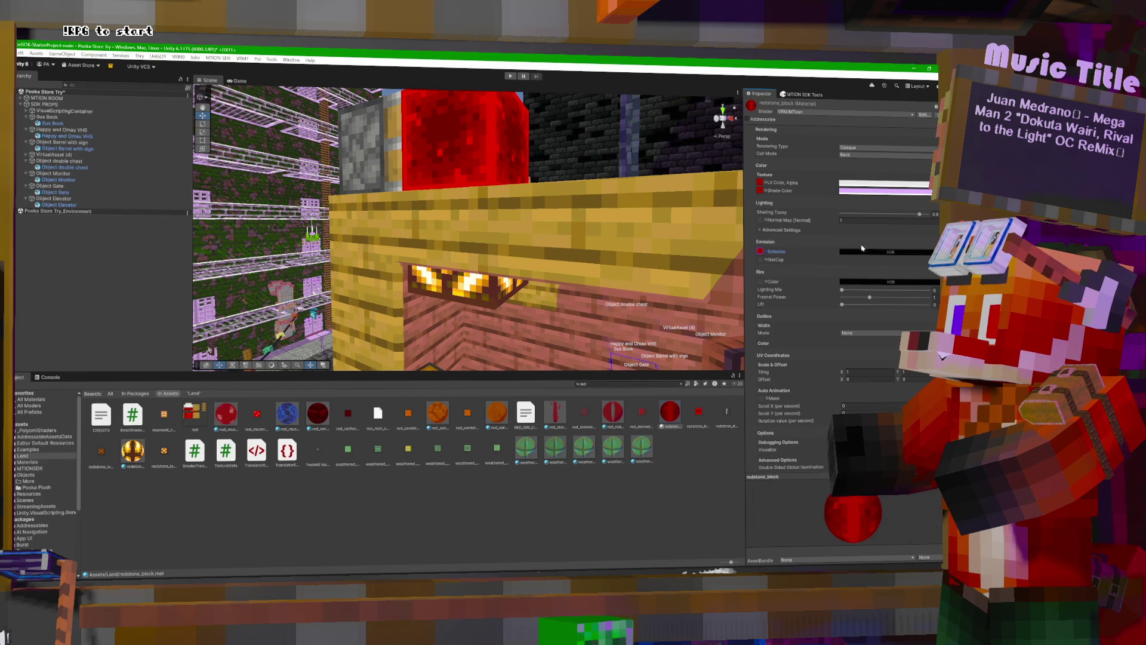
pyautogui.click(857, 251)
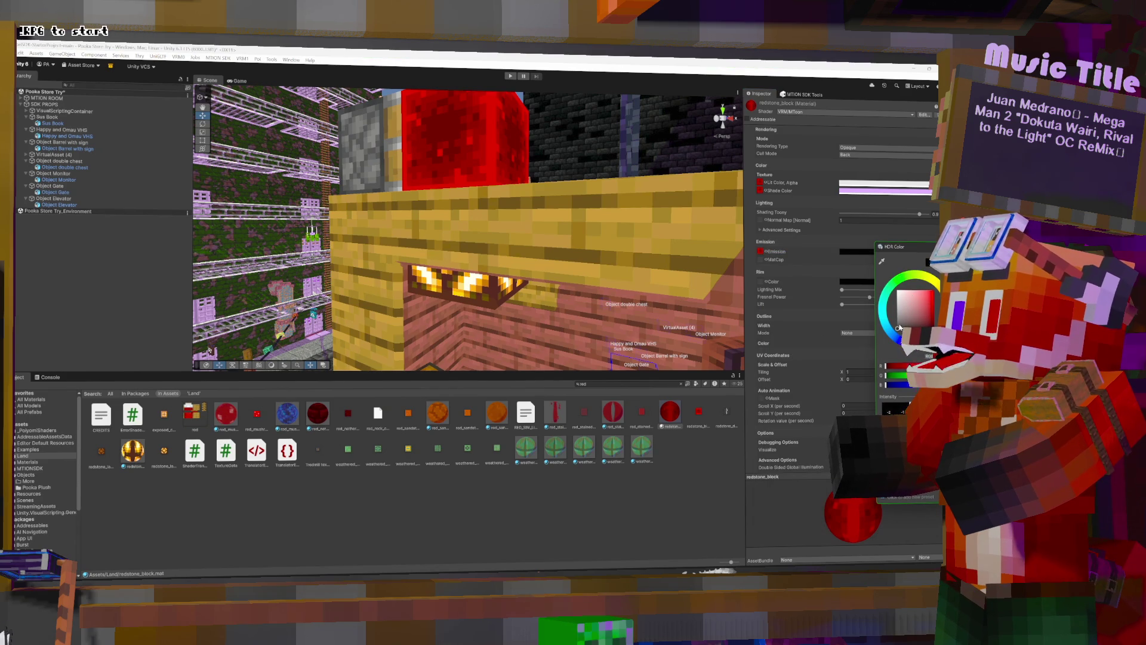
pyautogui.moveTo(897, 328); pyautogui.dragTo(897, 309)
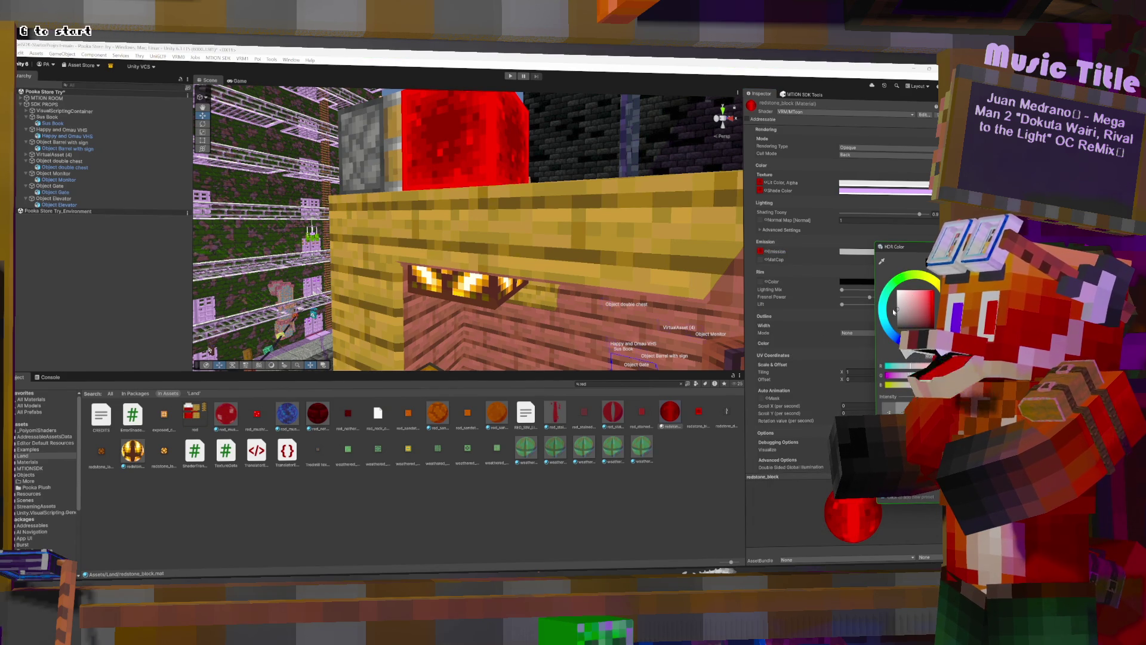
pyautogui.rightClick(381, 156)
pyautogui.click(418, 173)
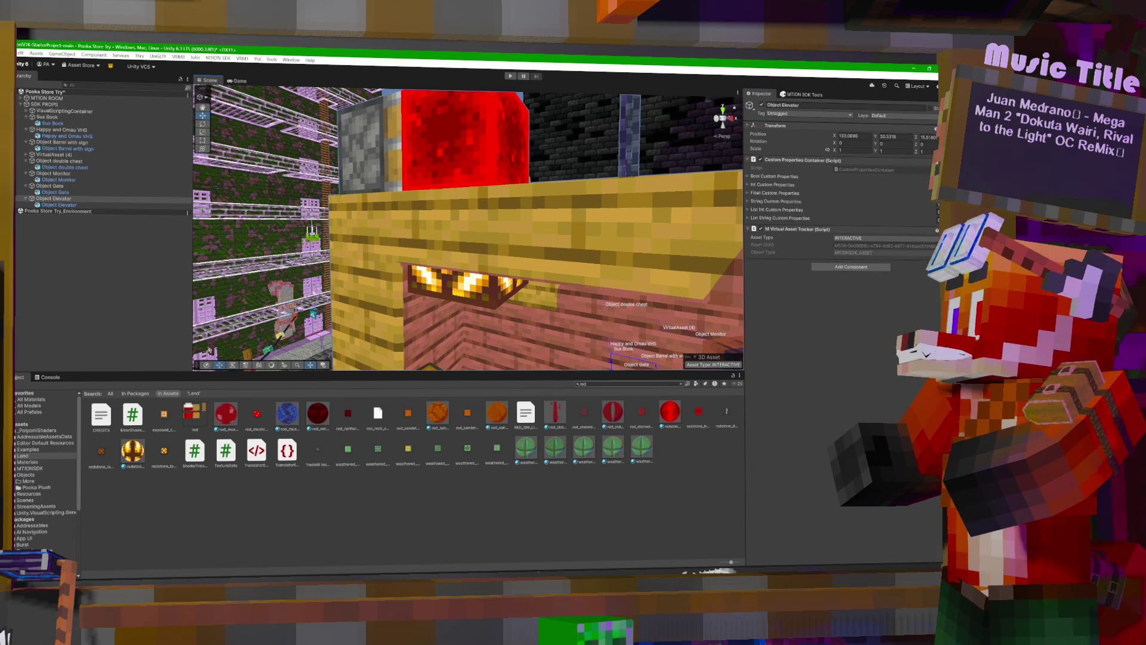
# Search 'pis' and multi-select the five piston_side materials.
pyautogui.write('pis')
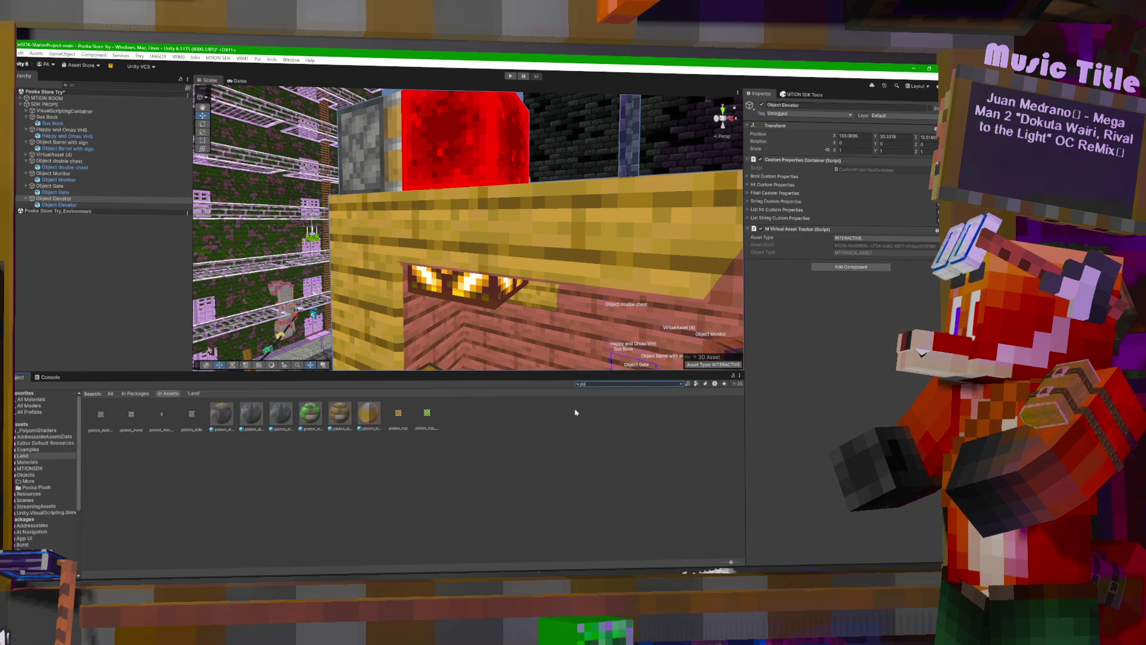
pyautogui.click(340, 416)
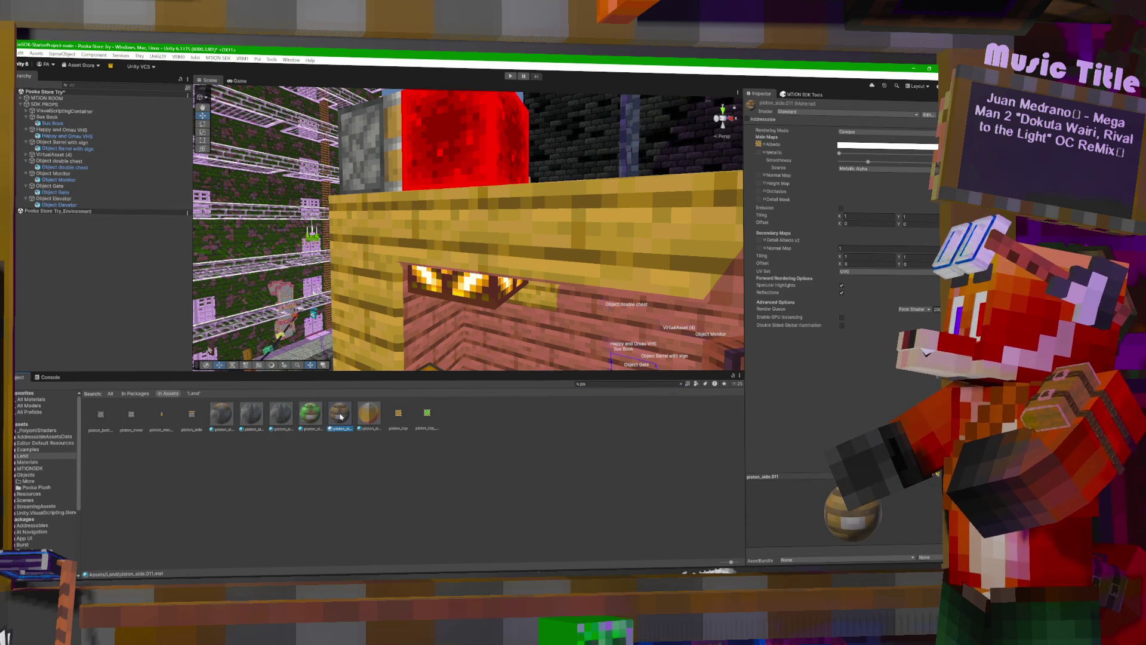
pyautogui.keyDown('ctrl'); pyautogui.click(300, 416); pyautogui.keyUp('ctrl')
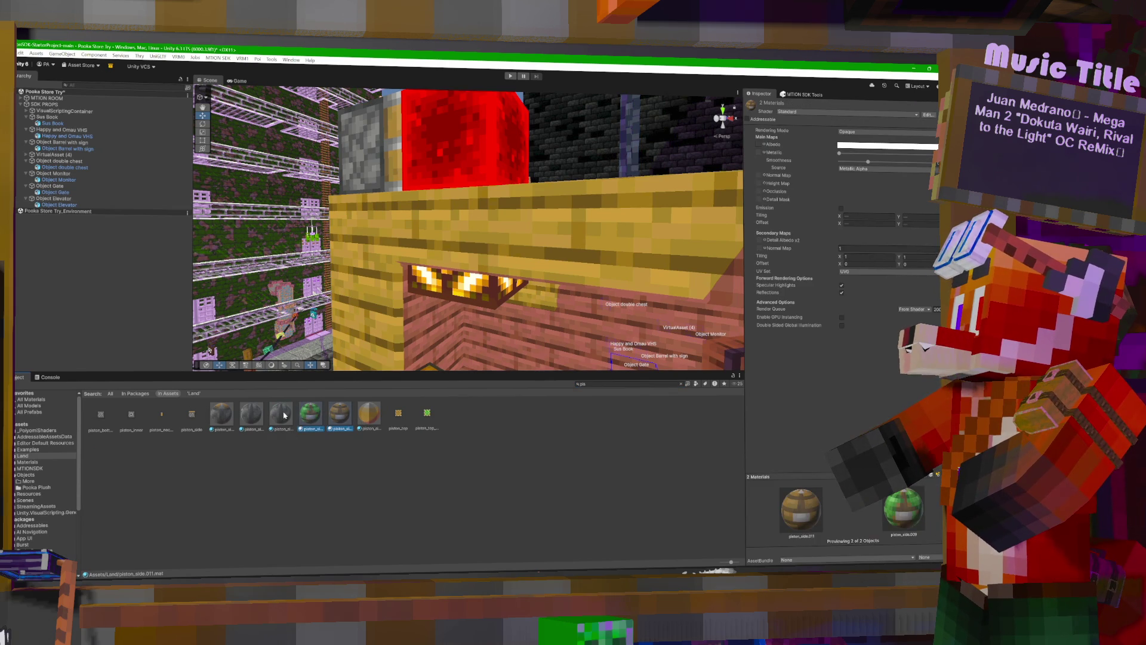
pyautogui.keyDown('ctrl'); pyautogui.click(285, 416); pyautogui.keyUp('ctrl')
pyautogui.keyDown('ctrl'); pyautogui.click(251, 416); pyautogui.keyUp('ctrl')
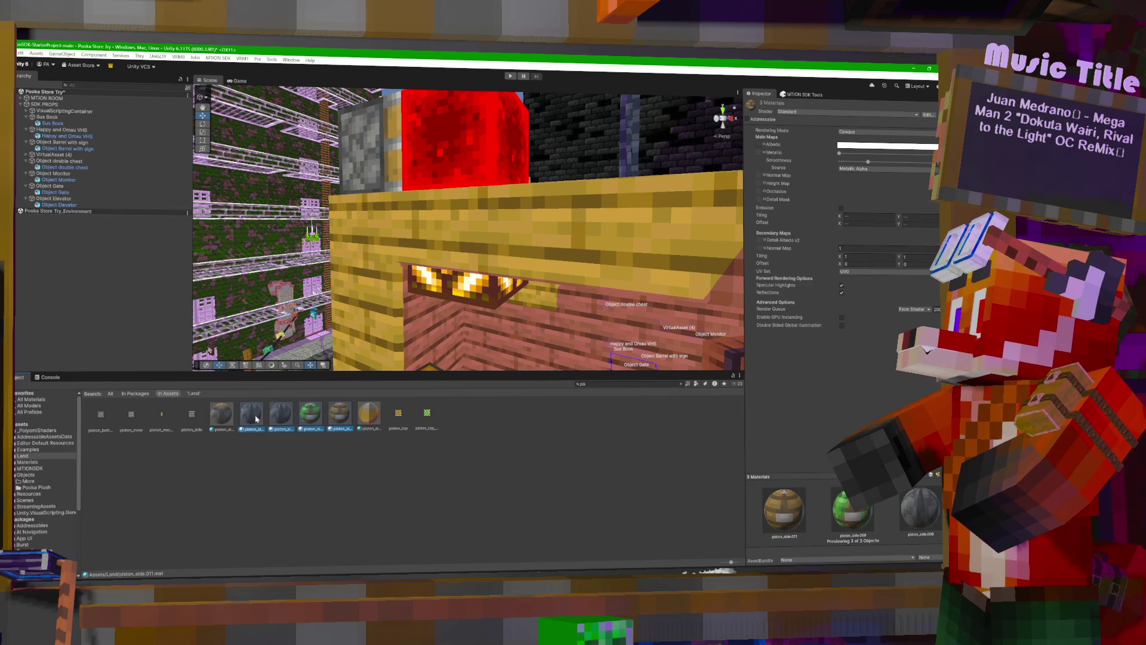
pyautogui.keyDown('ctrl'); pyautogui.click(222, 416); pyautogui.keyUp('ctrl')
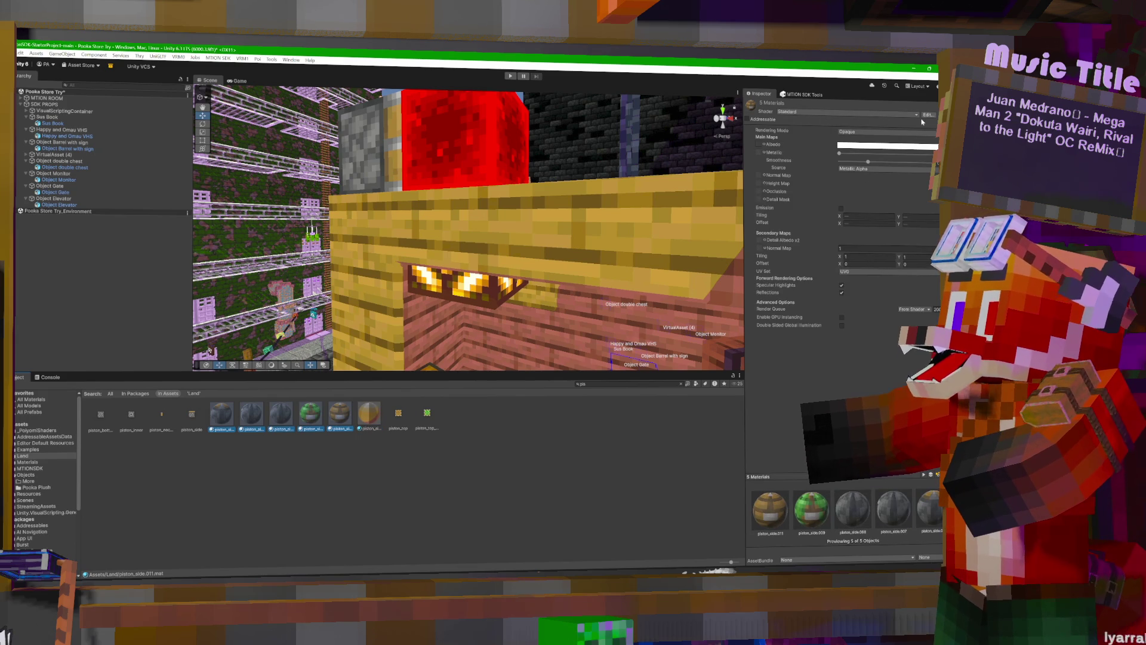
# Switch the five piston materials to VRM/MToon with a light lilac shade colour.
pyautogui.click(878, 113)
pyautogui.click(822, 234)
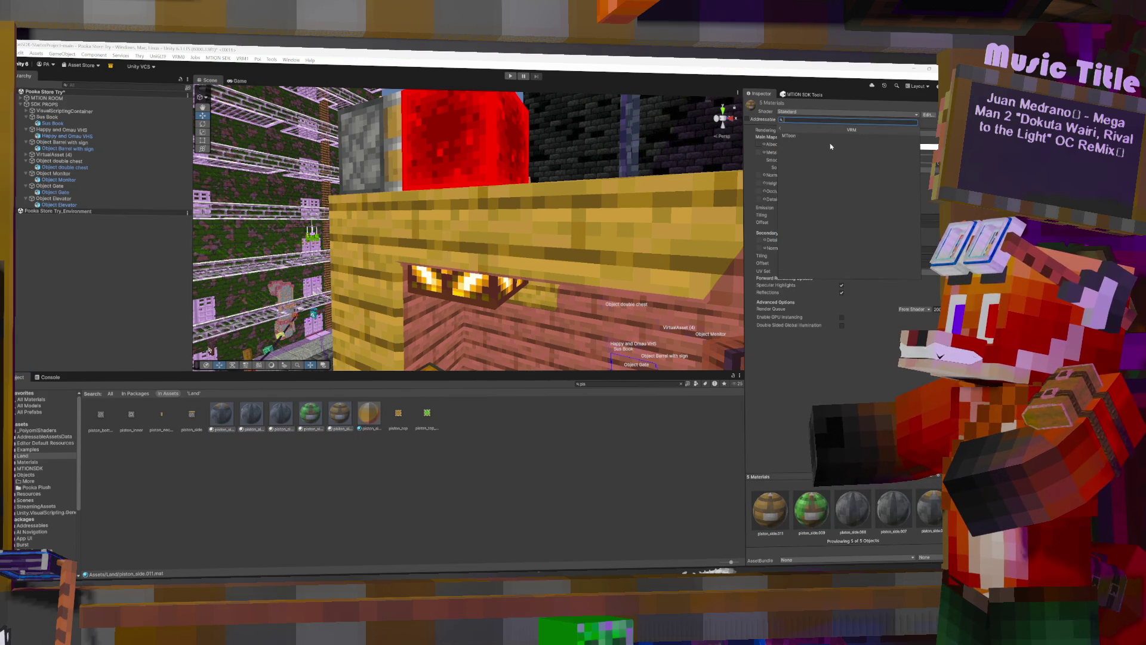
pyautogui.click(823, 136)
pyautogui.click(875, 184)
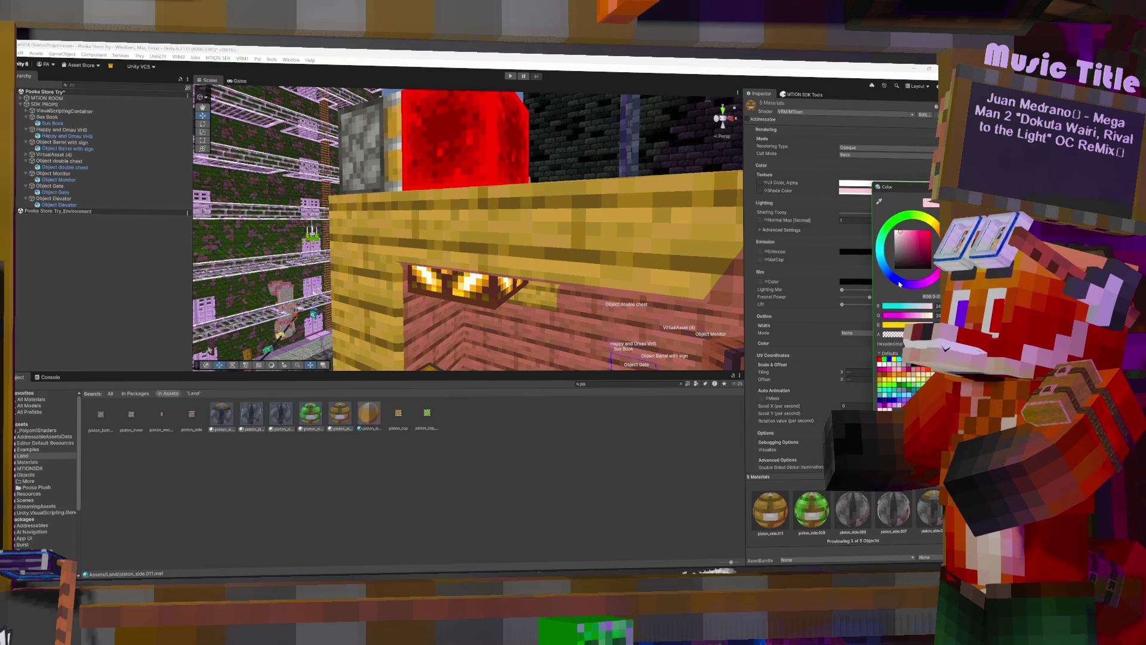
pyautogui.click(906, 231)
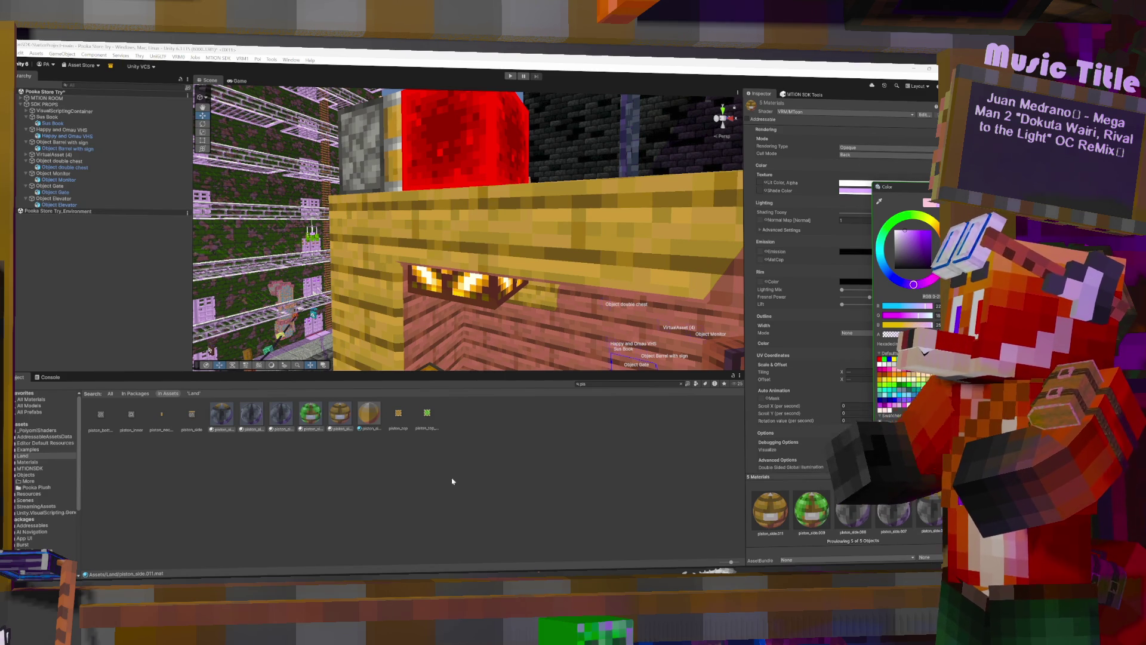
pyautogui.click(536, 222)
pyautogui.moveTo(508, 176)
pyautogui.mouseDown()
pyautogui.moveTo(499, 206)
pyautogui.moveTo(658, 255)
pyautogui.moveTo(567, 364)
pyautogui.mouseUp()
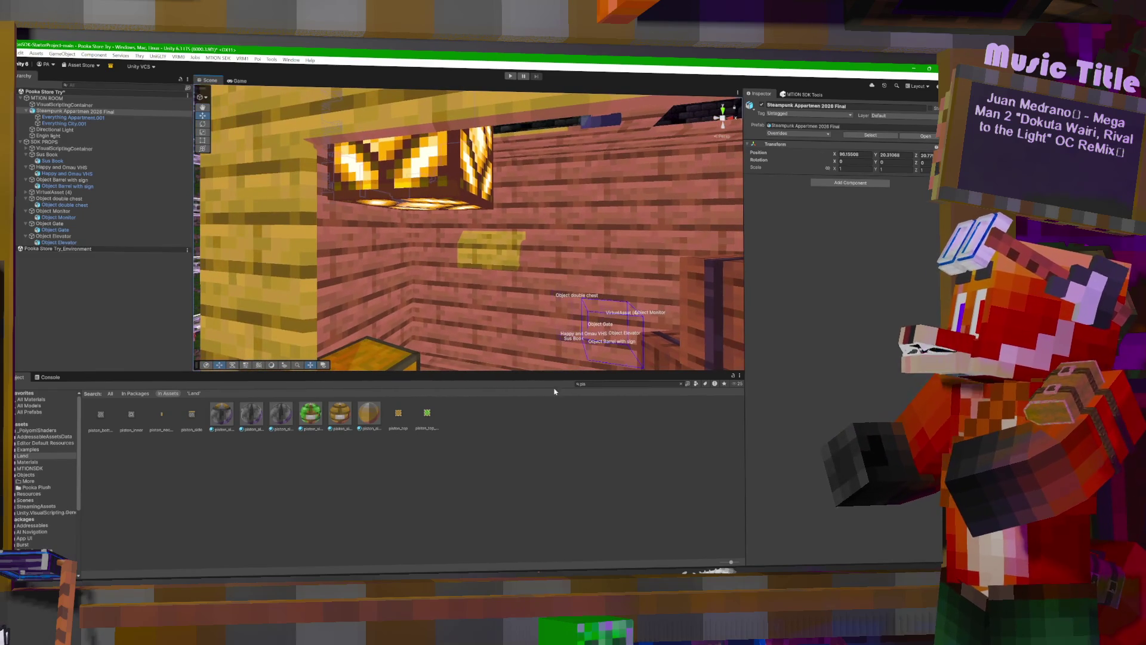
# Filter Project assets by 'ch' and save the Pooka Store Try scene with Ctrl+S.
pyautogui.write('chain')
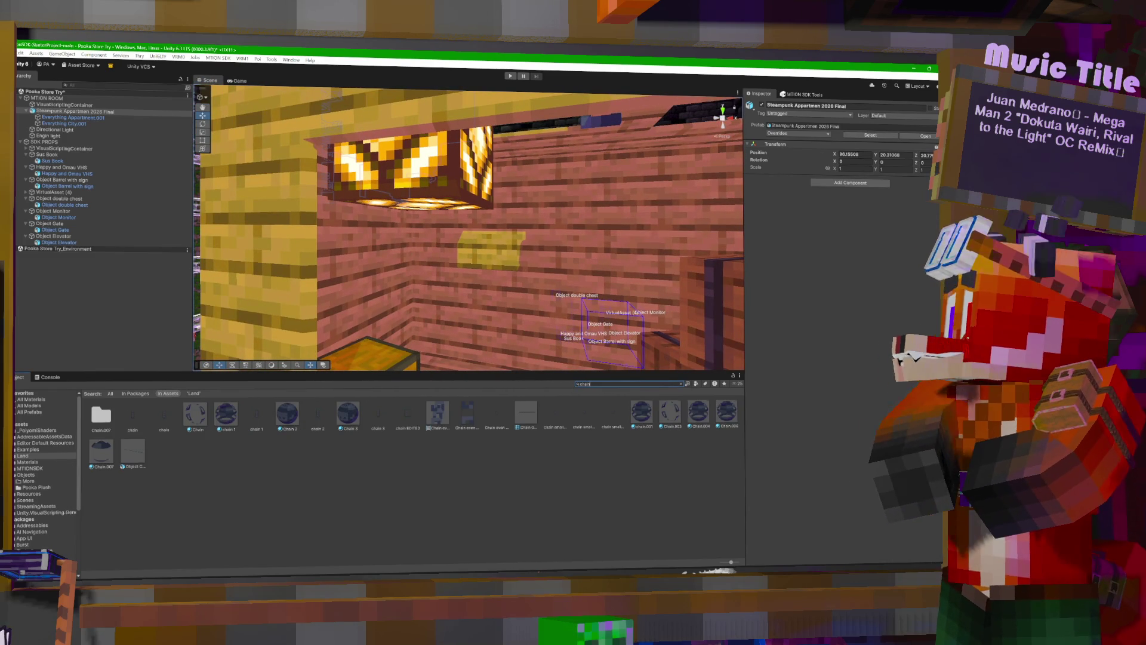
pyautogui.click(205, 493)
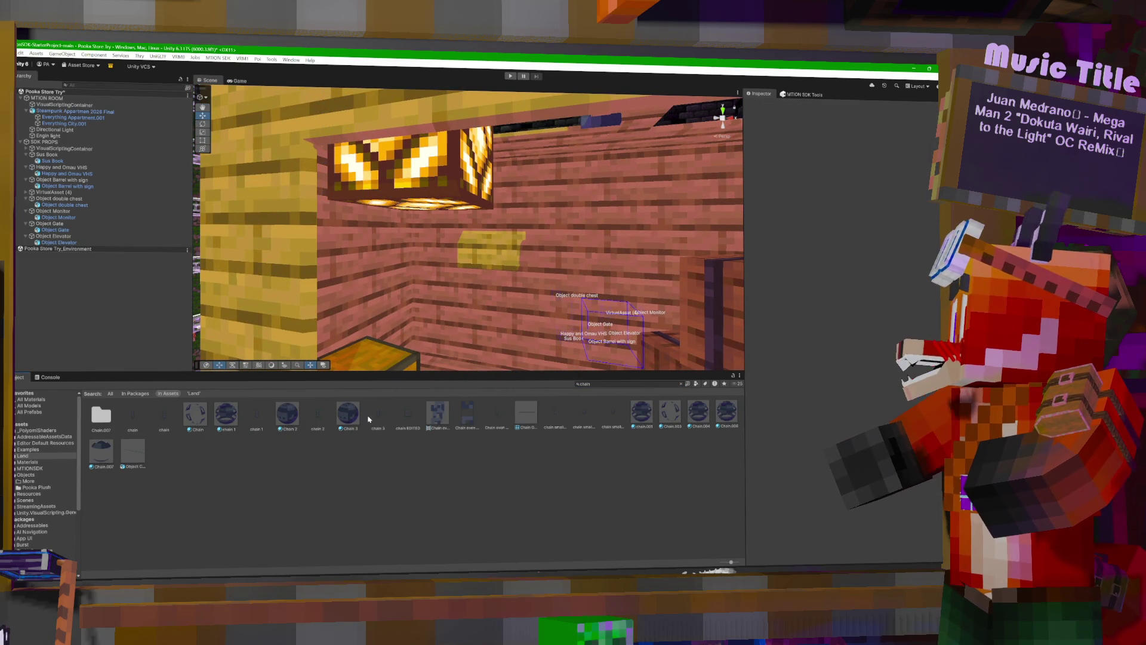
pyautogui.moveTo(518, 207); pyautogui.dragTo(433, 270)
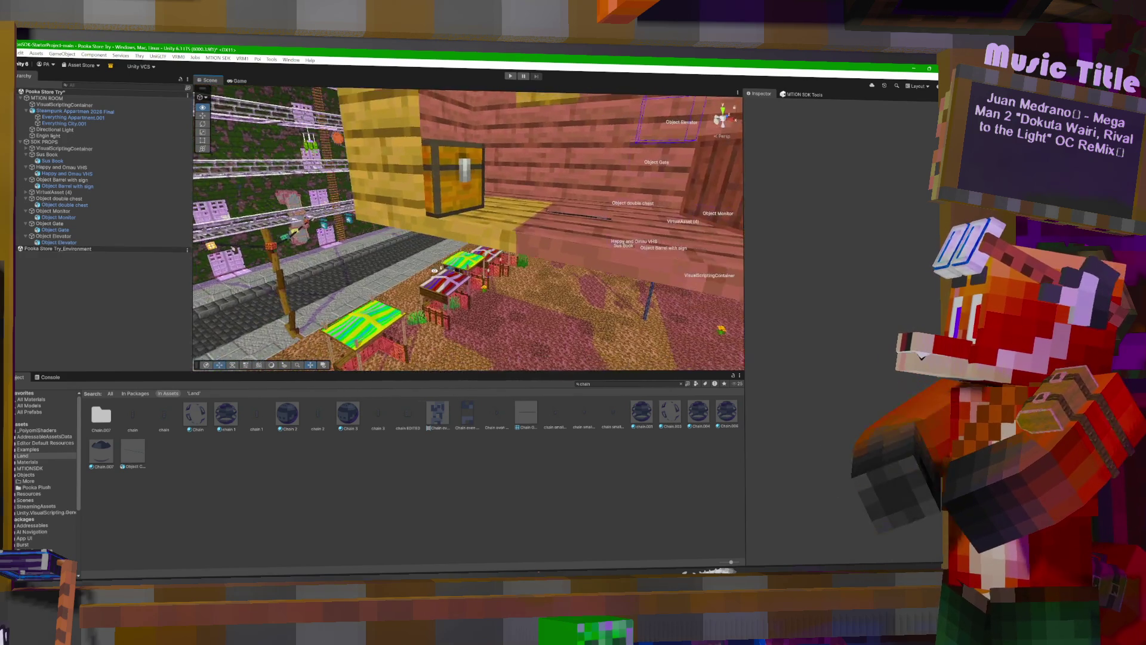
pyautogui.moveTo(556, 251)
pyautogui.mouseDown()
pyautogui.moveTo(328, 325)
pyautogui.moveTo(524, 314)
pyautogui.moveTo(437, 250)
pyautogui.moveTo(497, 263)
pyautogui.mouseUp()
pyautogui.hotkey('ctrl', 's')
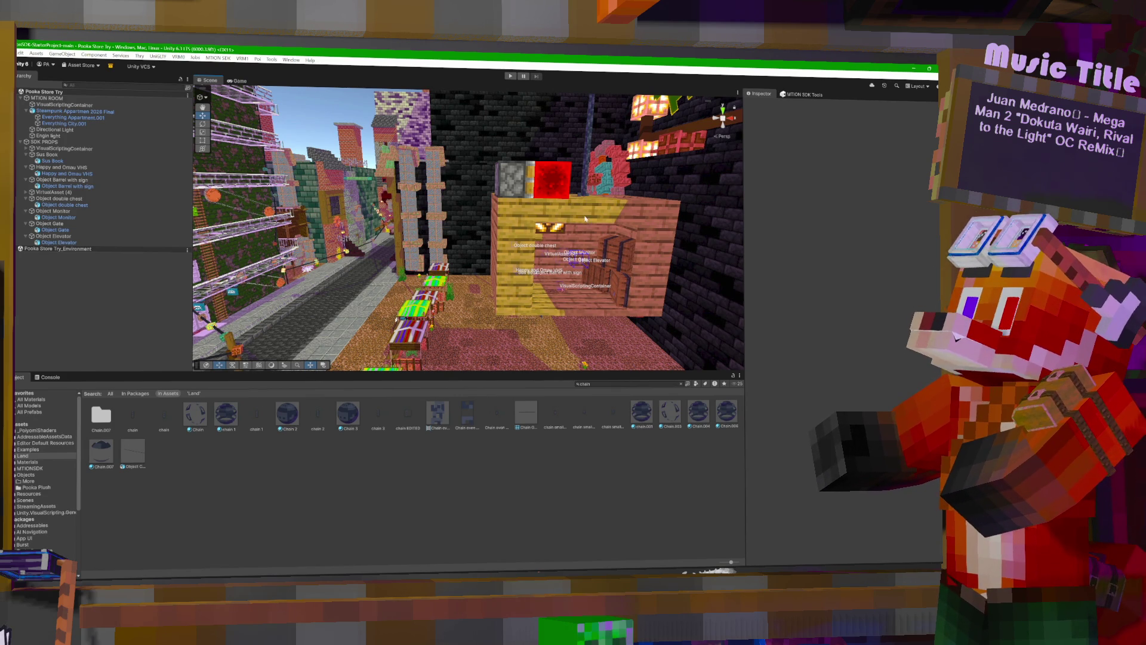
# Select Object Elevator and orbit to face the green elevator tower and wooden platform.
pyautogui.click(604, 206)
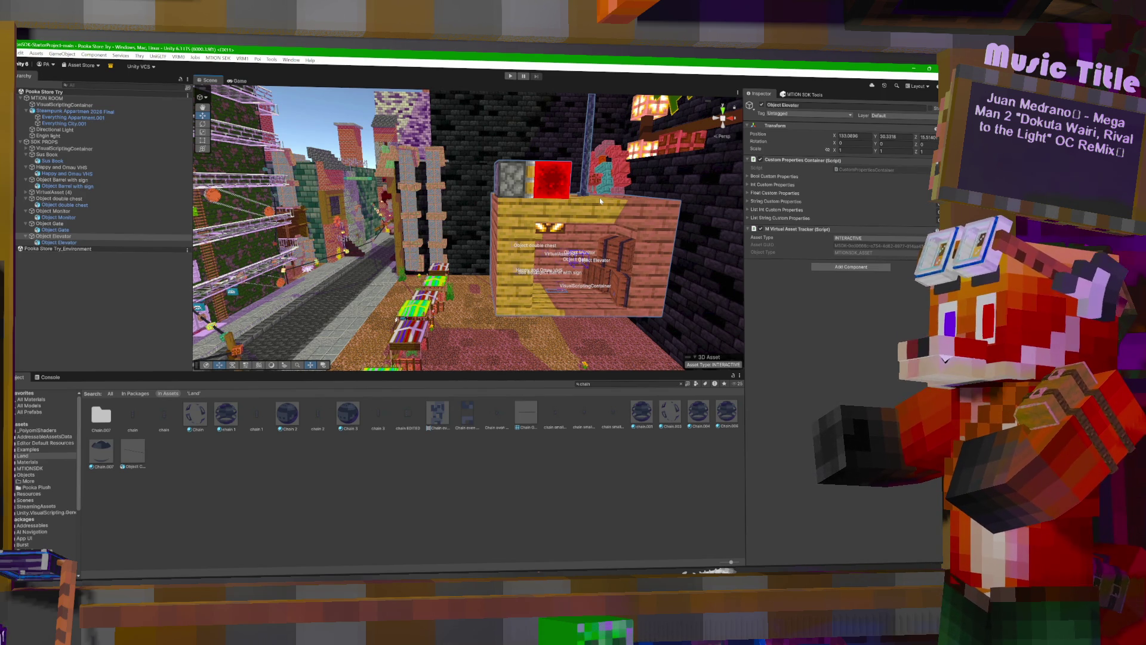
pyautogui.moveTo(600, 201)
pyautogui.mouseDown()
pyautogui.moveTo(568, 182)
pyautogui.moveTo(601, 228)
pyautogui.moveTo(505, 229)
pyautogui.moveTo(534, 241)
pyautogui.mouseUp()
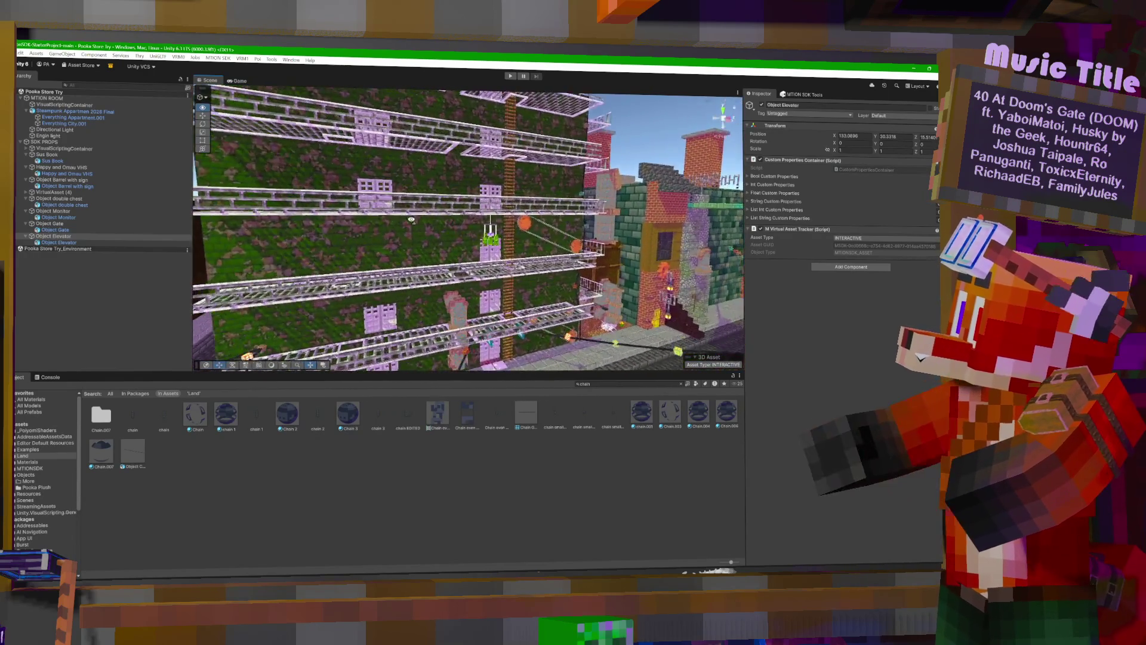
pyautogui.moveTo(417, 221); pyautogui.dragTo(318, 238)
pyautogui.moveTo(548, 208)
pyautogui.mouseDown()
pyautogui.moveTo(594, 201)
pyautogui.moveTo(613, 218)
pyautogui.mouseUp()
pyautogui.moveTo(621, 178); pyautogui.dragTo(571, 221)
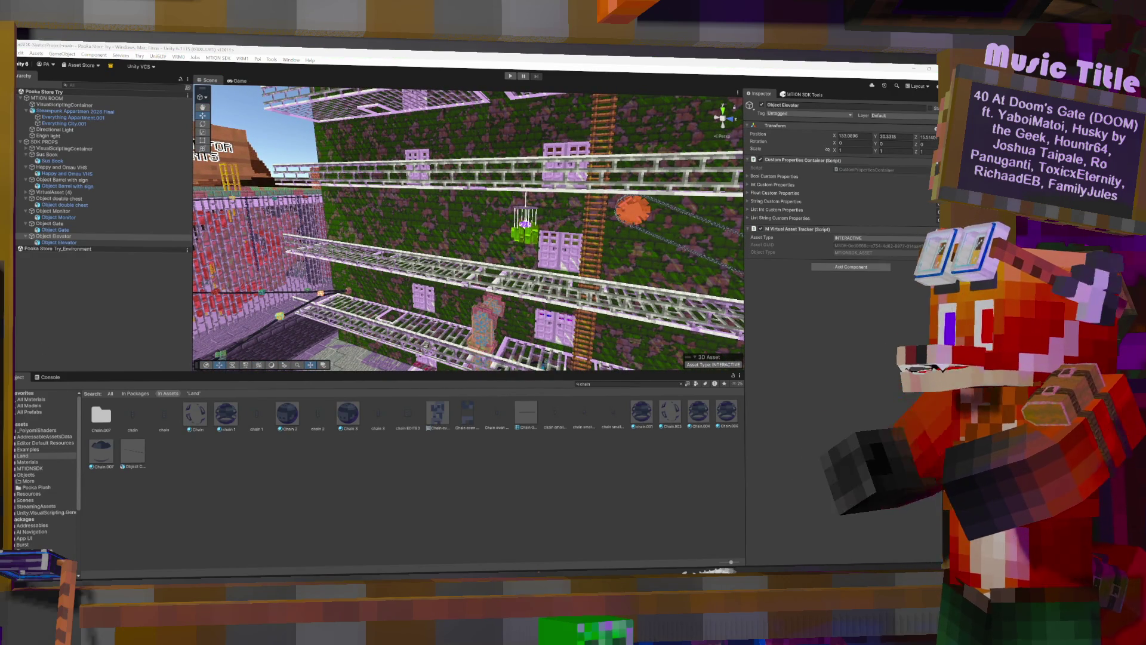
pyautogui.click(512, 474)
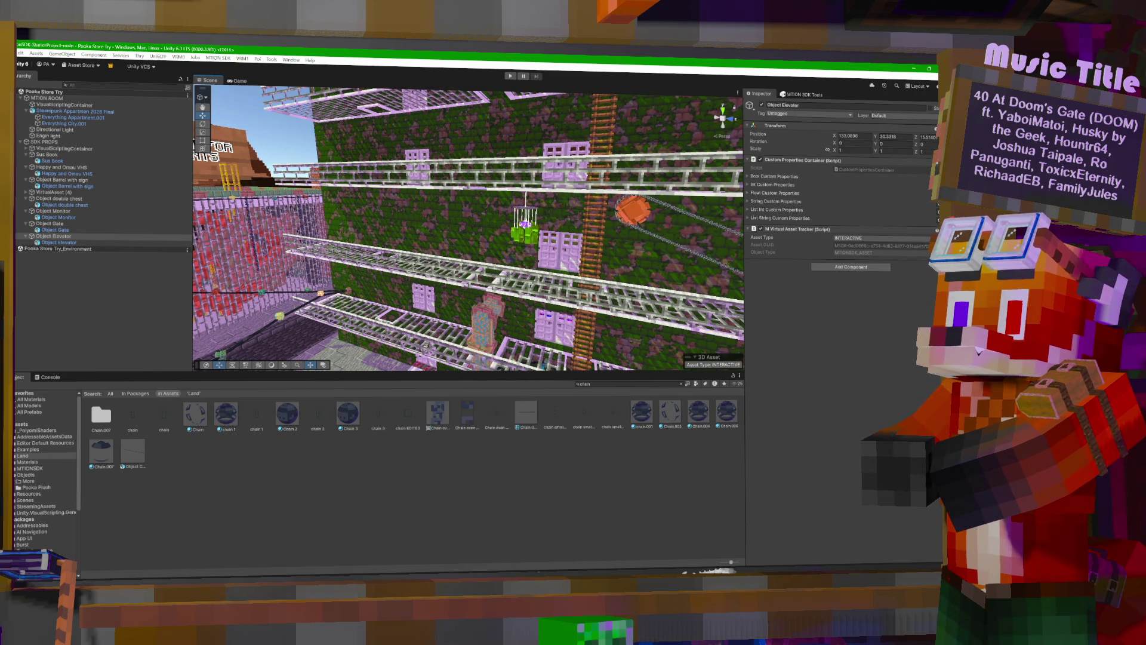
pyautogui.hotkey('alt', 'Tab')
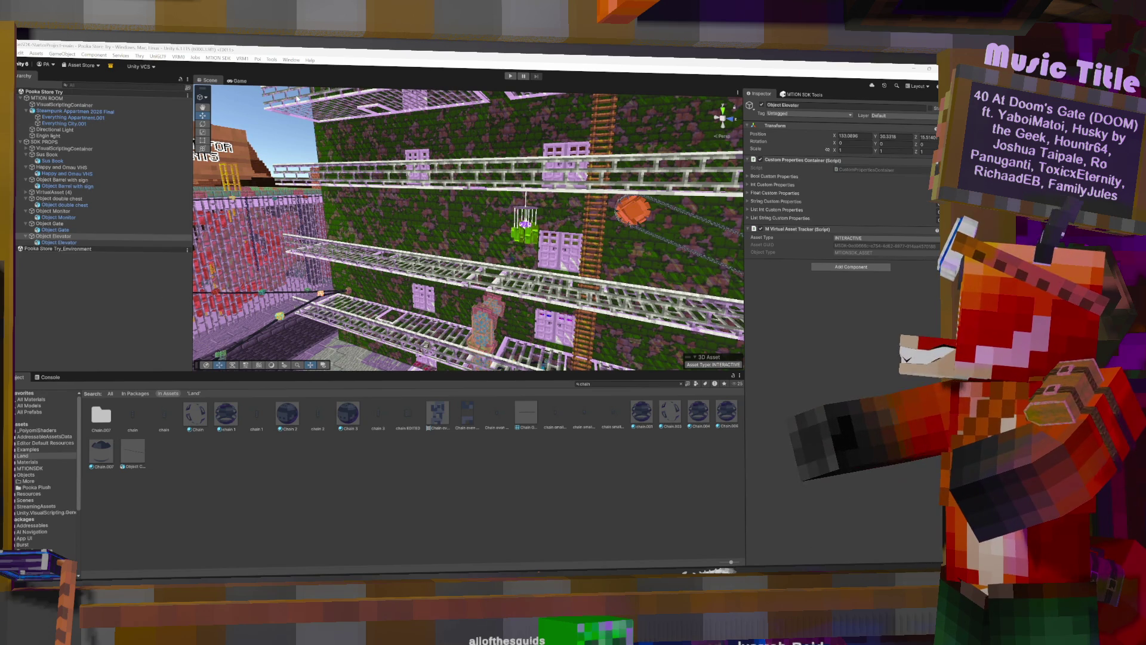
pyautogui.moveTo(232, 233)
pyautogui.mouseDown()
pyautogui.moveTo(484, 216)
pyautogui.moveTo(430, 203)
pyautogui.mouseUp()
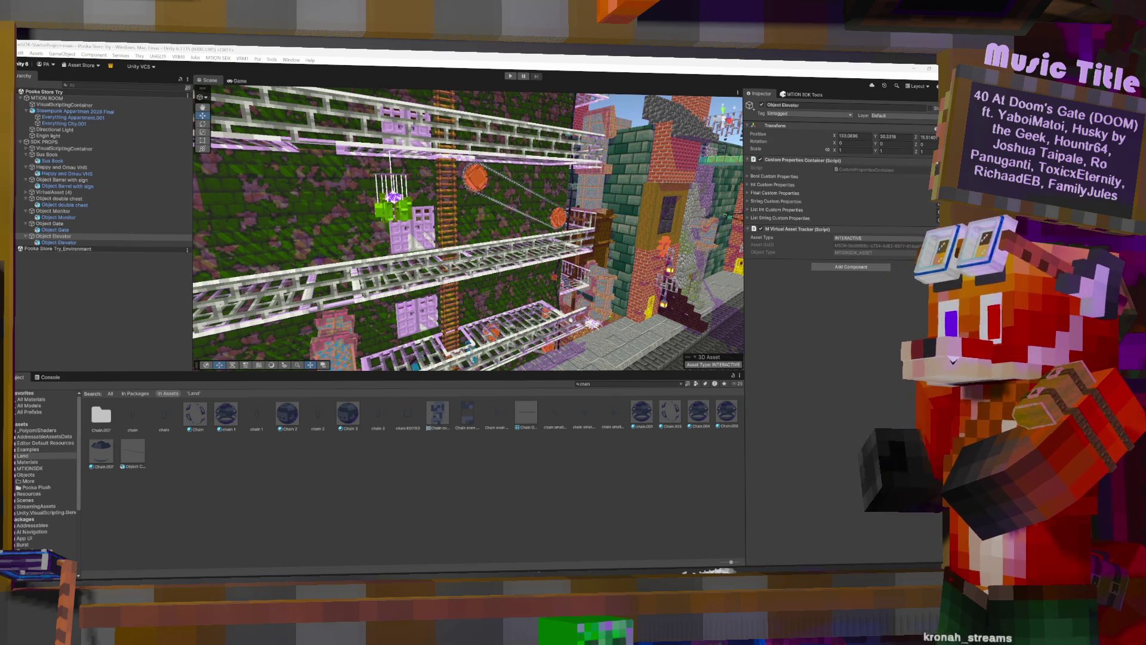
pyautogui.moveTo(556, 227)
pyautogui.mouseDown()
pyautogui.moveTo(603, 232)
pyautogui.moveTo(406, 251)
pyautogui.mouseUp()
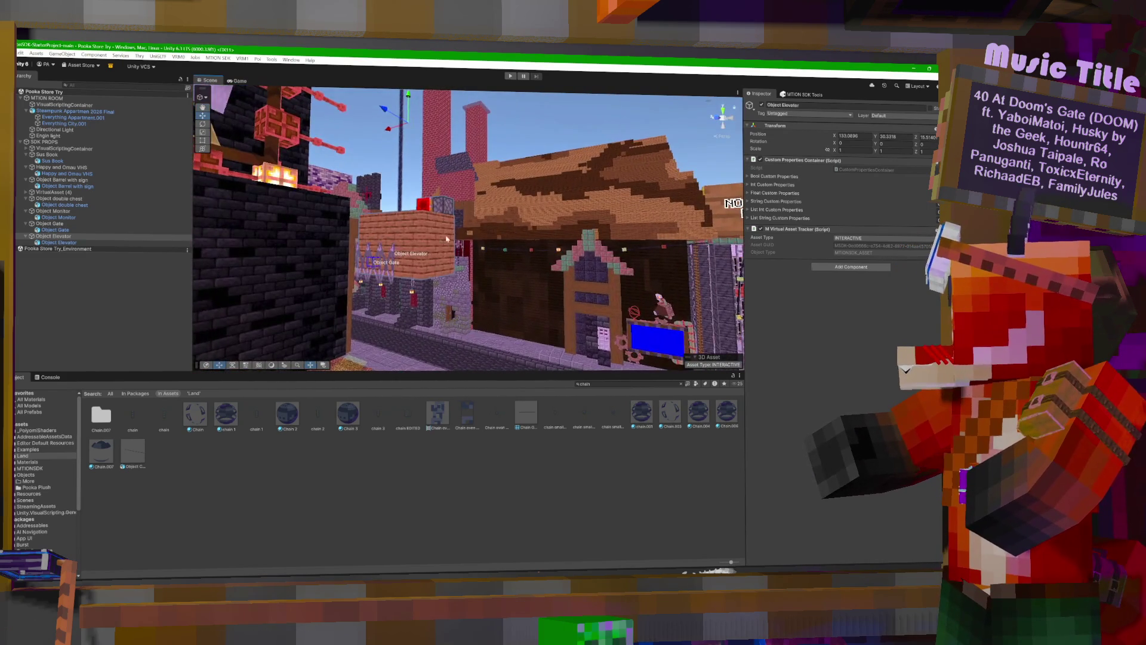
# Survey the props from the labelled-objects room to the market stalls, framing Object Elevator.
pyautogui.moveTo(486, 230)
pyautogui.mouseDown()
pyautogui.moveTo(299, 267)
pyautogui.moveTo(371, 277)
pyautogui.mouseUp()
pyautogui.moveTo(538, 277); pyautogui.dragTo(653, 263)
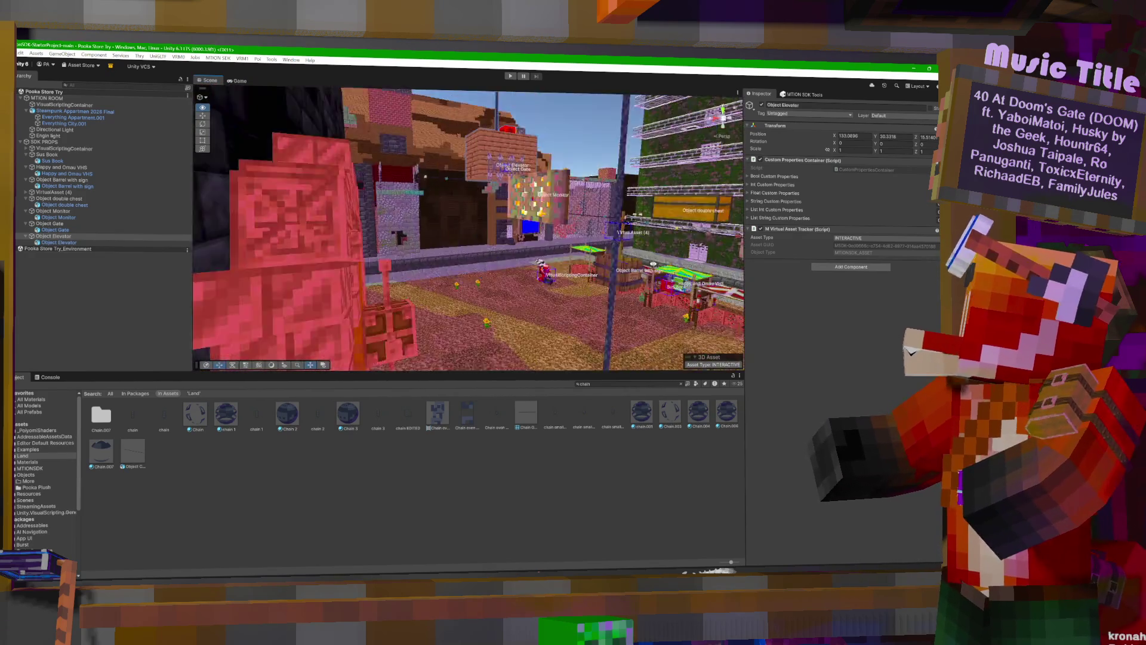
pyautogui.moveTo(756, 258)
pyautogui.mouseDown()
pyautogui.moveTo(696, 243)
pyautogui.moveTo(453, 243)
pyautogui.moveTo(461, 268)
pyautogui.moveTo(492, 271)
pyautogui.moveTo(540, 324)
pyautogui.mouseUp()
pyautogui.scroll(-2, 541, 324)
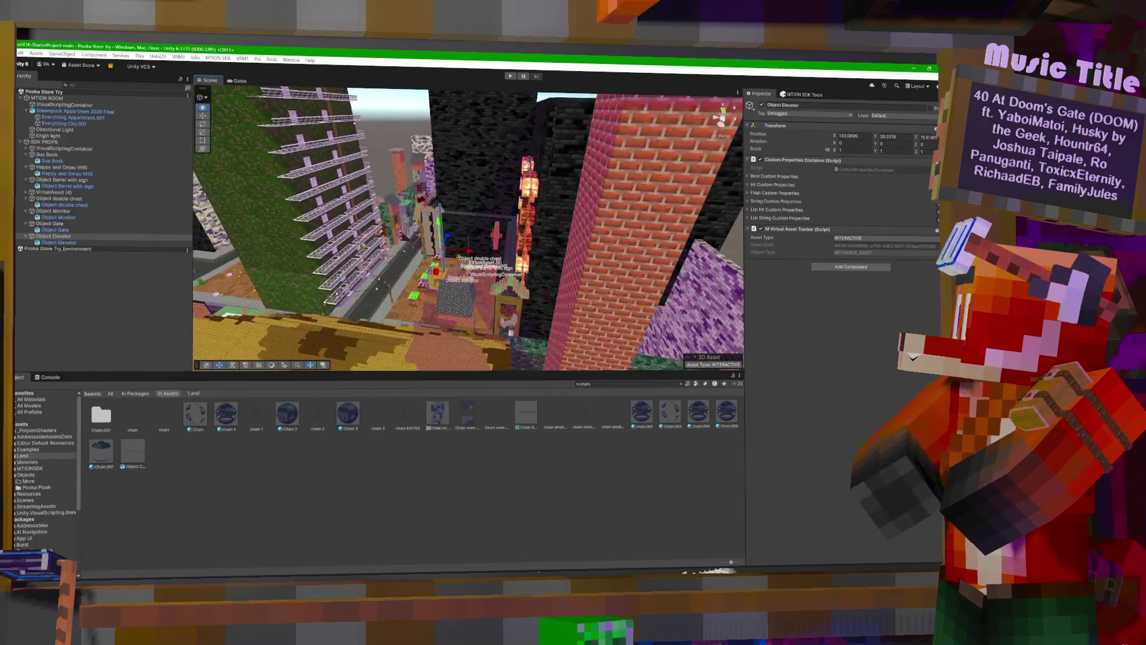
pyautogui.press('f')
pyautogui.moveTo(552, 283)
pyautogui.mouseDown()
pyautogui.moveTo(585, 285)
pyautogui.moveTo(574, 254)
pyautogui.moveTo(662, 260)
pyautogui.mouseUp()
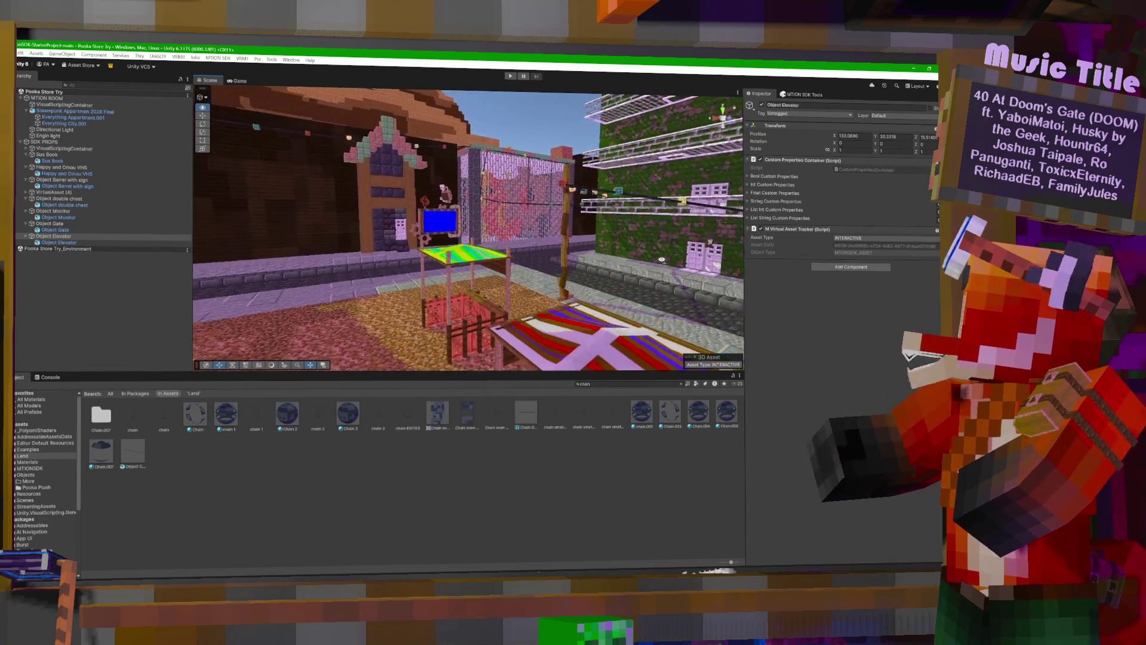
pyautogui.moveTo(394, 257); pyautogui.dragTo(574, 254)
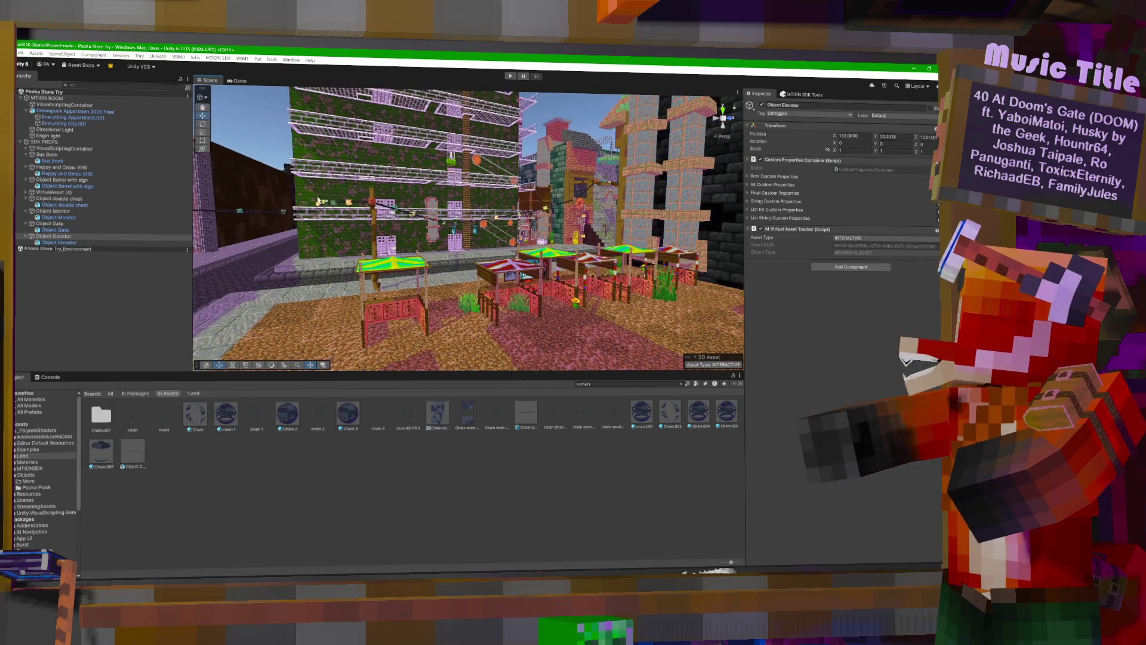
pyautogui.hotkey('alt', 'f')
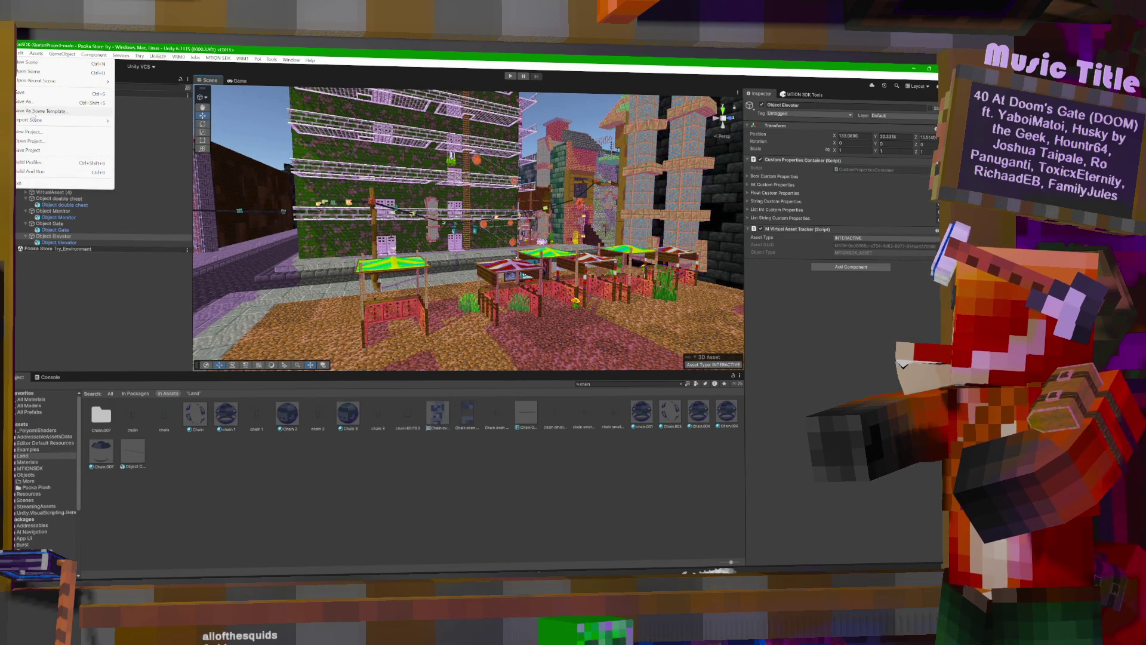
# Add the chain object as a new virtual asset in the mtion SDK Props tab.
pyautogui.press('Escape')
pyautogui.click(792, 94)
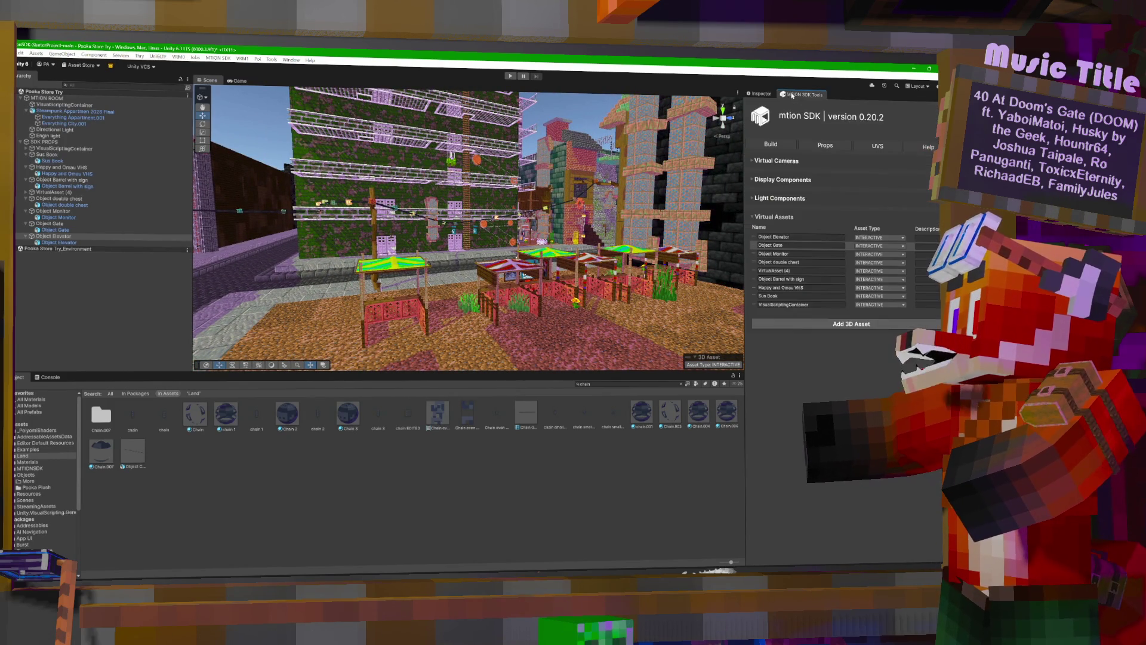
pyautogui.click(835, 325)
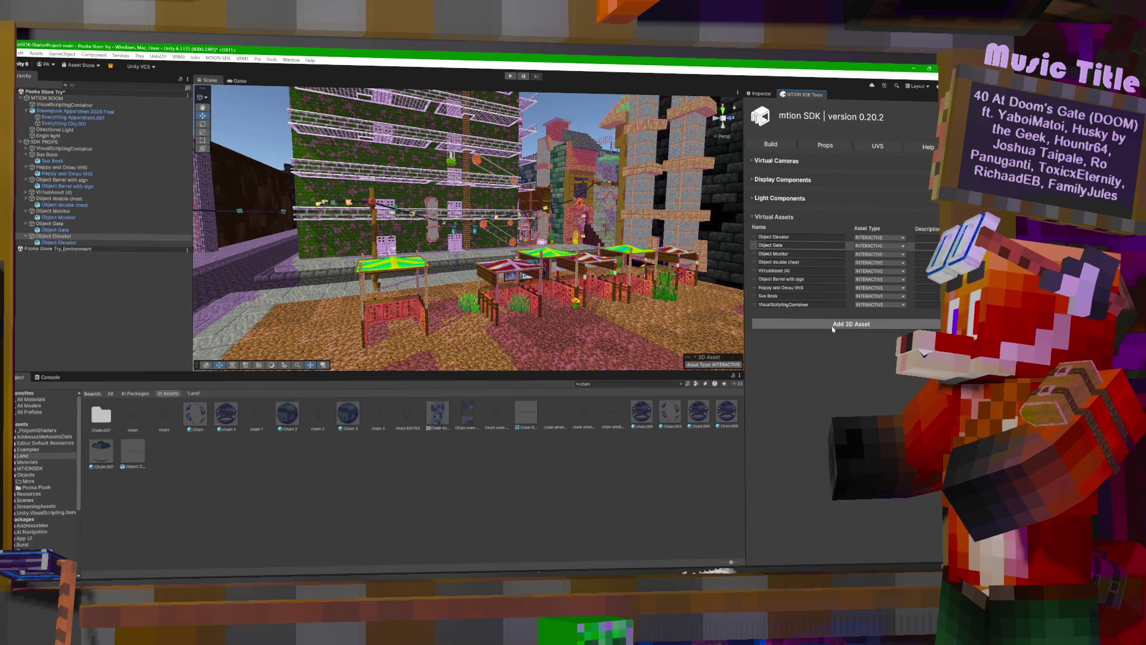
# Review the Build tab setup warnings, then select Object Chair in the Hierarchy.
pyautogui.click(780, 145)
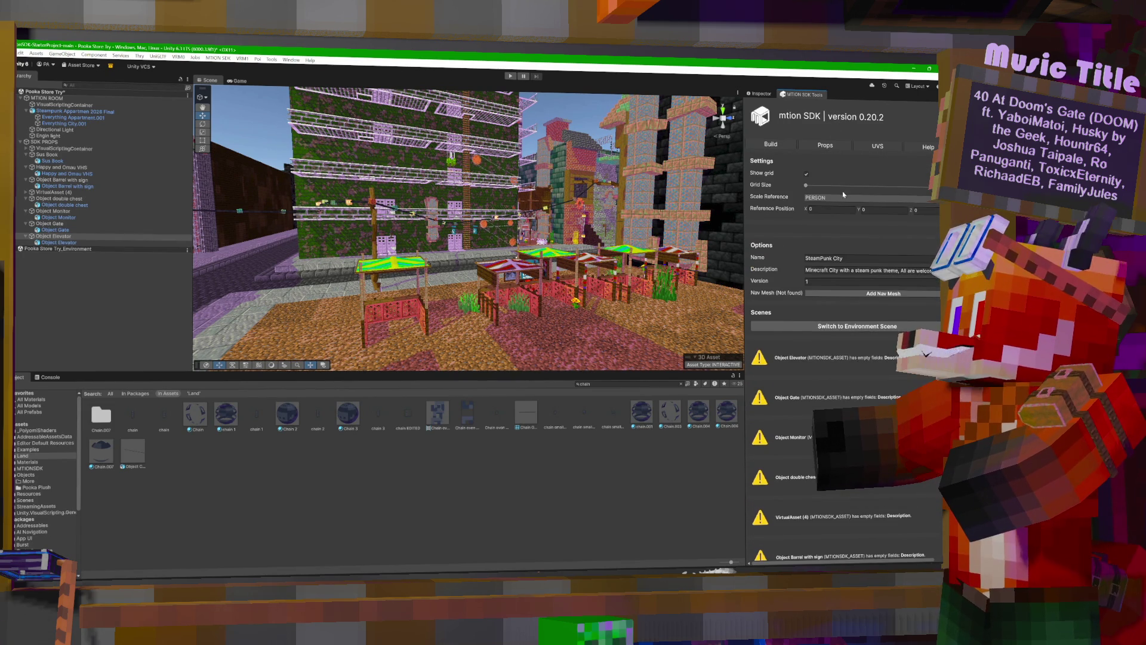
pyautogui.click(824, 147)
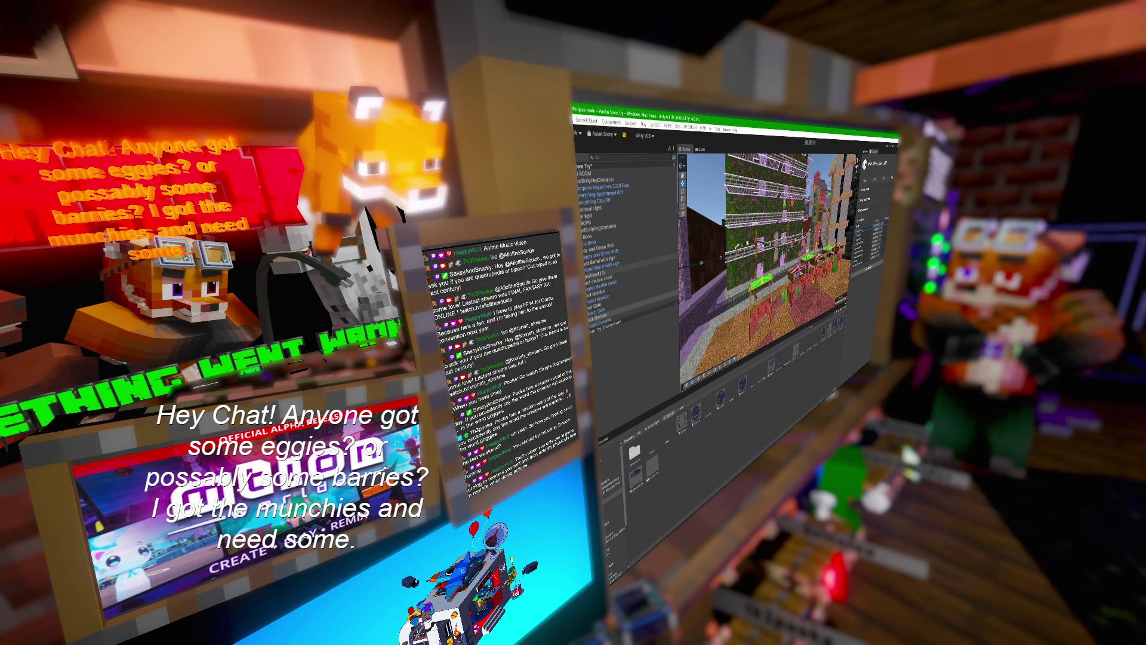
pyautogui.click(602, 285)
pyautogui.click(602, 286)
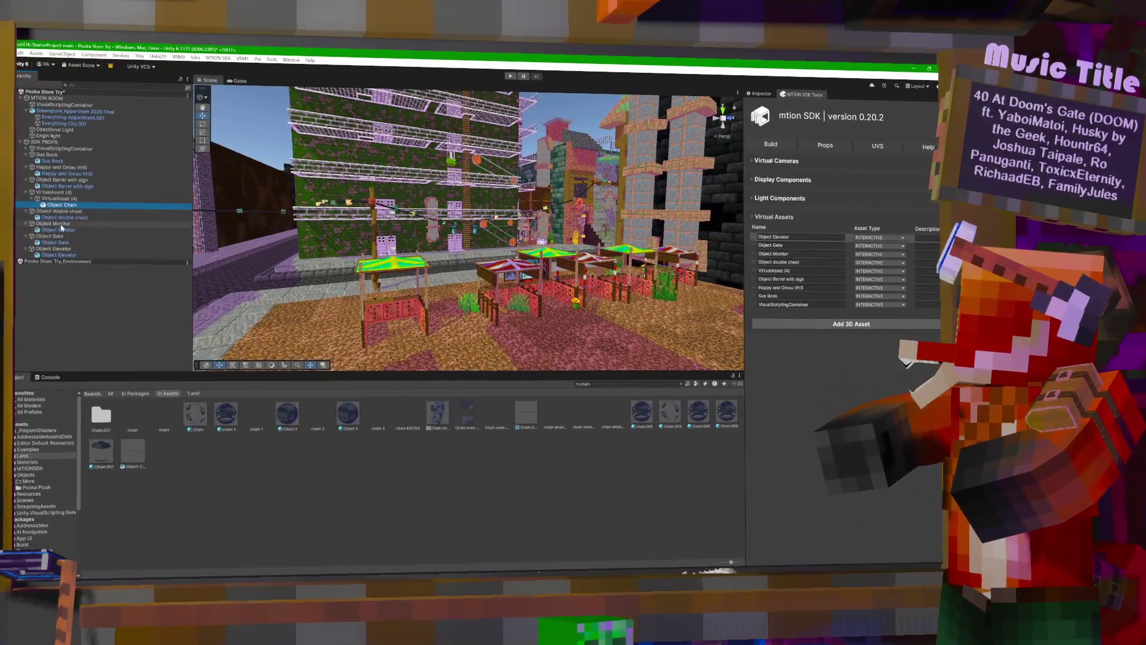
# Select Object Pooka Plush in its container and show its transform, mesh and materials in the Inspector.
pyautogui.click(27, 148)
pyautogui.click(74, 162)
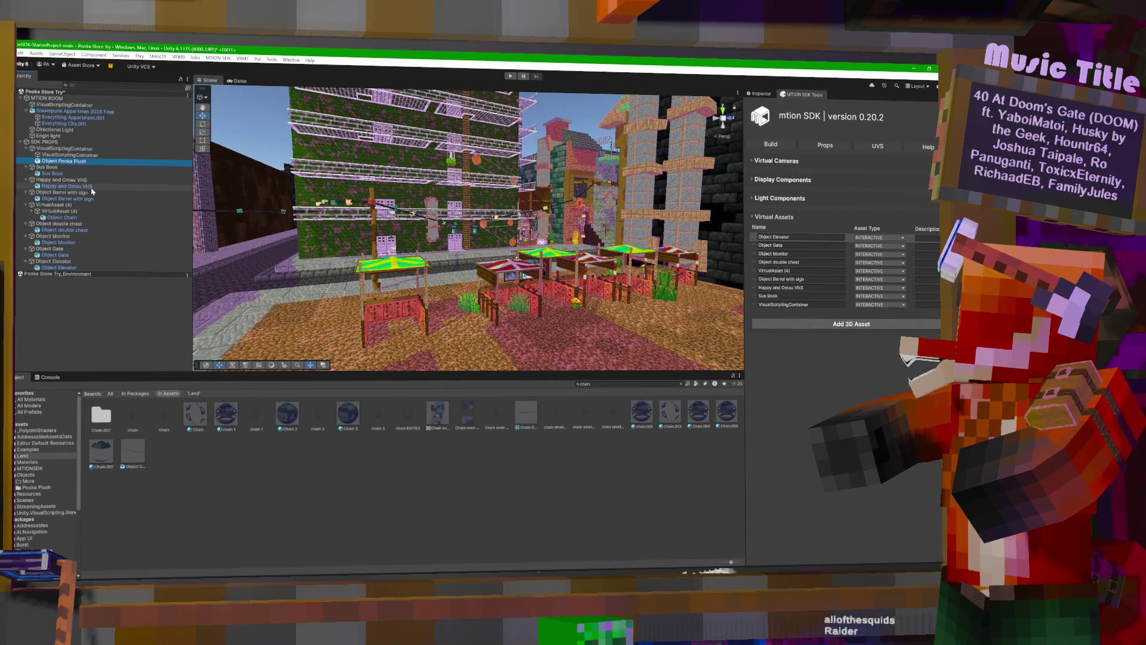
pyautogui.rightClick(74, 162)
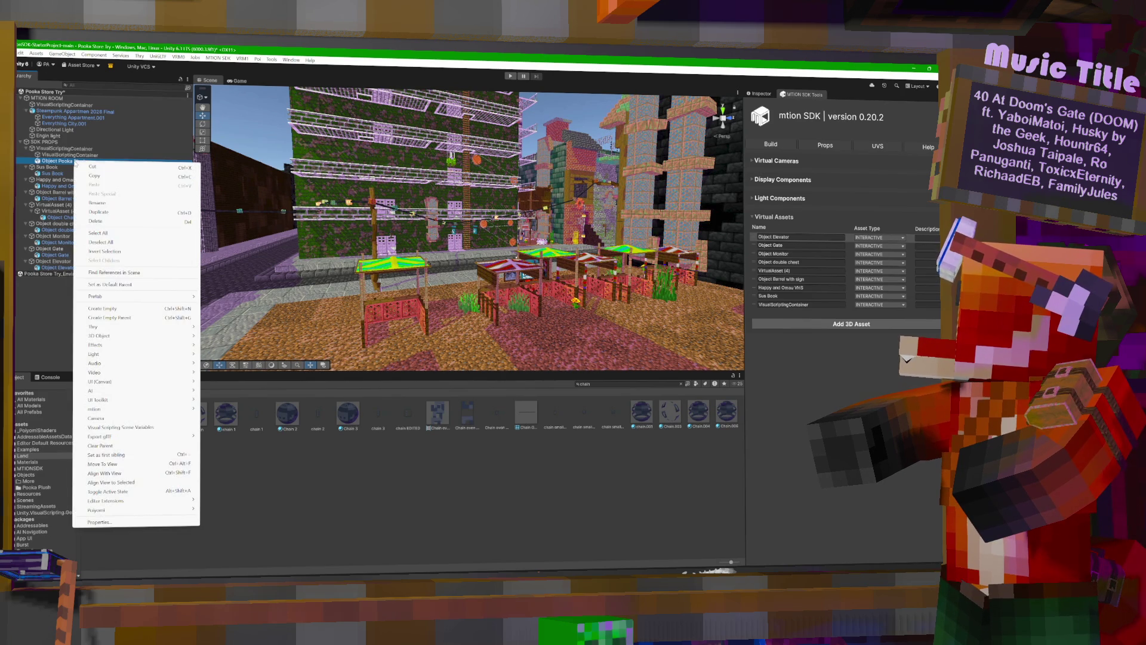
pyautogui.press('Escape')
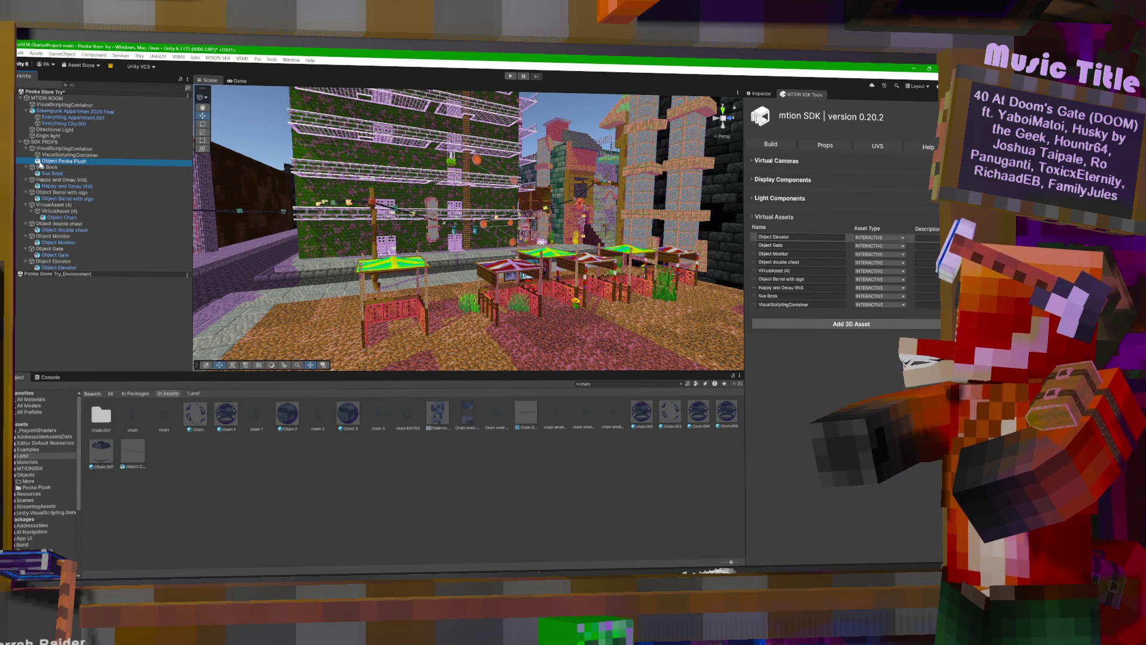
pyautogui.click(761, 94)
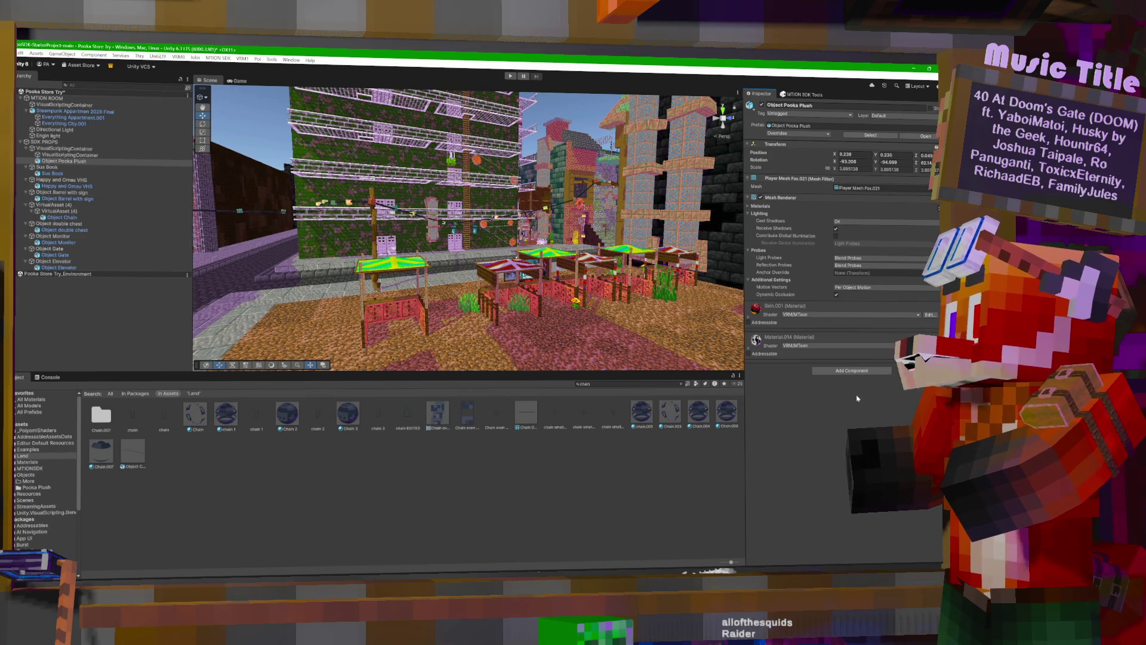
# Browse the mtion SDK UVS and Help pages and keep Object Elevator typed INTERACTIVE.
pyautogui.click(803, 94)
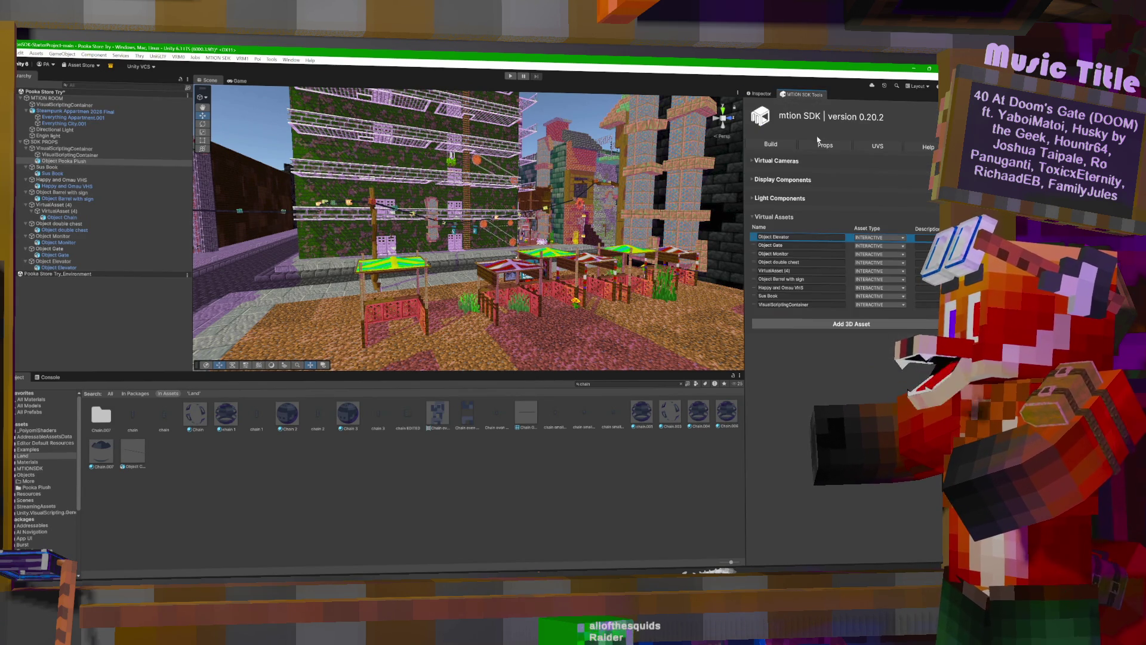
pyautogui.click(877, 146)
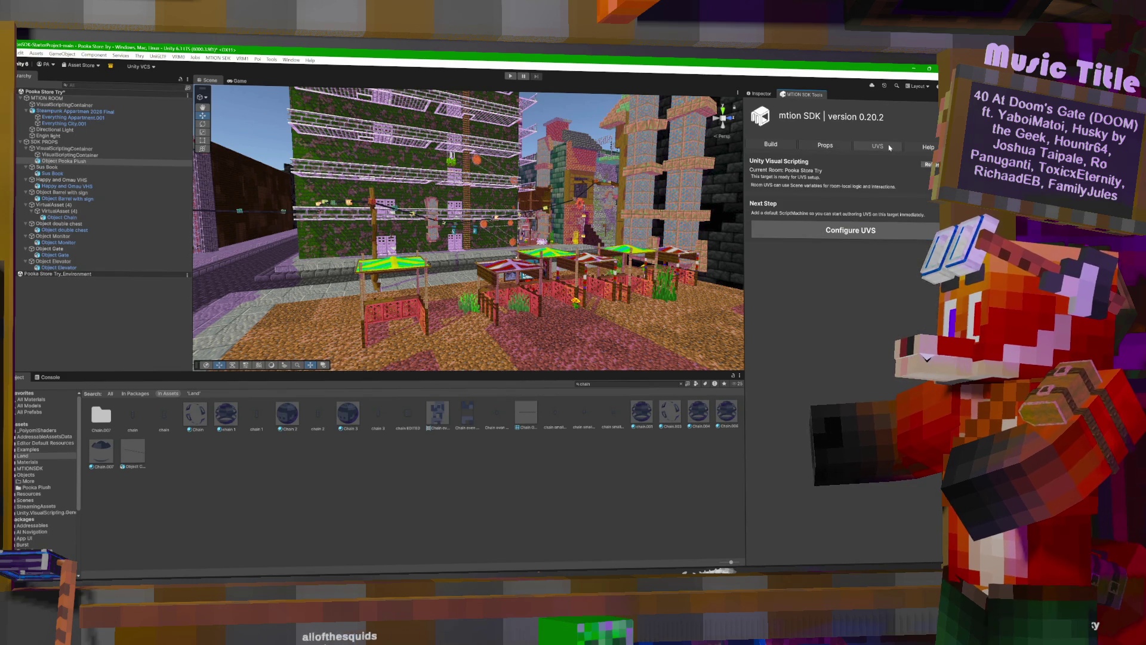
pyautogui.click(919, 148)
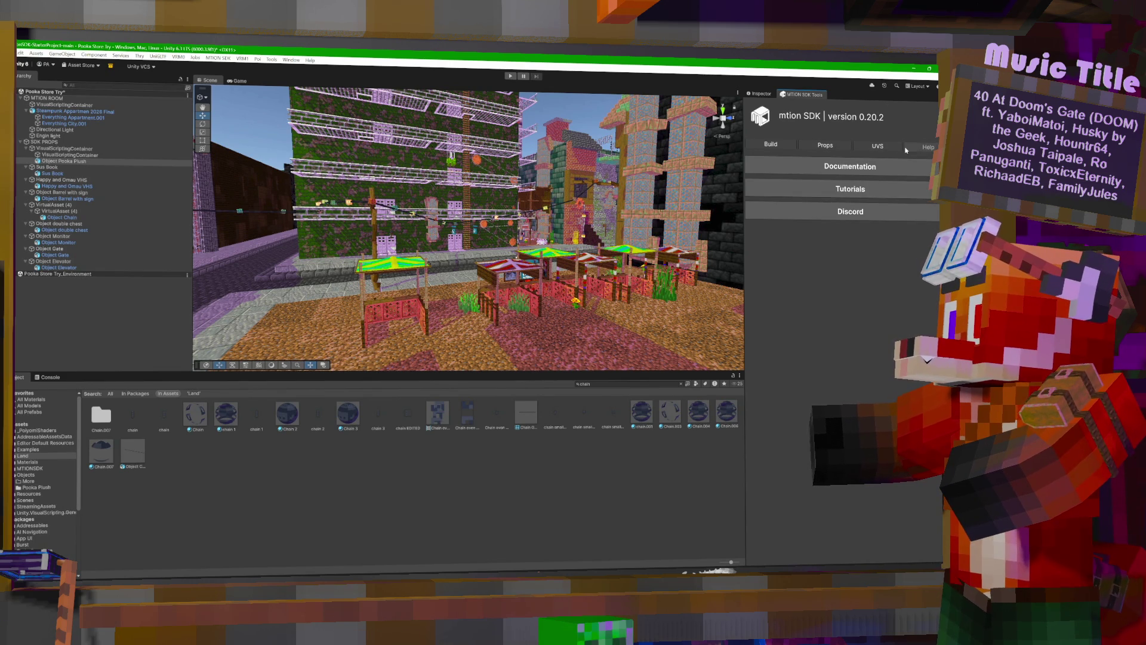
pyautogui.click(878, 147)
pyautogui.click(830, 145)
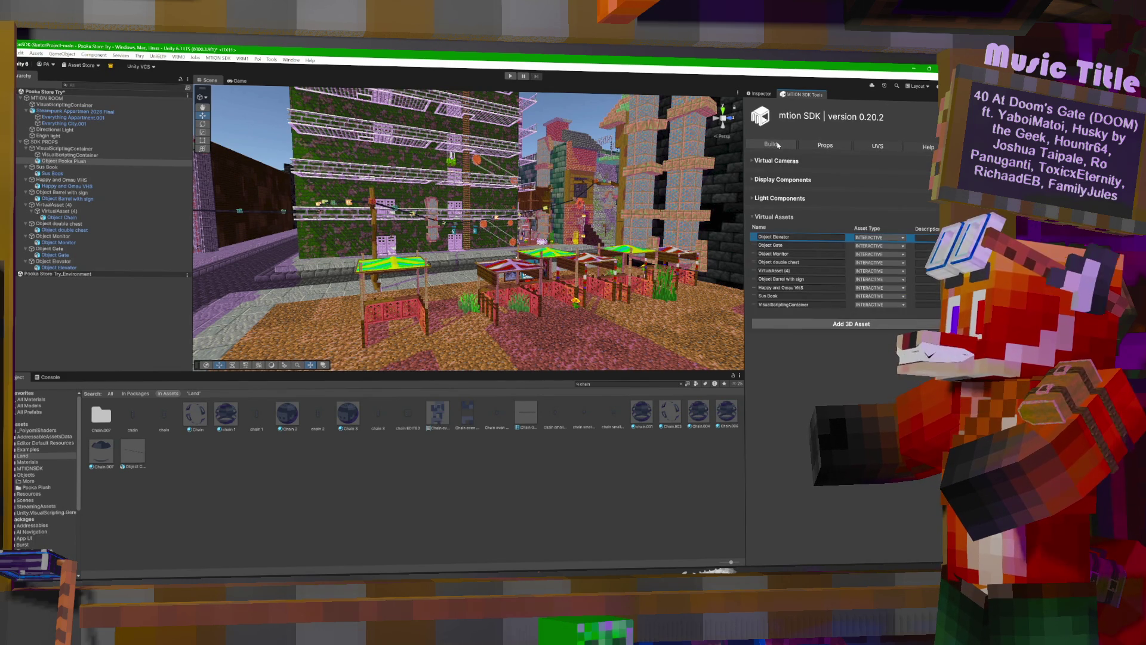
pyautogui.click(887, 238)
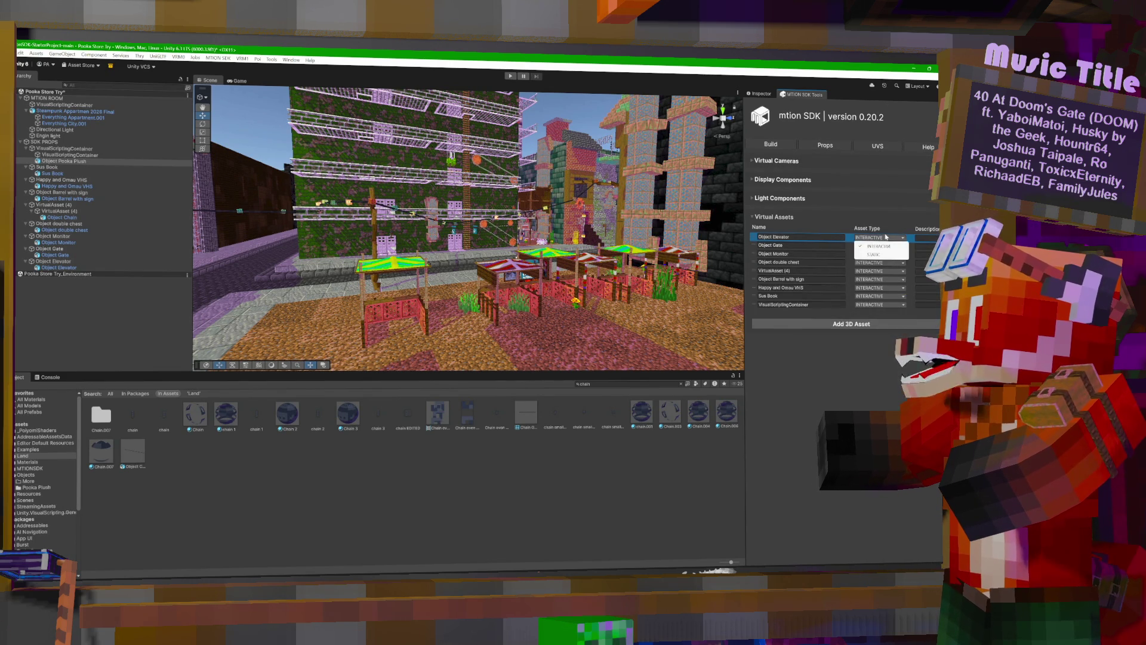
pyautogui.click(878, 246)
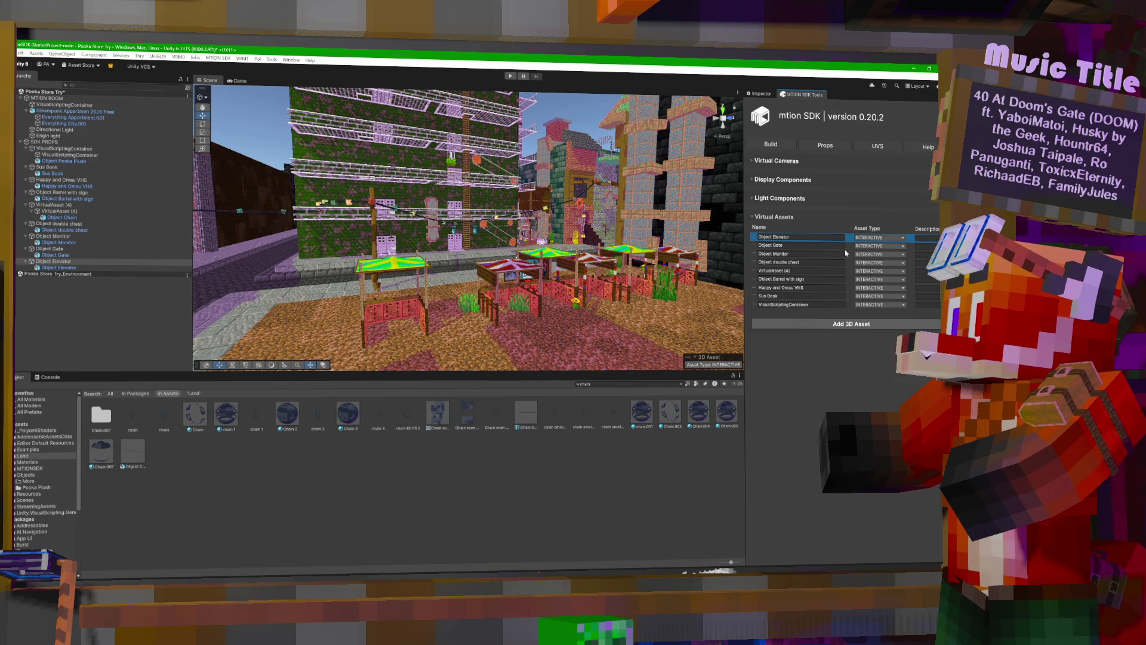
# Open the mtion SDK Build page and scroll to its collider warnings and export section.
pyautogui.click(763, 94)
pyautogui.click(803, 95)
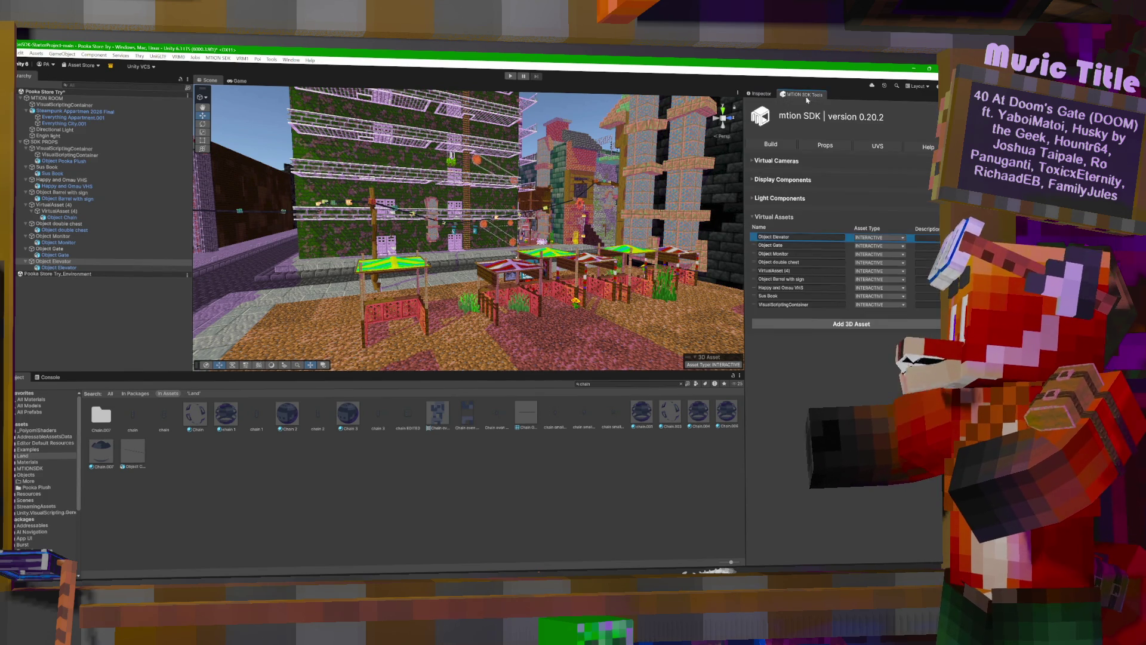
pyautogui.click(771, 144)
pyautogui.scroll(-15, 858, 386)
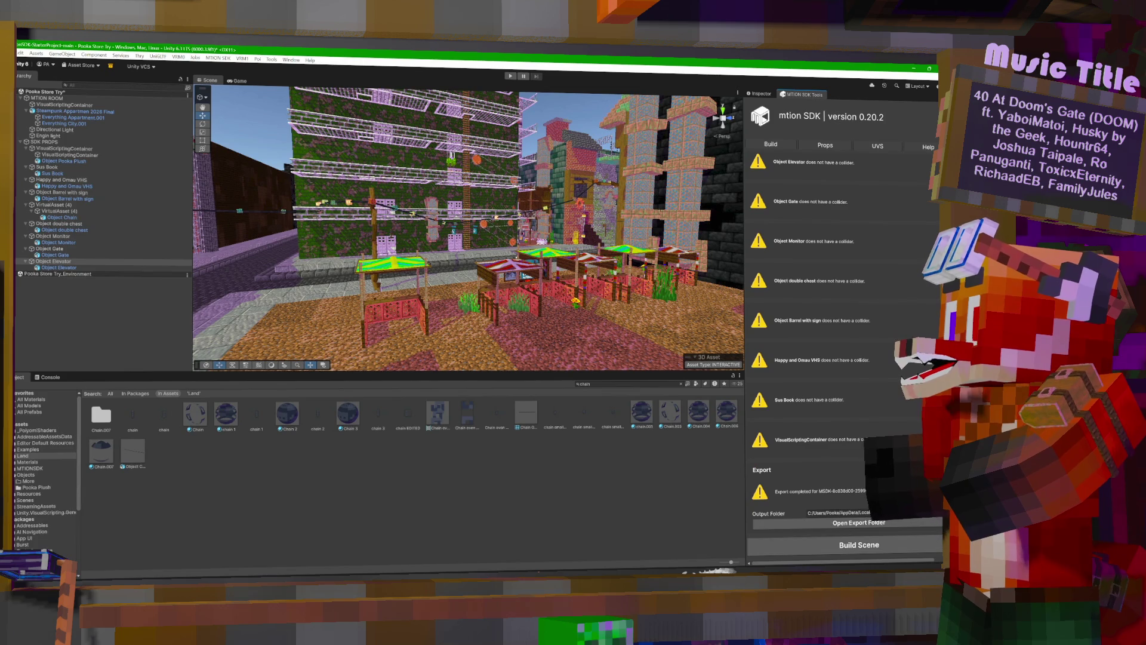
# Run Build Scene and wait for the Addressables build and export to complete.
pyautogui.click(859, 544)
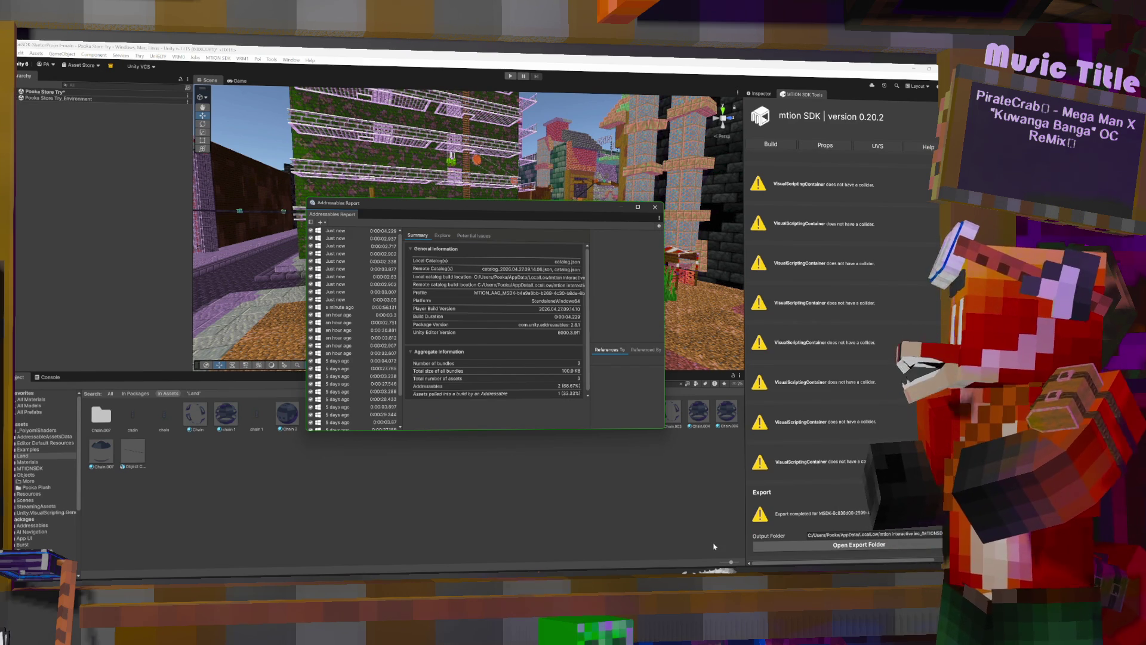
pyautogui.hotkey('alt', 'Tab')
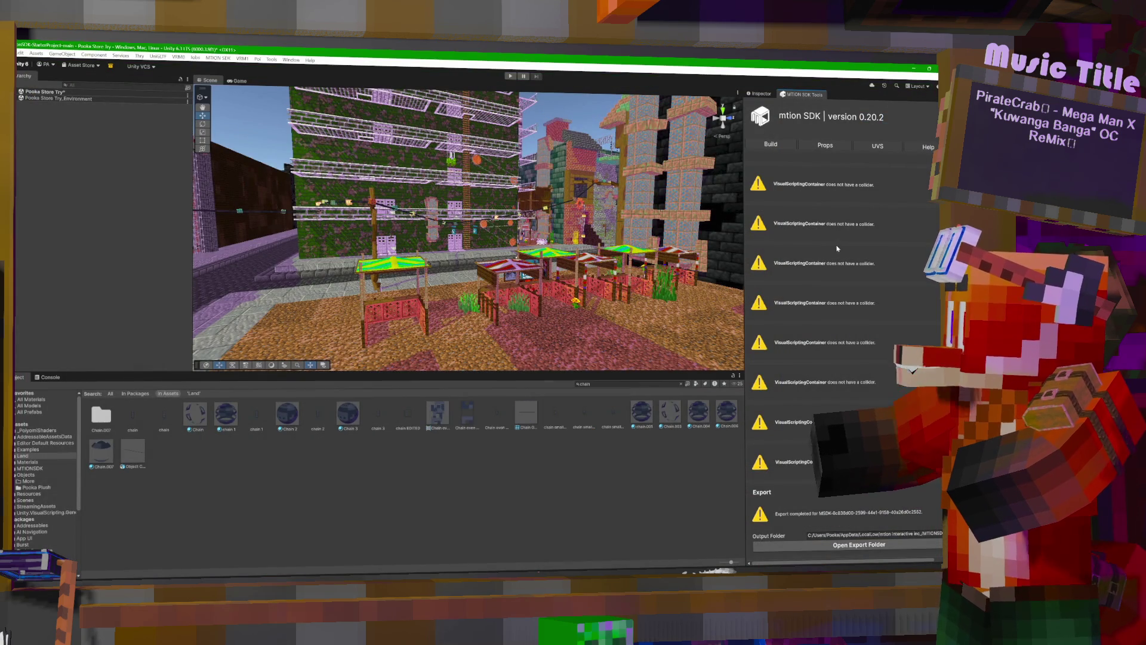
# Rebuild and export the scene again, then dismiss the Addressables build report.
pyautogui.scroll(-1, 842, 418)
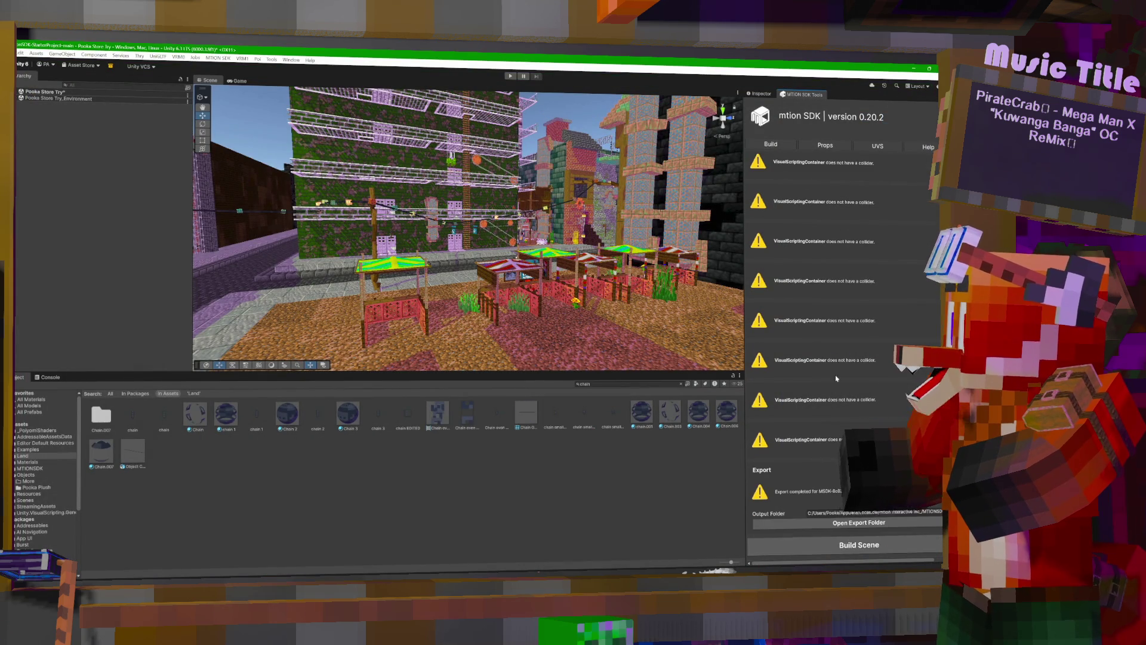
pyautogui.click(847, 545)
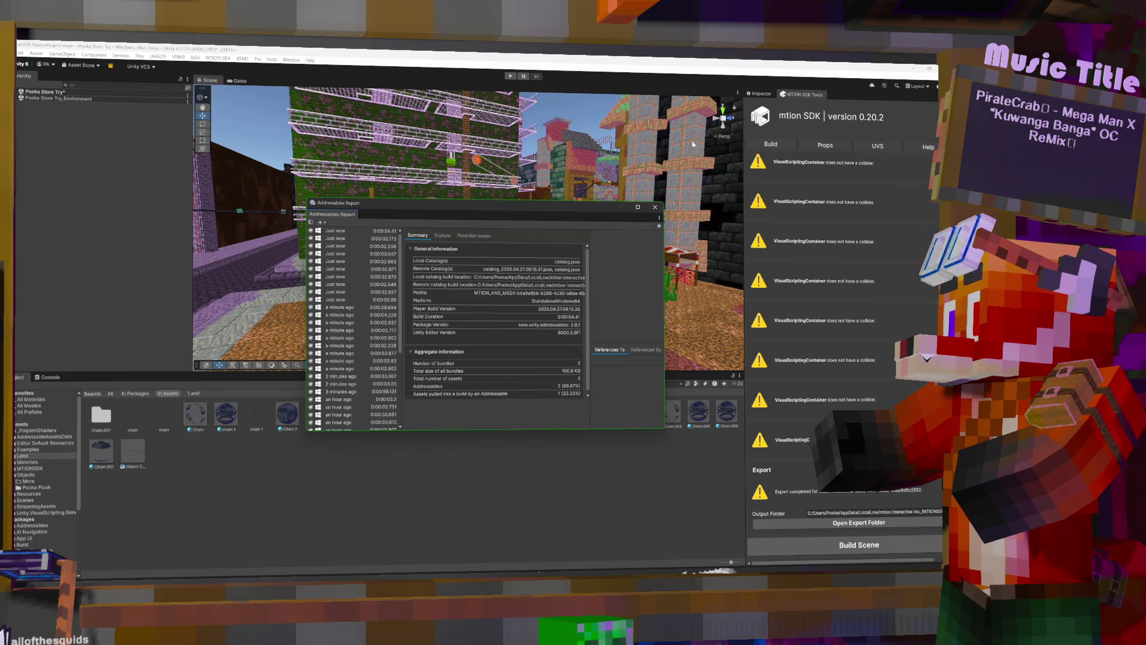
pyautogui.click(656, 208)
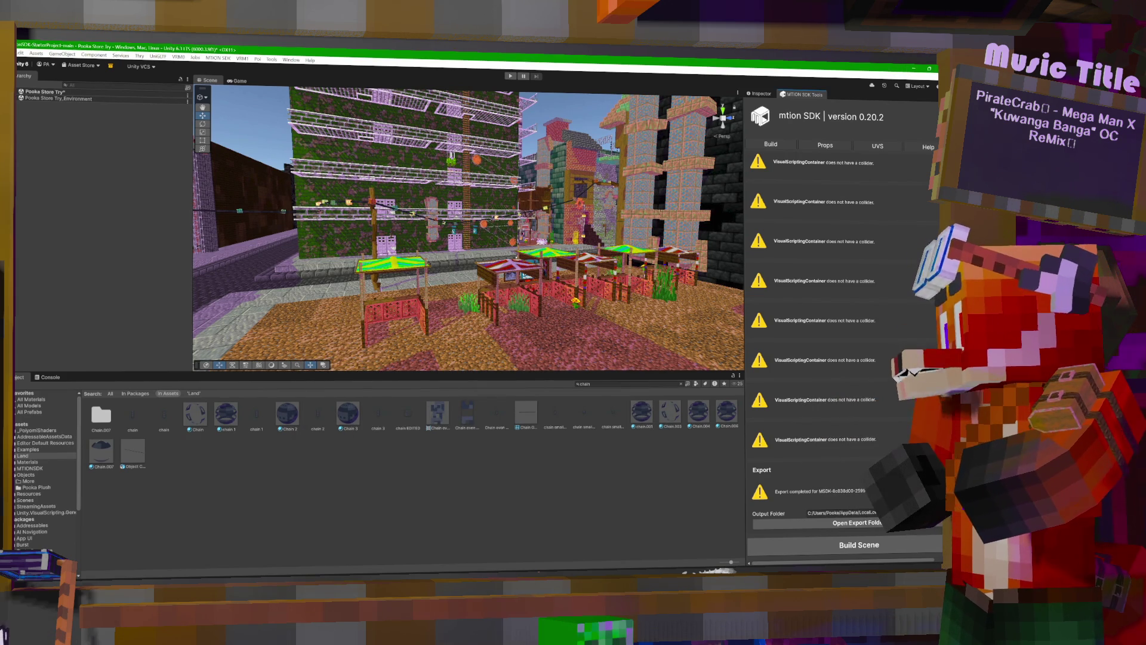
# Launch the MXM app from the Windows start search.
pyautogui.press('super')
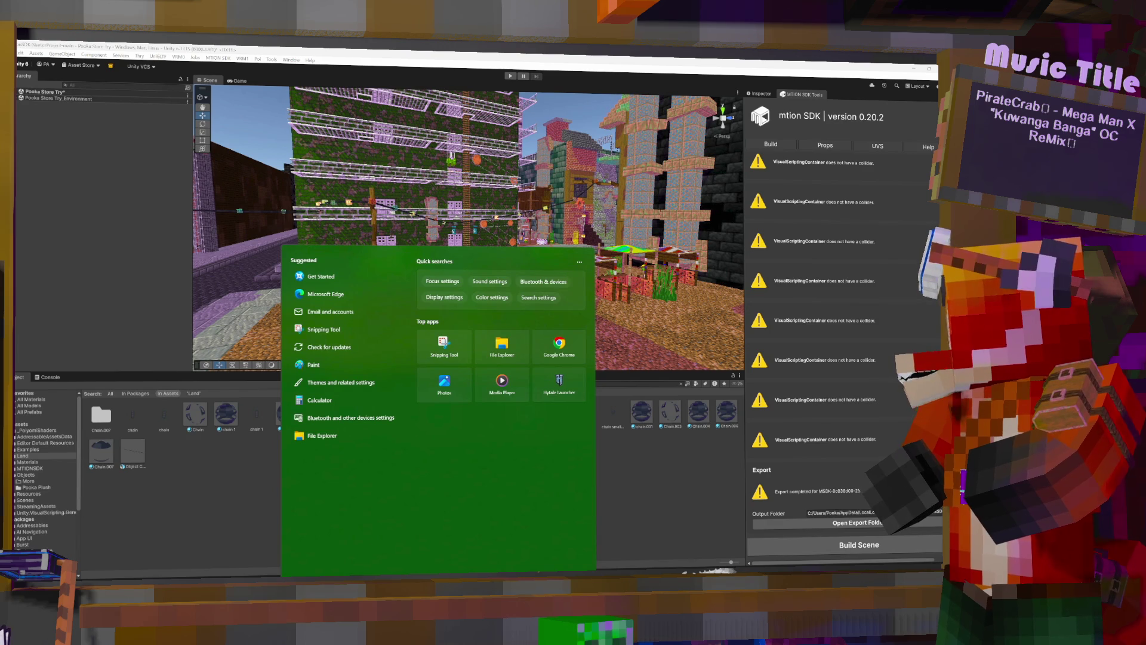
pyautogui.write('mxm')
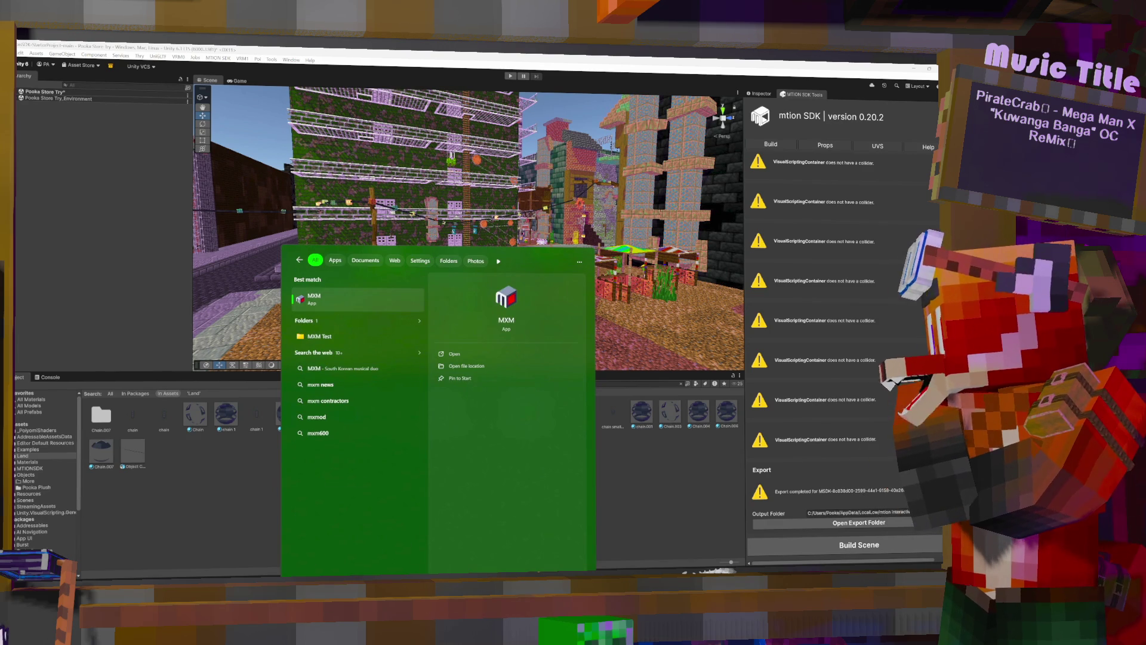
pyautogui.click(326, 293)
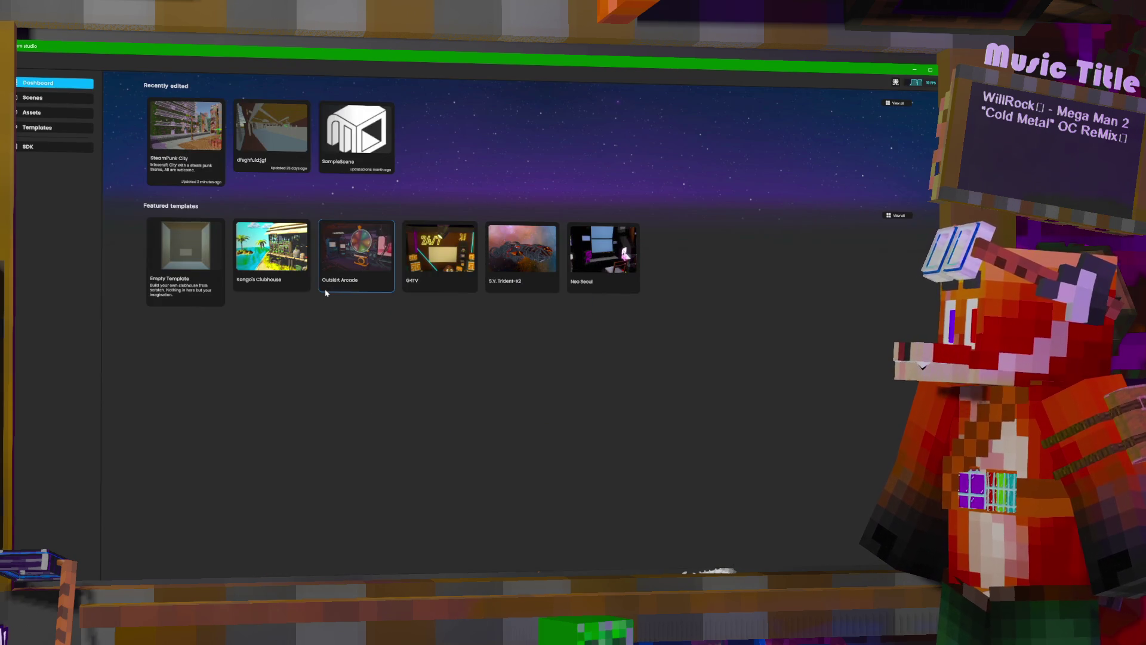
# Load the SteamPunk City scene from the Recently edited list.
pyautogui.click(326, 293)
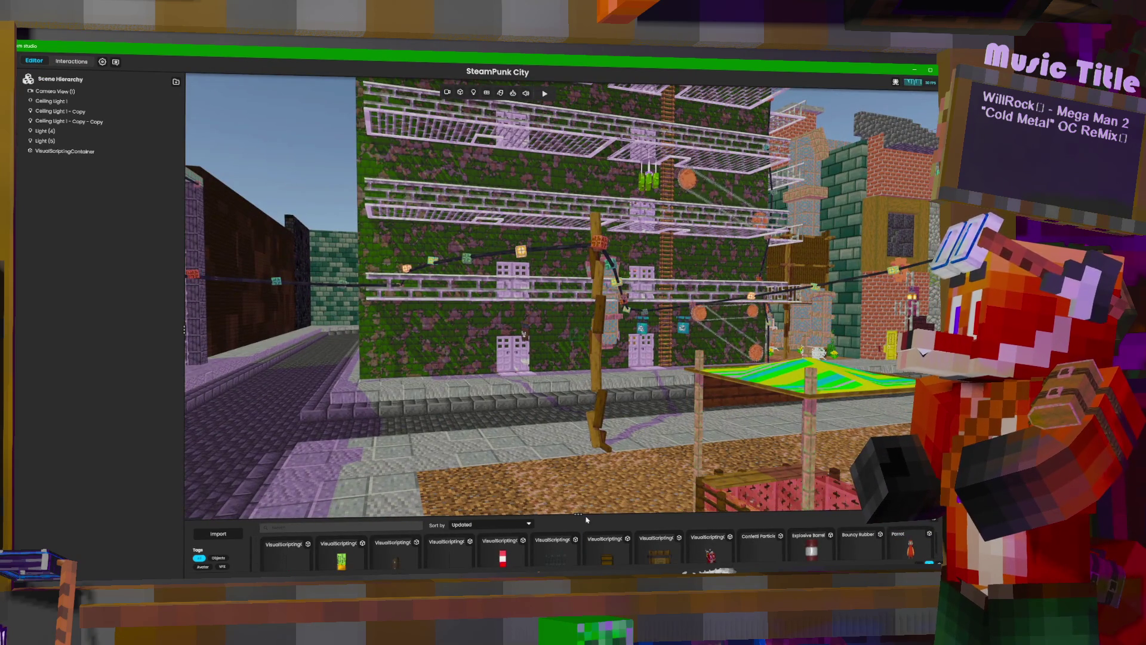
# Drag the asset library panel taller to browse more props, then quit mtion studio with Alt+F4.
pyautogui.moveTo(578, 514); pyautogui.dragTo(578, 426)
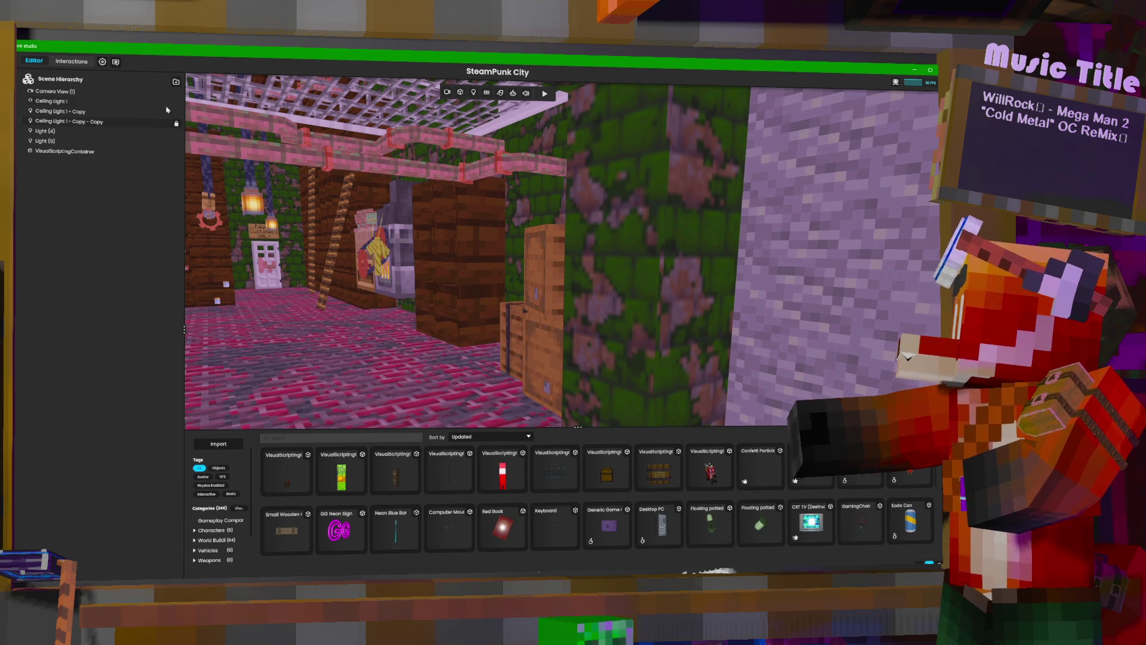
pyautogui.hotkey('alt', 'F4')
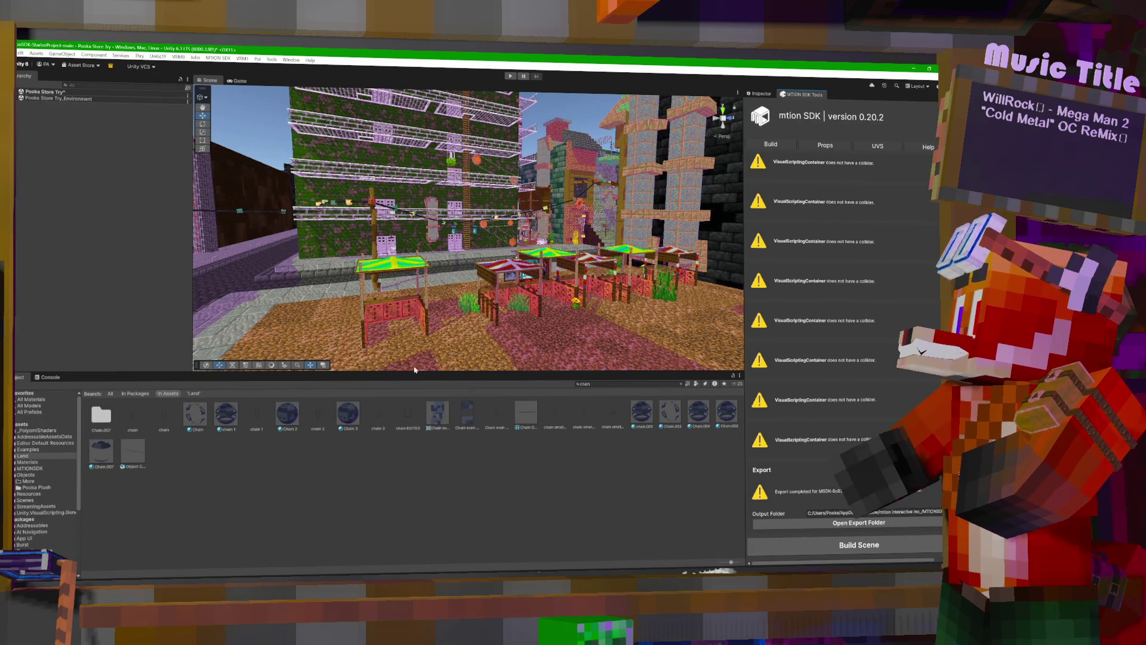
# Expand the scene root, MTION ROOM and SDK PROPS groups in the Hierarchy.
pyautogui.click(18, 91)
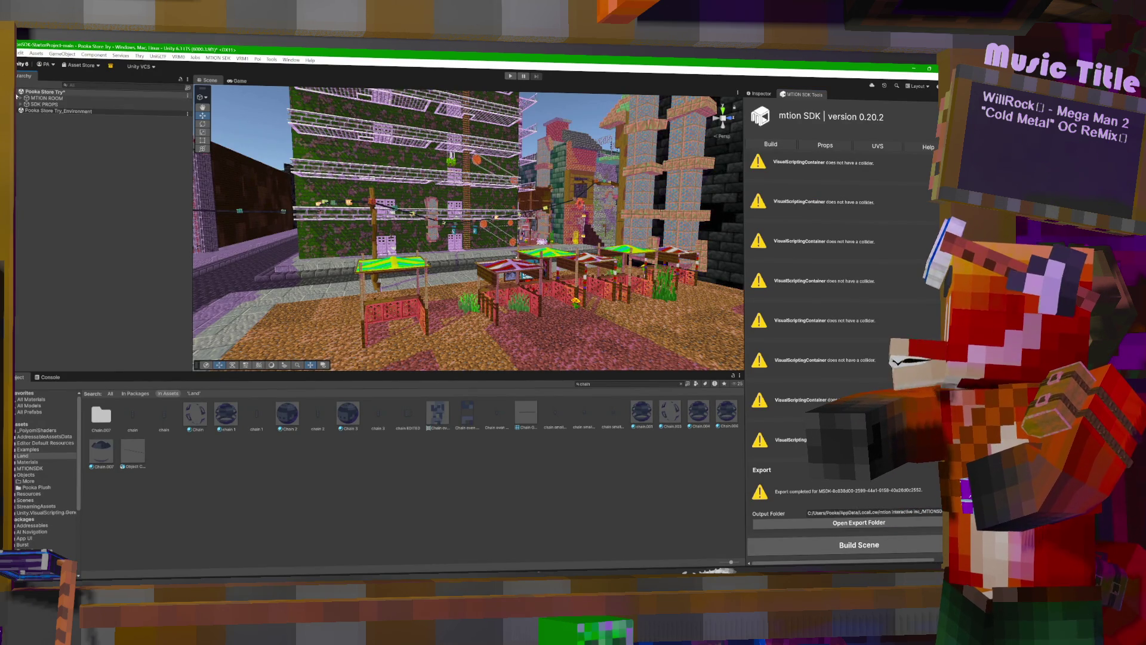
pyautogui.click(21, 98)
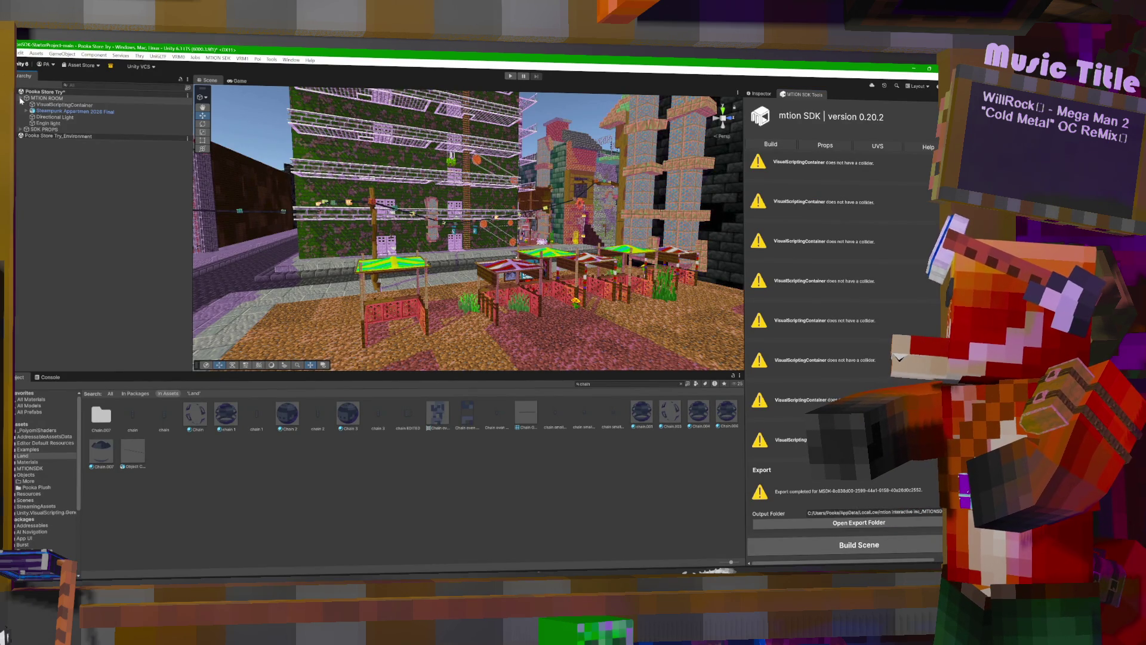
pyautogui.click(22, 129)
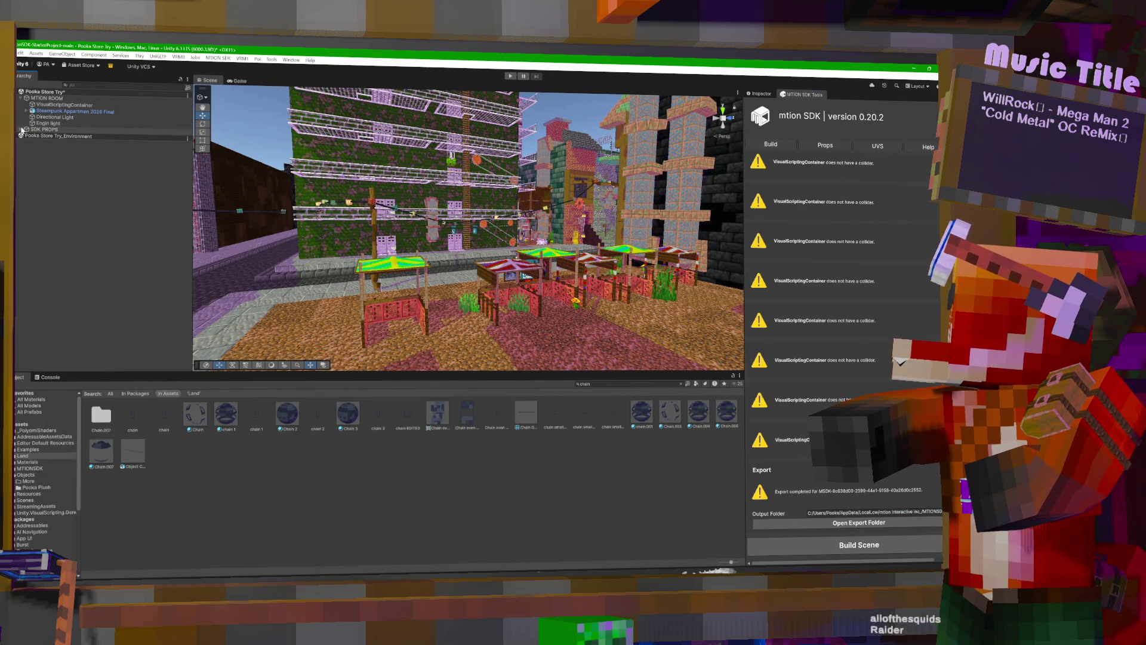
# Expand the nine prop containers and show the Props page listing the virtual assets.
pyautogui.click(25, 186)
pyautogui.click(26, 179)
pyautogui.click(26, 173)
pyautogui.click(26, 167)
pyautogui.click(25, 161)
pyautogui.click(26, 155)
pyautogui.click(26, 149)
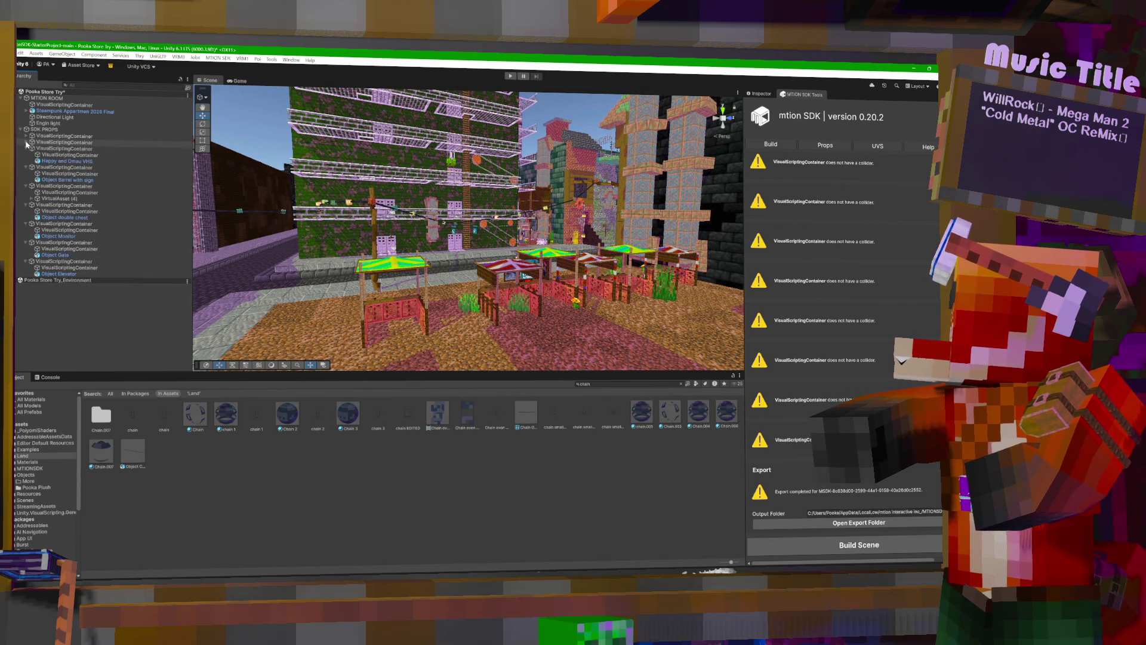
pyautogui.click(26, 143)
pyautogui.click(26, 136)
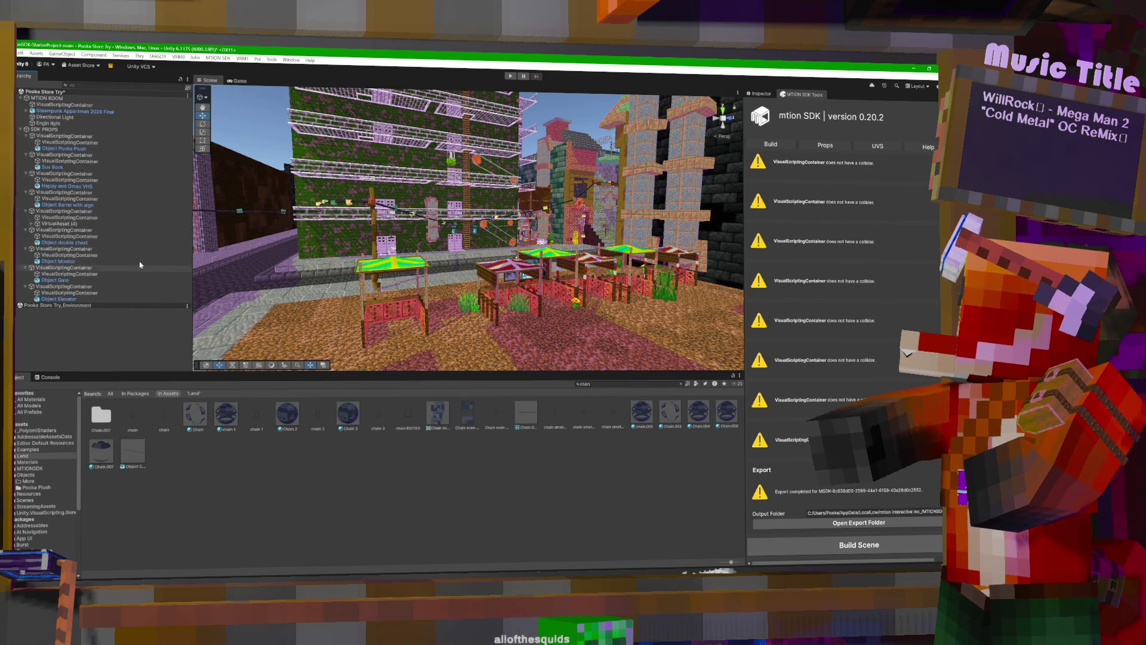
pyautogui.click(805, 146)
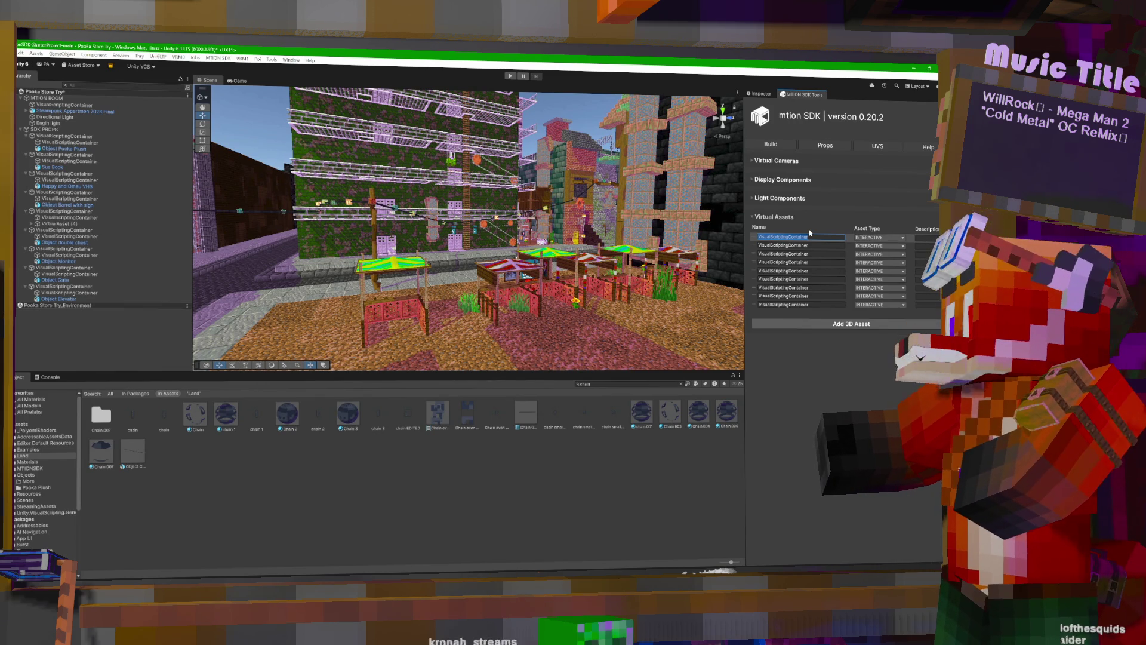
# Name the first virtual asset Pooka Plushy and commit it via the Hierarchy containers.
pyautogui.write('Po')
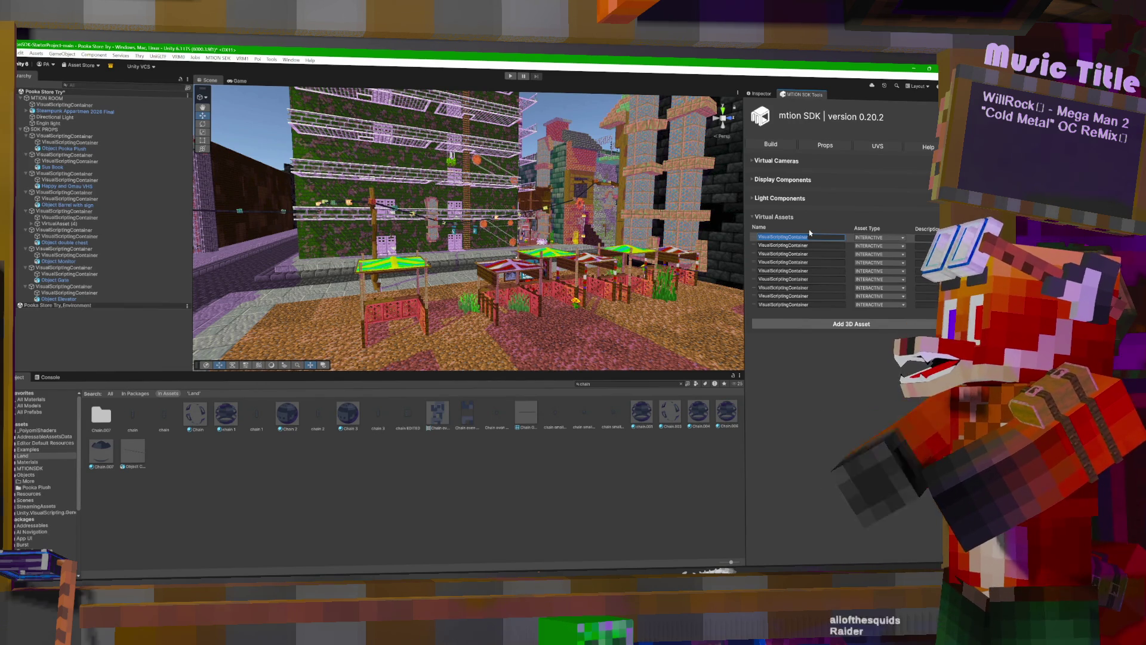
pyautogui.write('oka Pl')
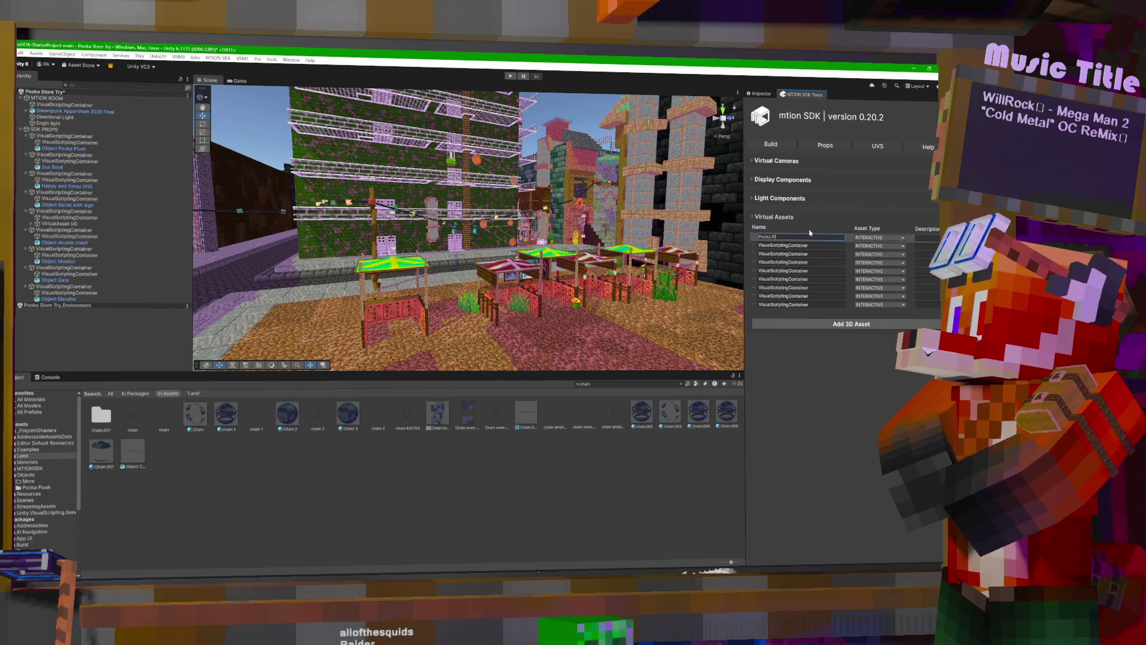
pyautogui.write('ushy')
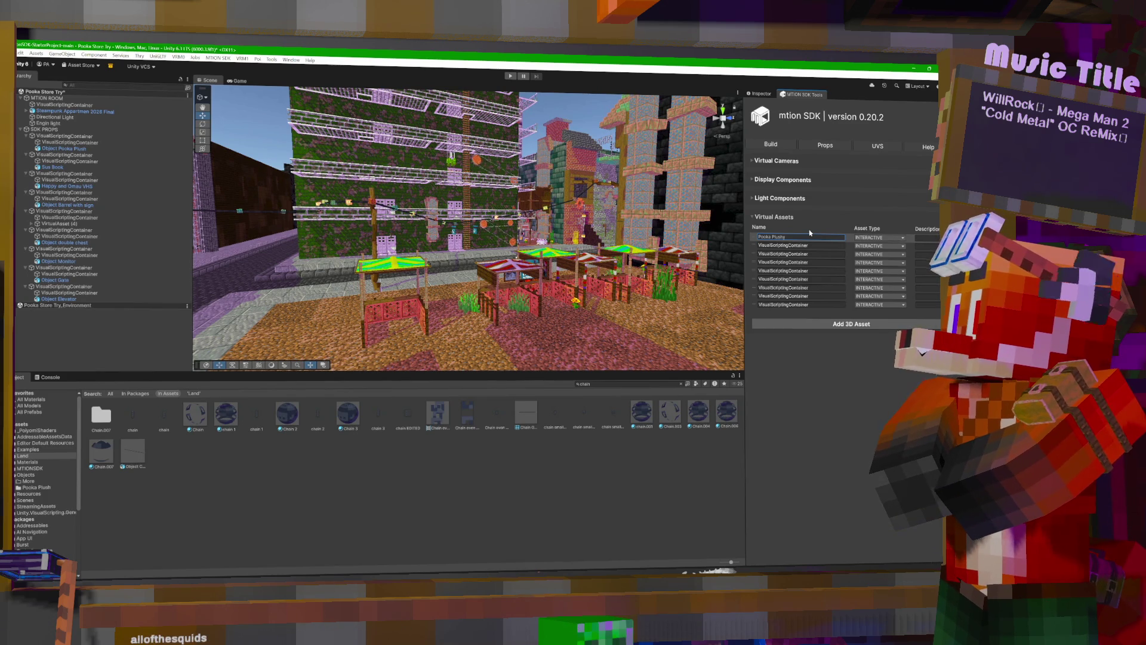
pyautogui.click(116, 206)
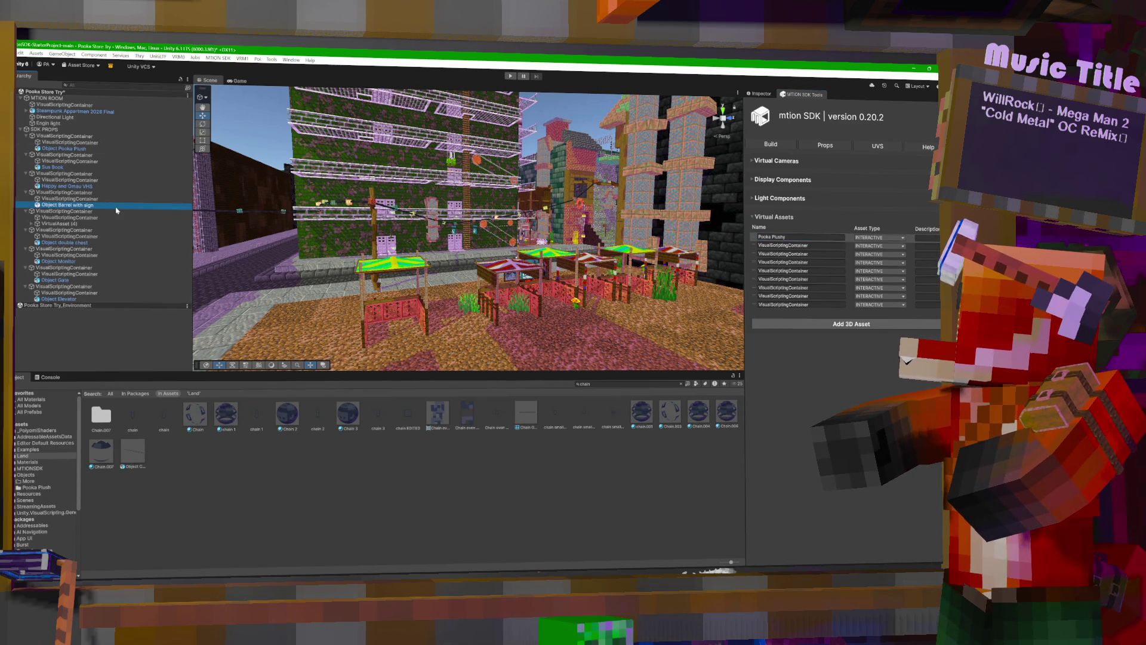
pyautogui.click(32, 223)
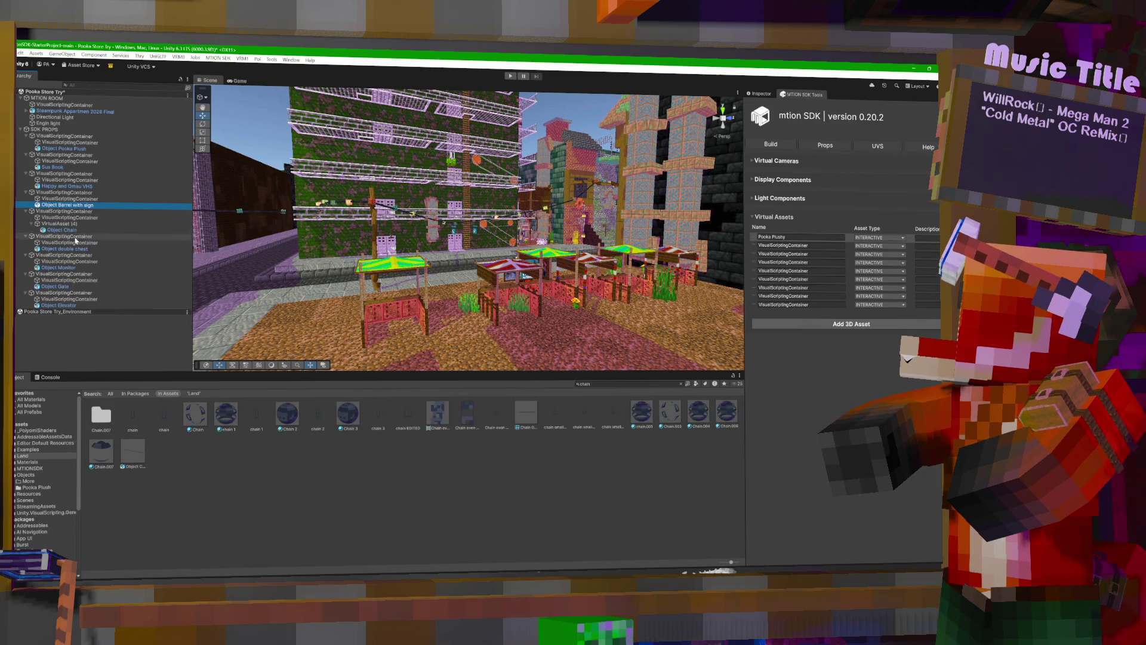
pyautogui.click(70, 193)
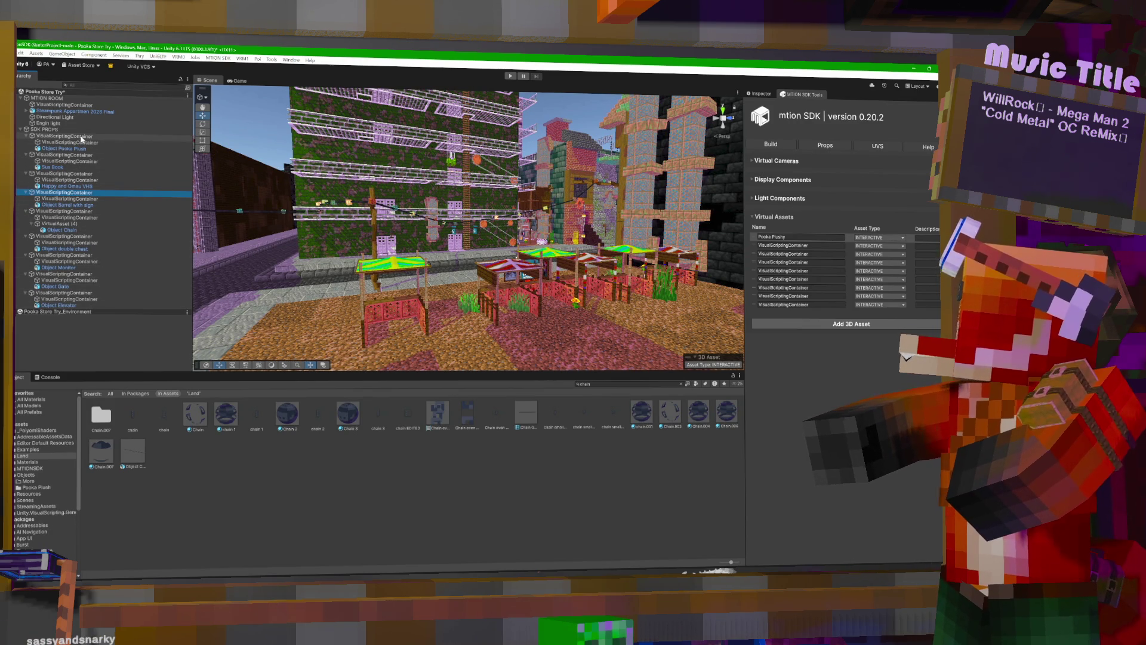
pyautogui.click(794, 246)
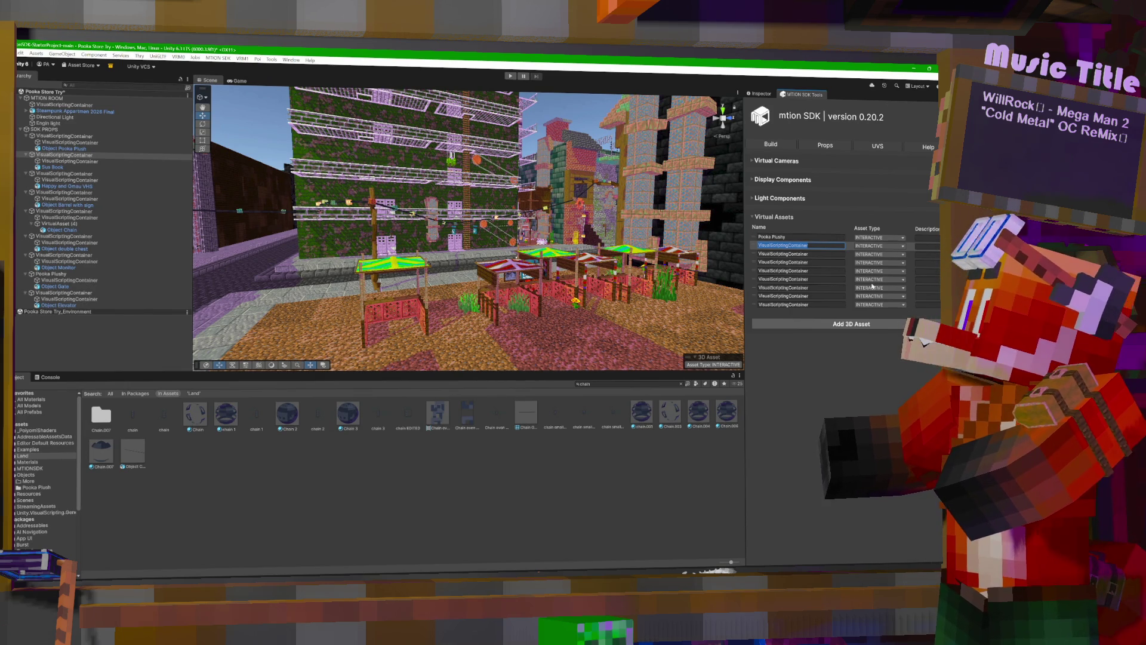
pyautogui.click(82, 282)
# Give the Pooka Plushy asset the description 'Pooka Plush' after abandoning a container rename.
pyautogui.rightClick(82, 281)
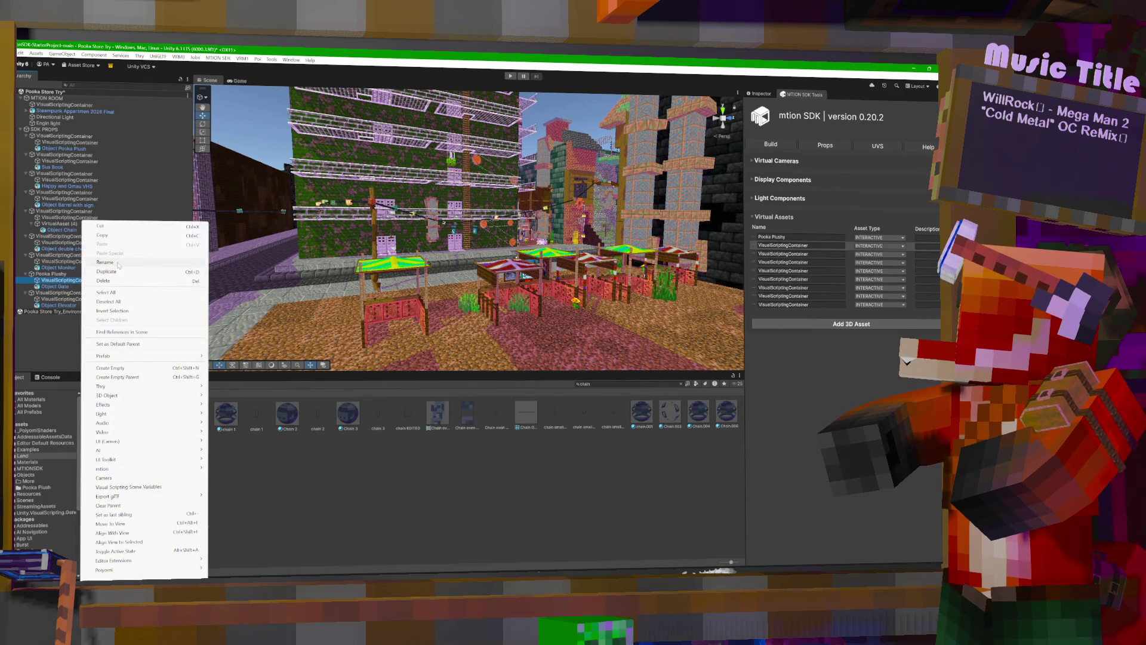
pyautogui.click(105, 263)
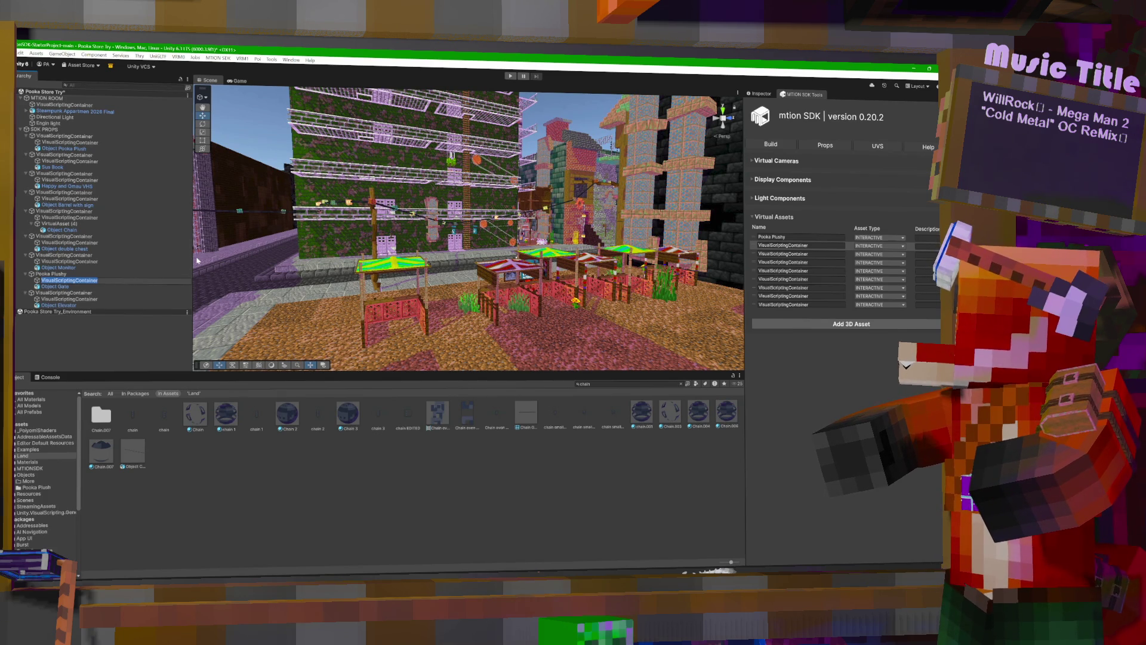
pyautogui.press('Escape')
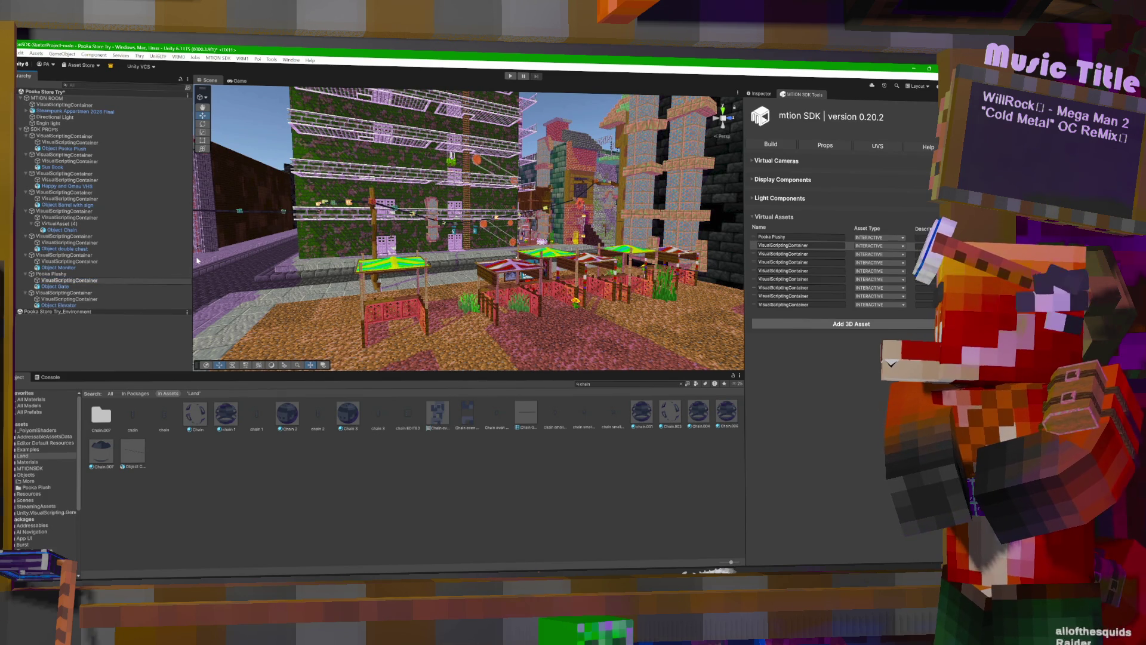
pyautogui.click(90, 306)
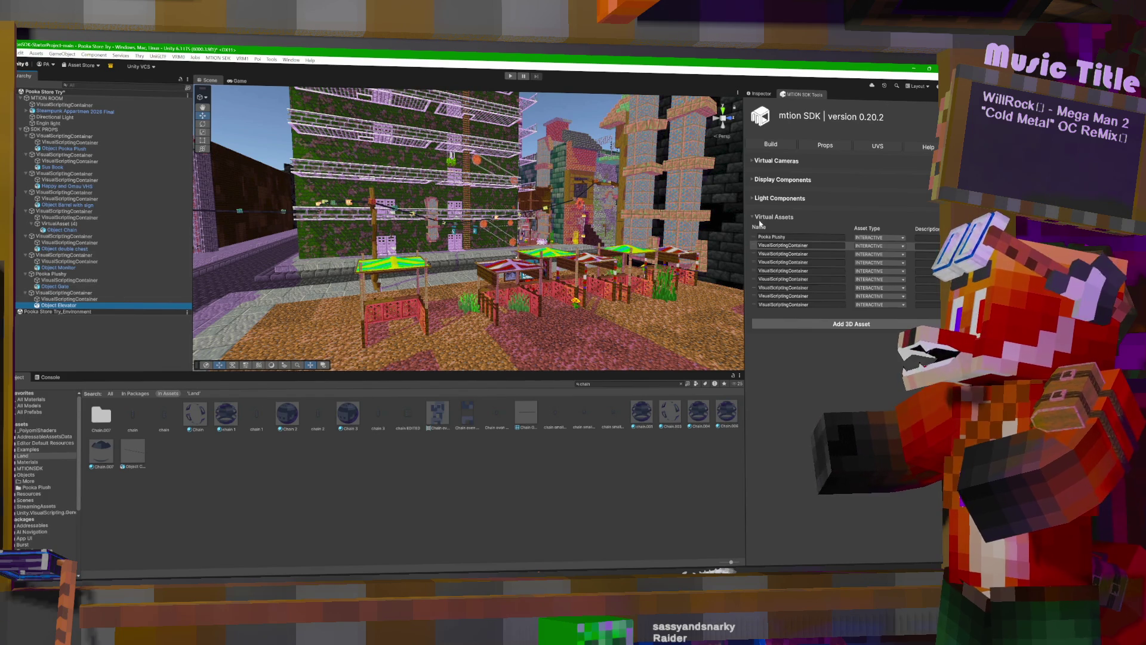
pyautogui.click(929, 239)
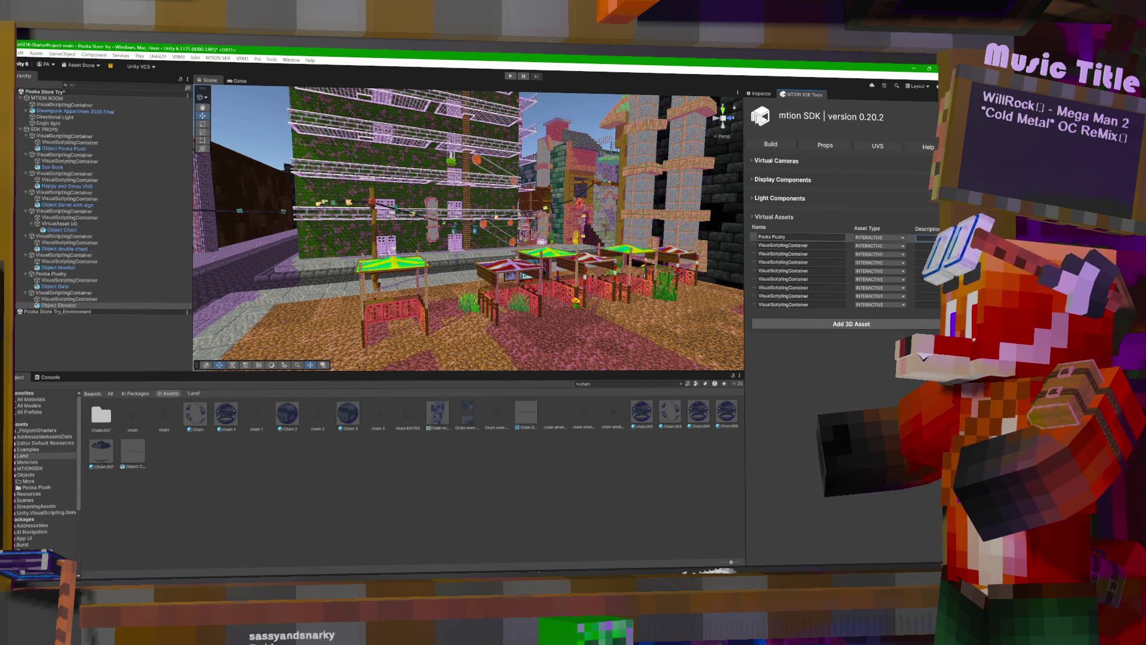
pyautogui.write('Pooka P')
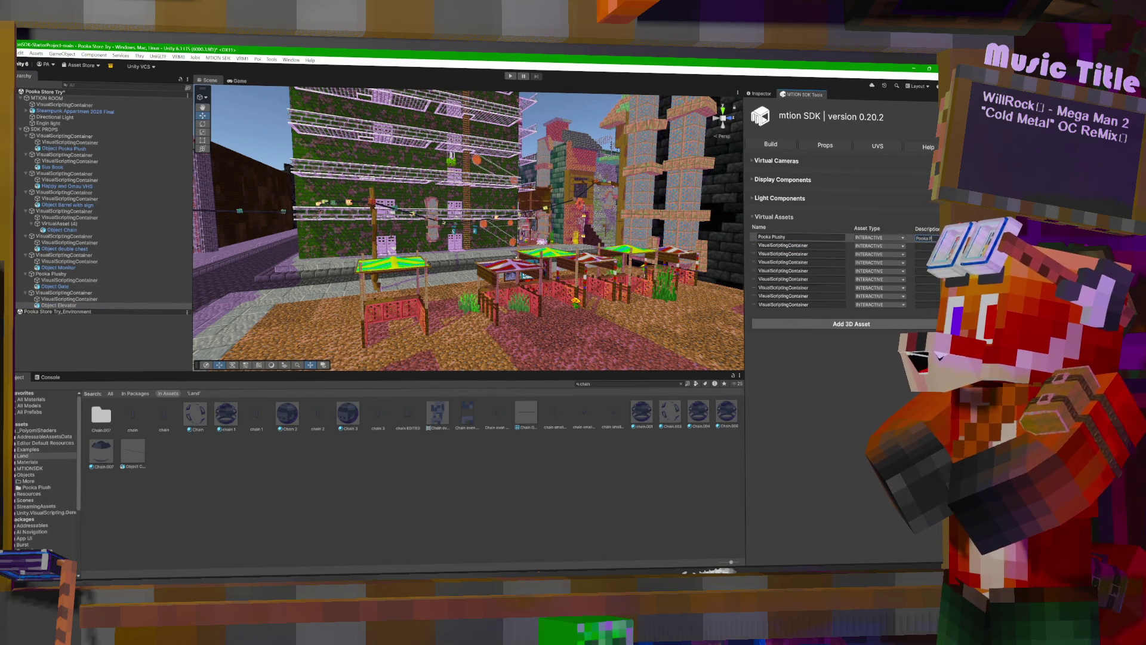
pyautogui.write('lush')
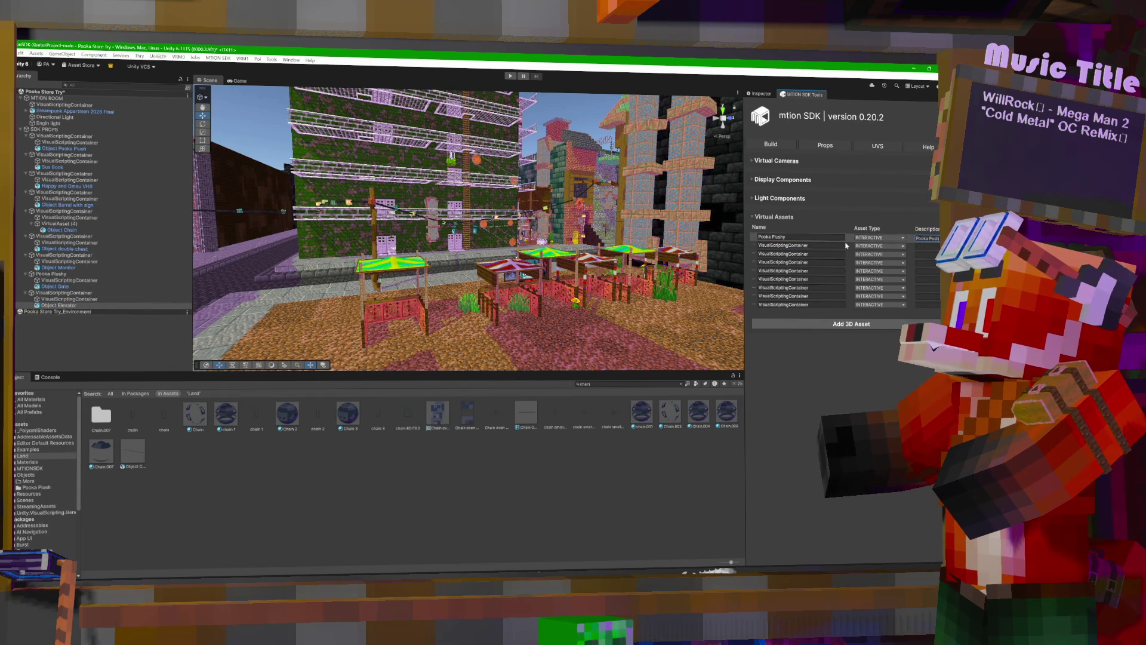
pyautogui.click(800, 245)
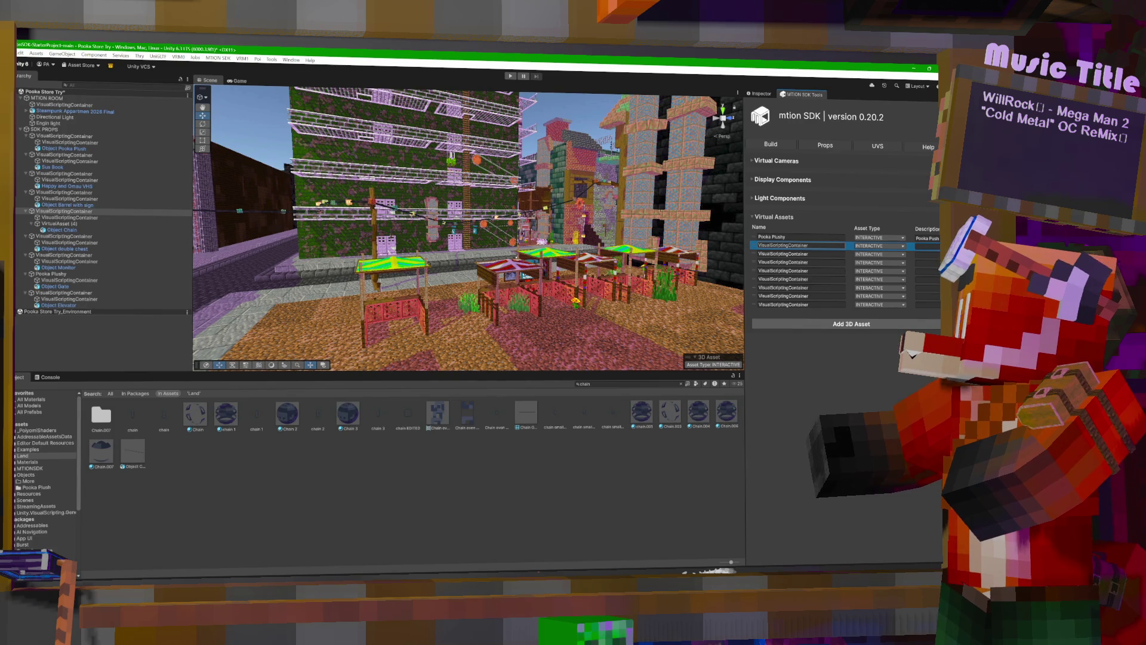
# Name the second virtual asset Chain, with the description Chain.
pyautogui.click(811, 246)
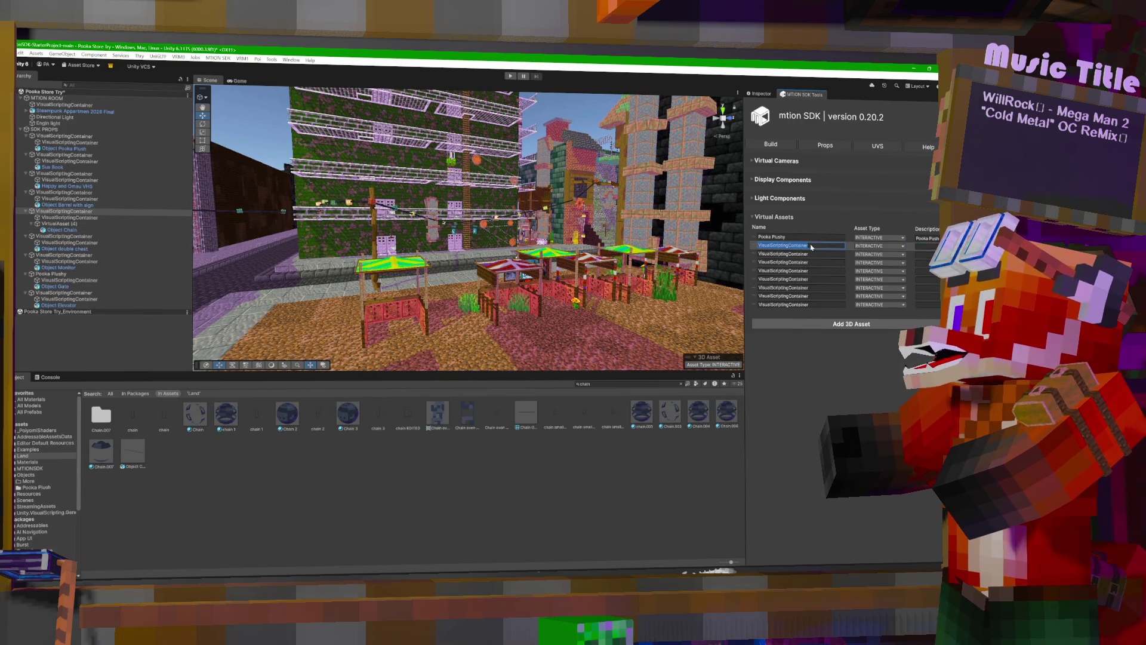
pyautogui.write('O')
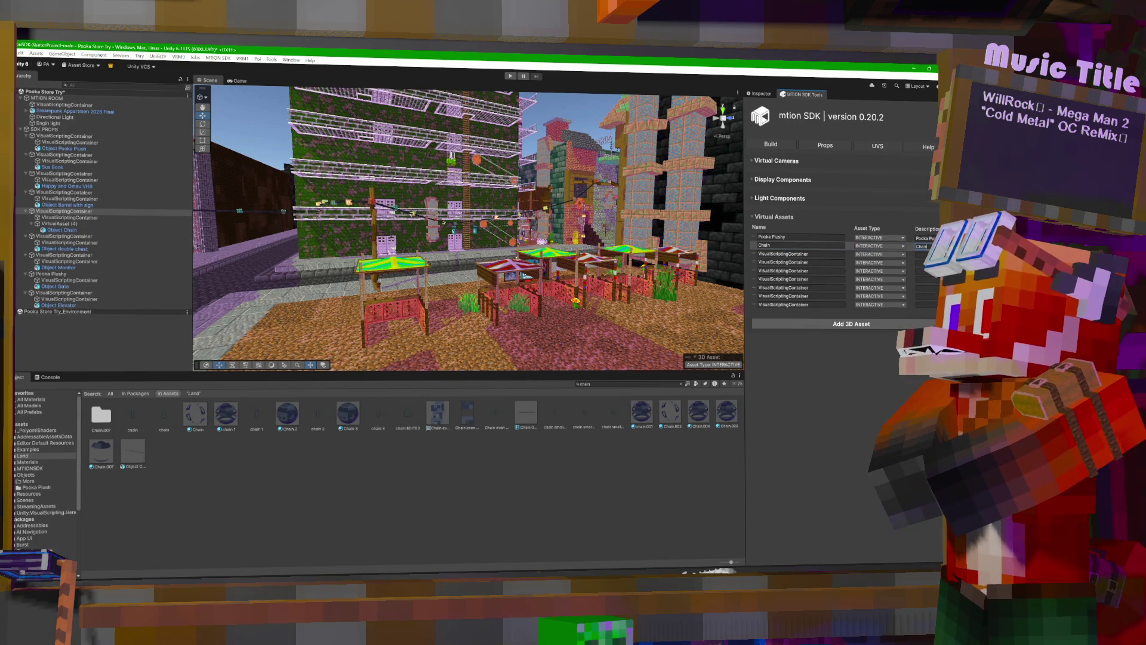
pyautogui.press('Tab')
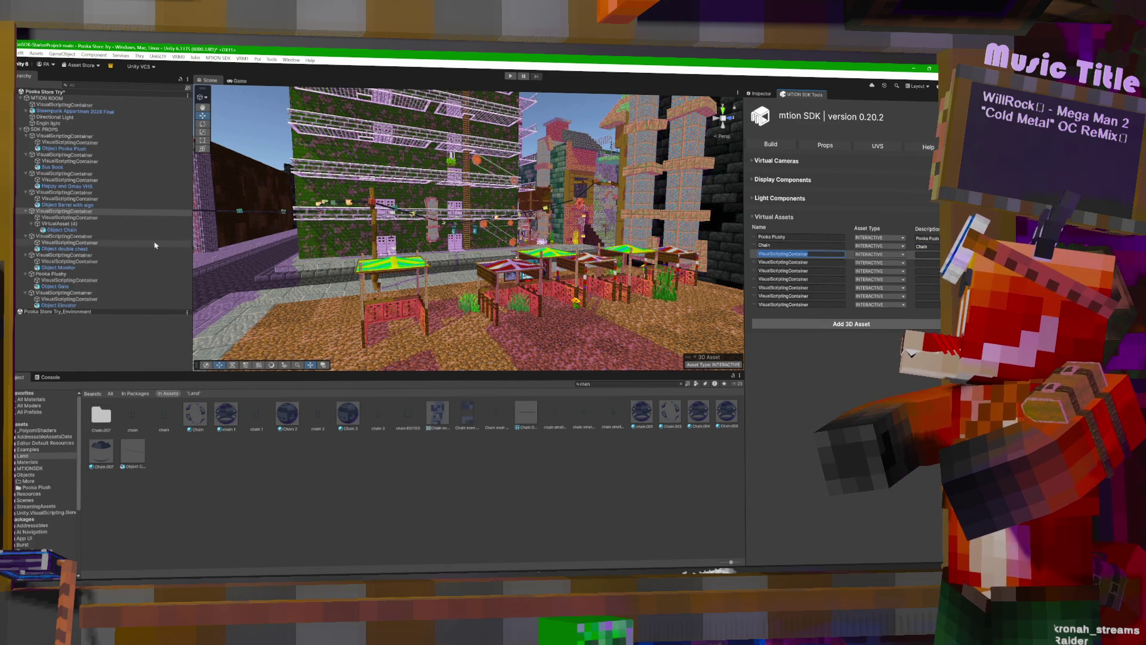
pyautogui.click(90, 249)
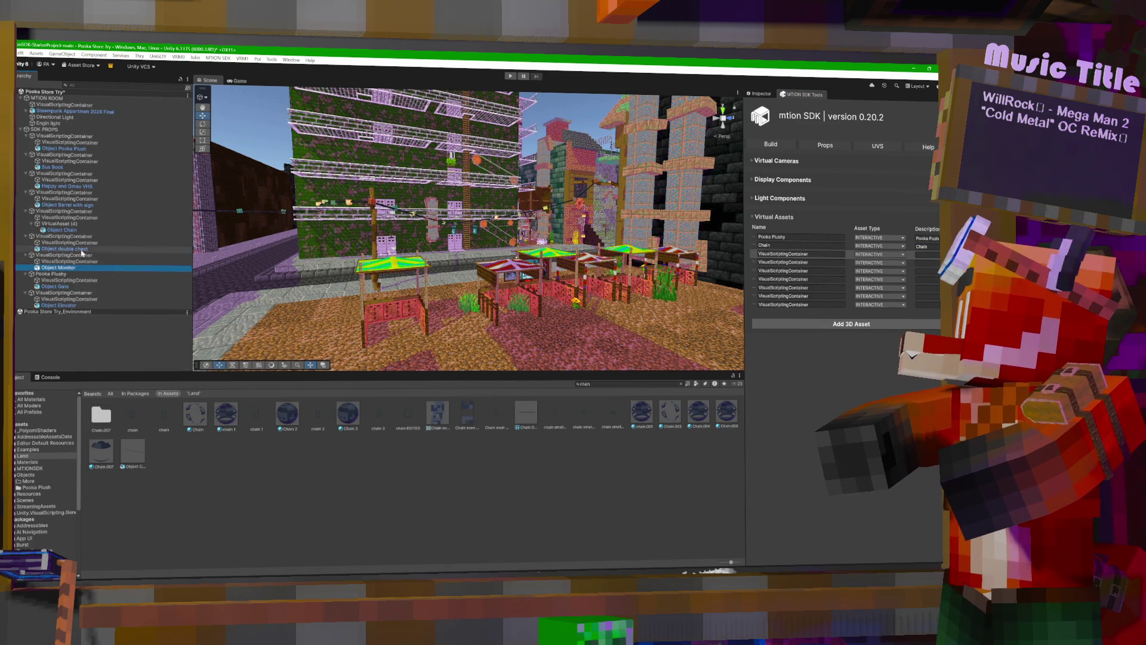
pyautogui.click(800, 245)
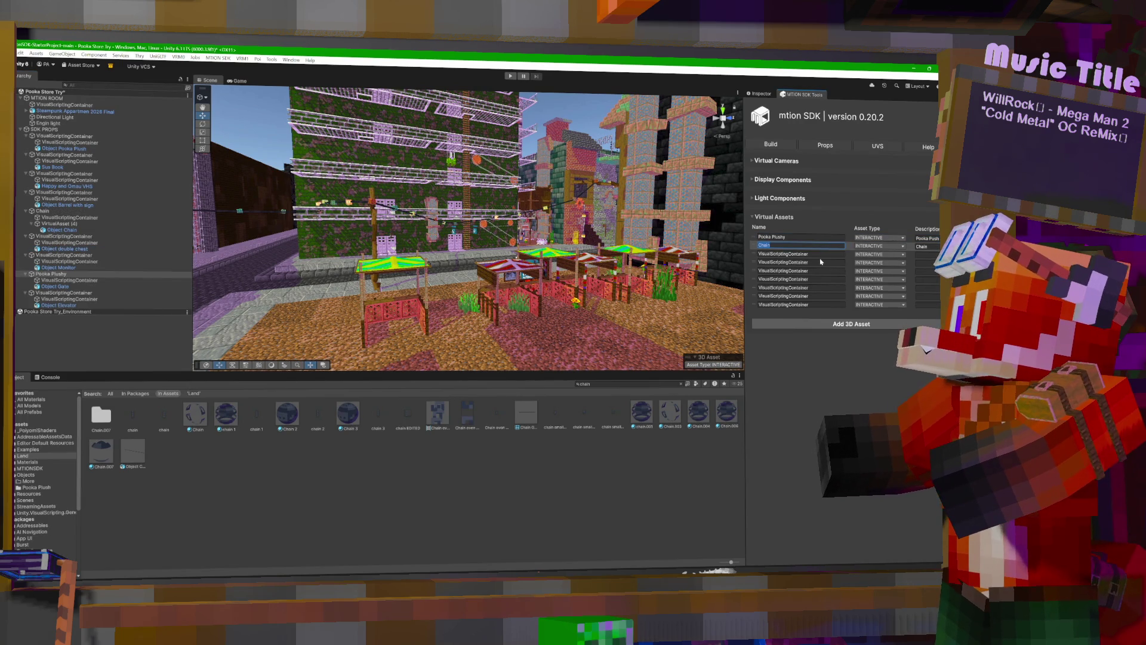
# Start naming the third virtual asset 'chaine'.
pyautogui.click(800, 254)
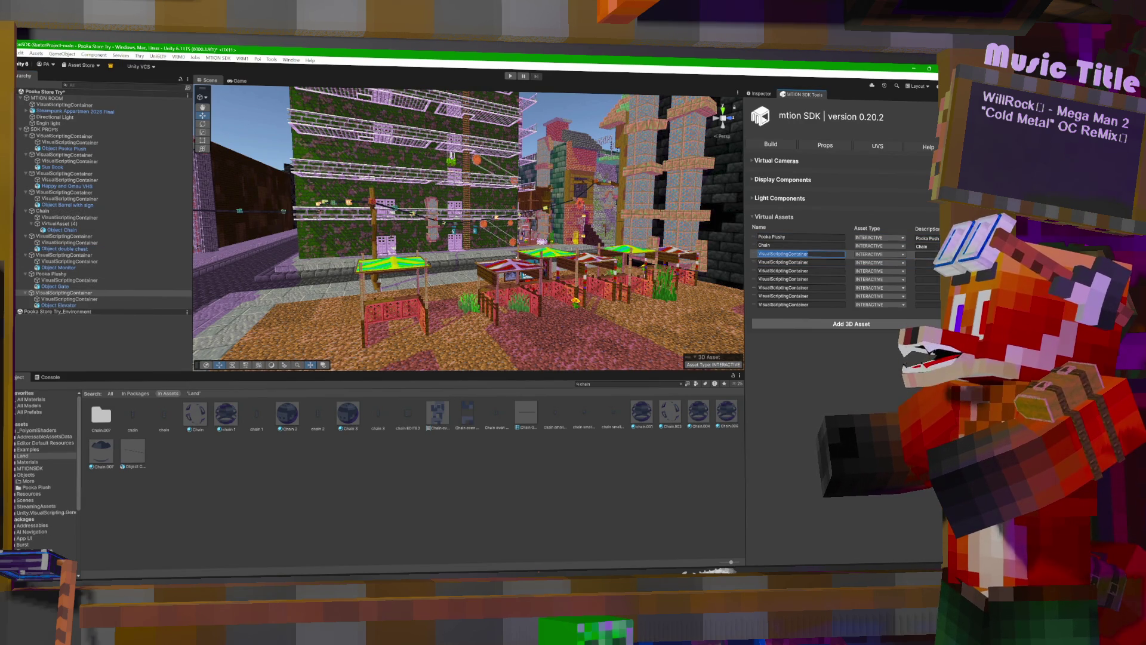
pyautogui.click(926, 255)
pyautogui.click(799, 254)
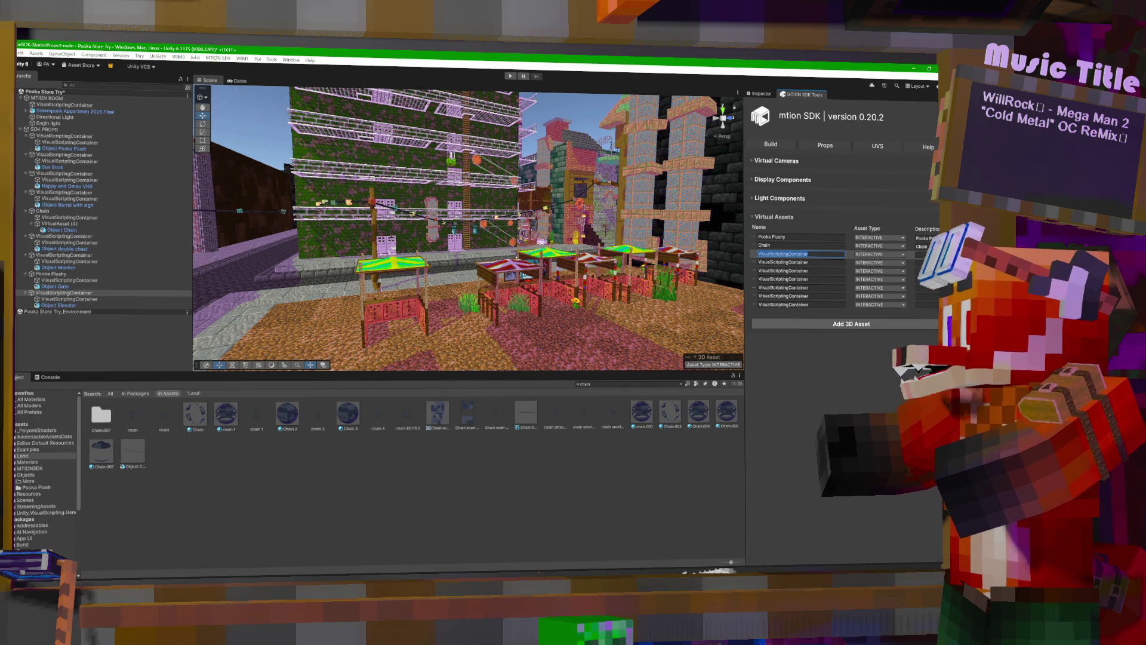
pyautogui.write('chain')
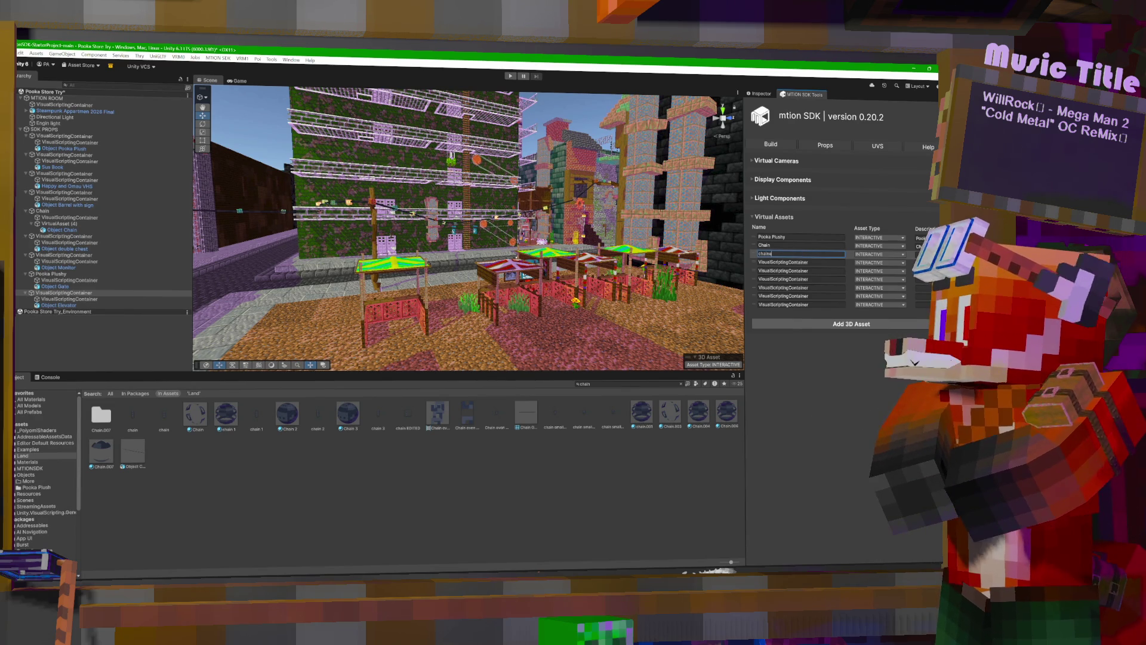
pyautogui.write('e')
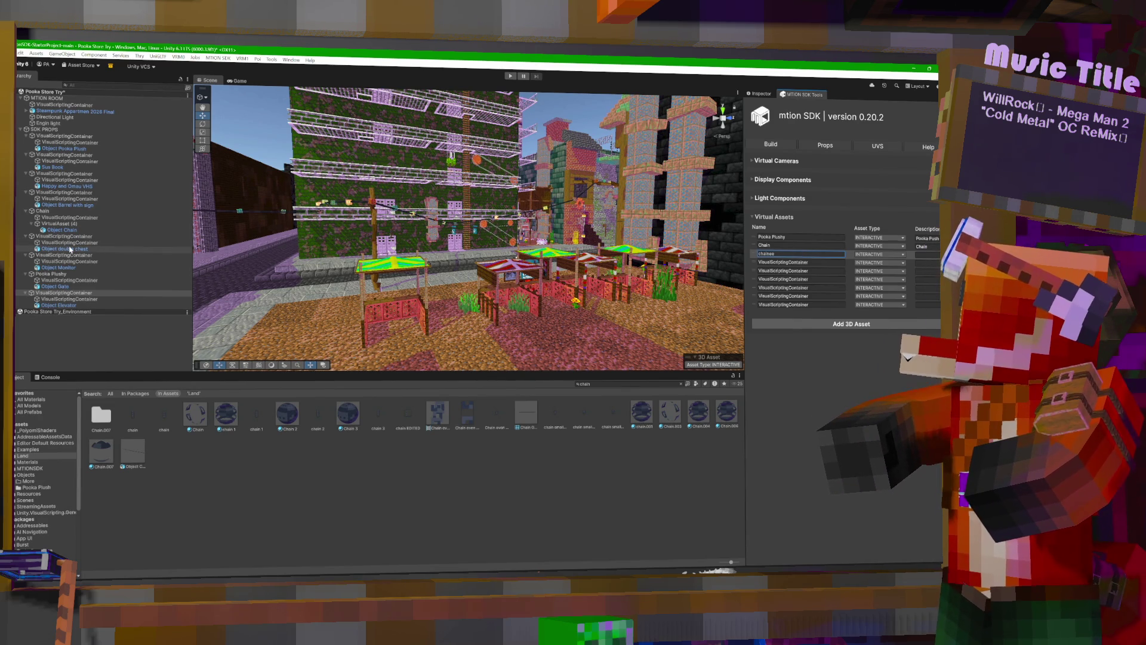
# Step through the Hierarchy containers and give the fourth virtual asset the placeholder name CHAINNEE.
pyautogui.click(70, 217)
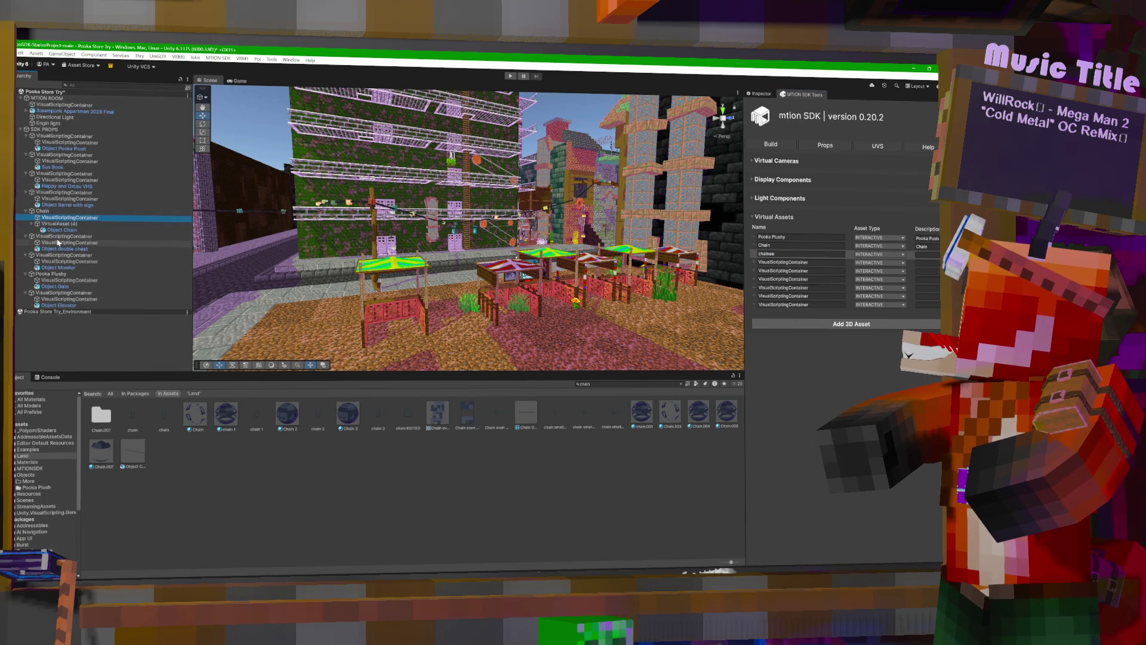
pyautogui.click(58, 243)
pyautogui.click(54, 193)
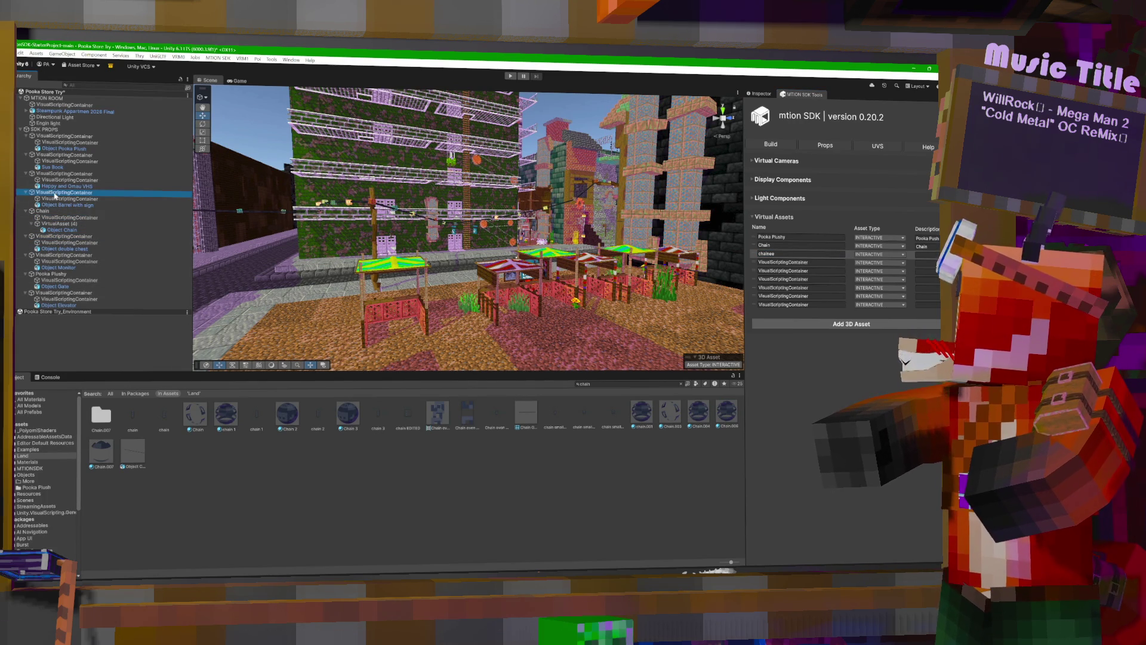
pyautogui.click(56, 174)
pyautogui.click(58, 155)
pyautogui.click(60, 136)
pyautogui.click(783, 262)
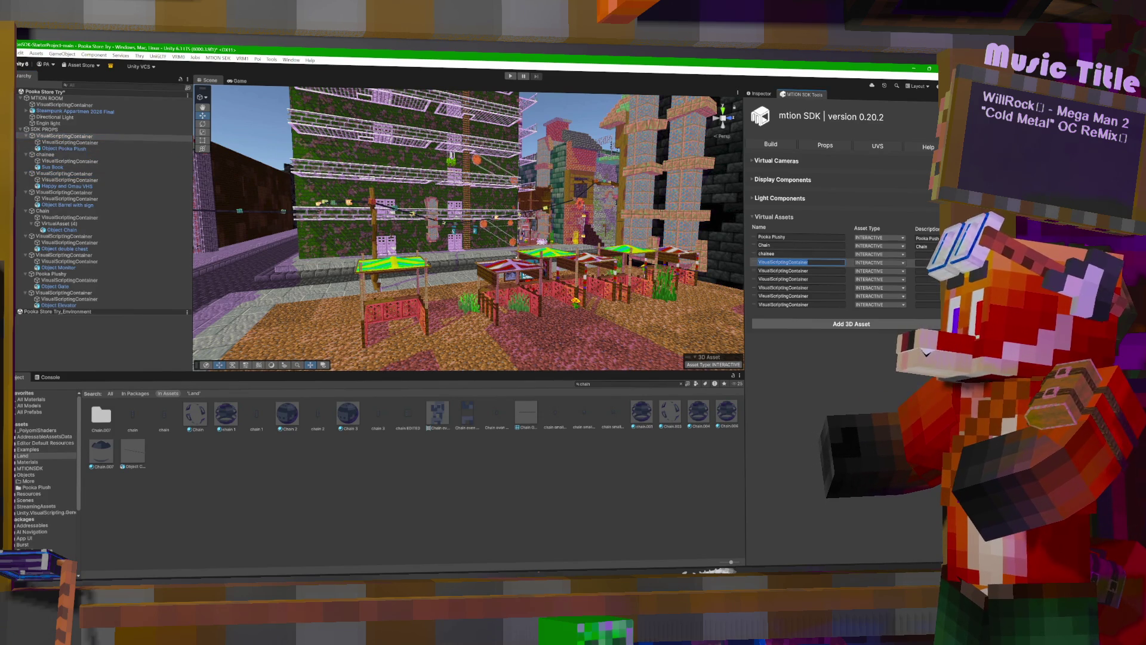
pyautogui.write('CHAINNEEE')
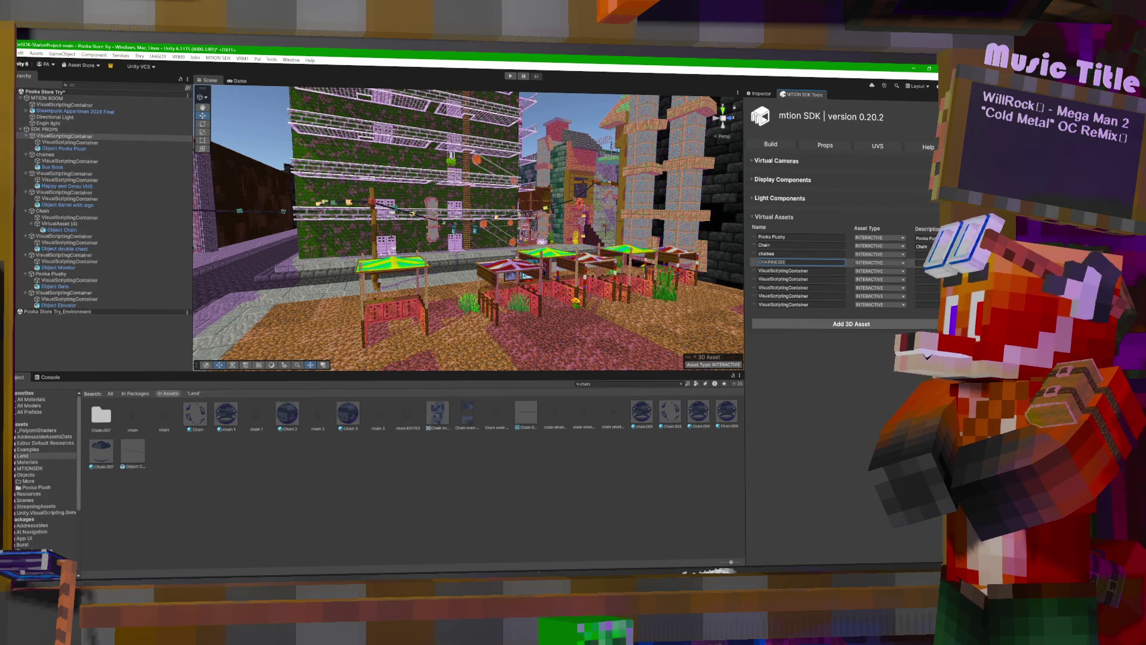
pyautogui.click(97, 255)
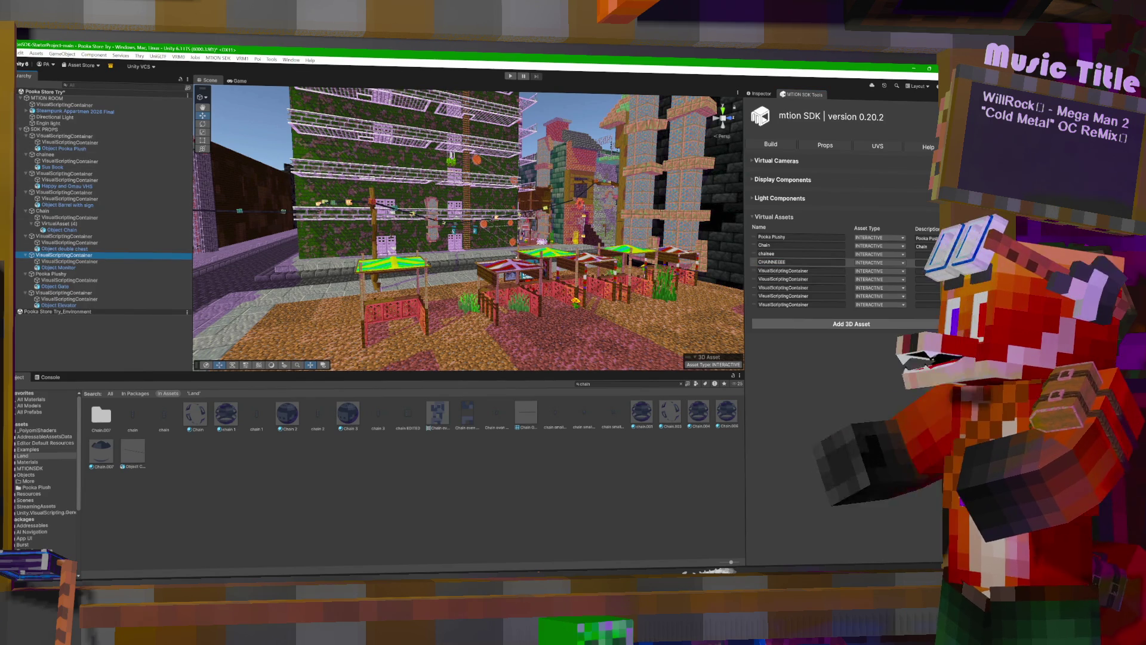
# Edit the fifth asset's name and number the placeholder rows 6, 7 and 8.
pyautogui.click(758, 270)
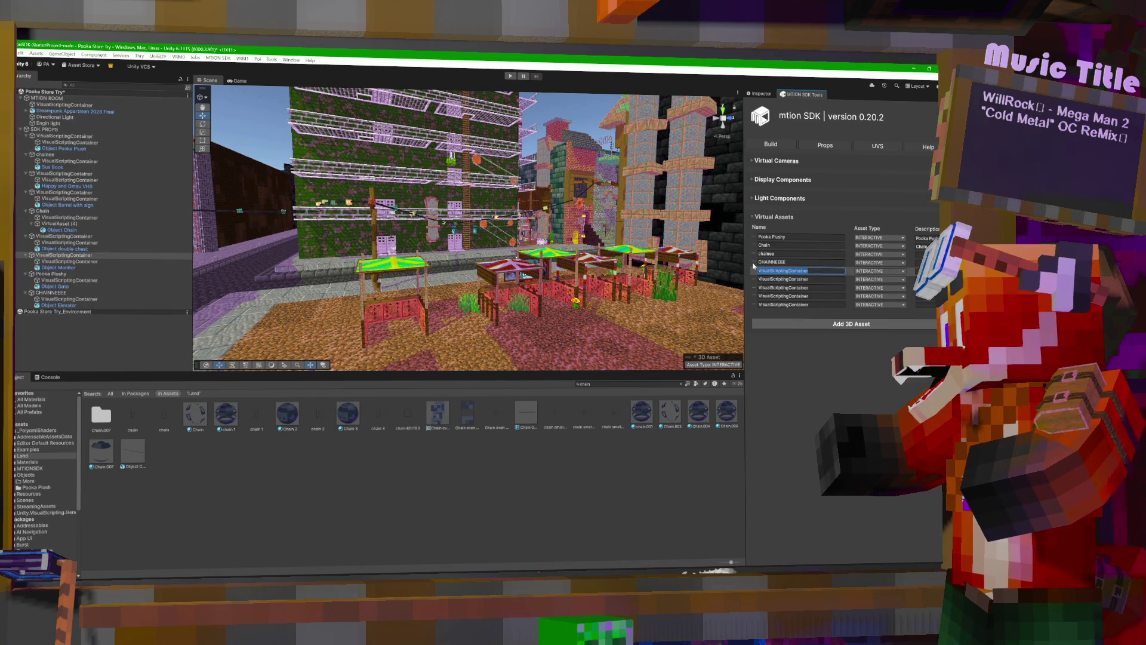
pyautogui.write('S')
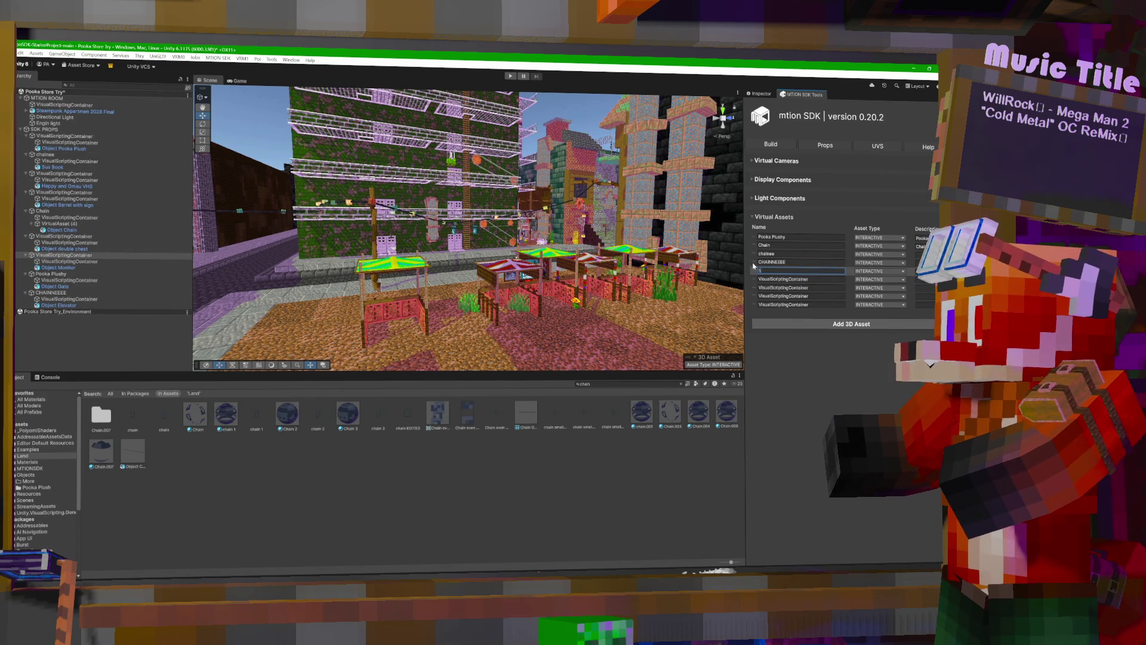
pyautogui.click(783, 278)
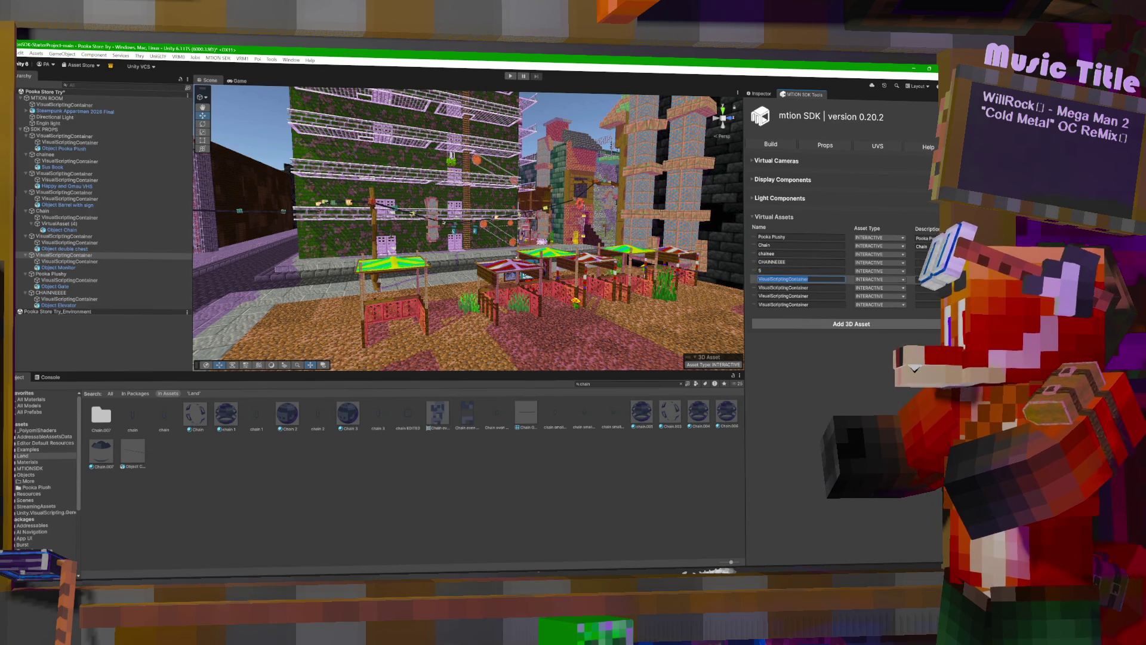
pyautogui.write('6')
pyautogui.click(783, 287)
pyautogui.write('7')
pyautogui.click(783, 295)
pyautogui.write('8')
pyautogui.click(787, 304)
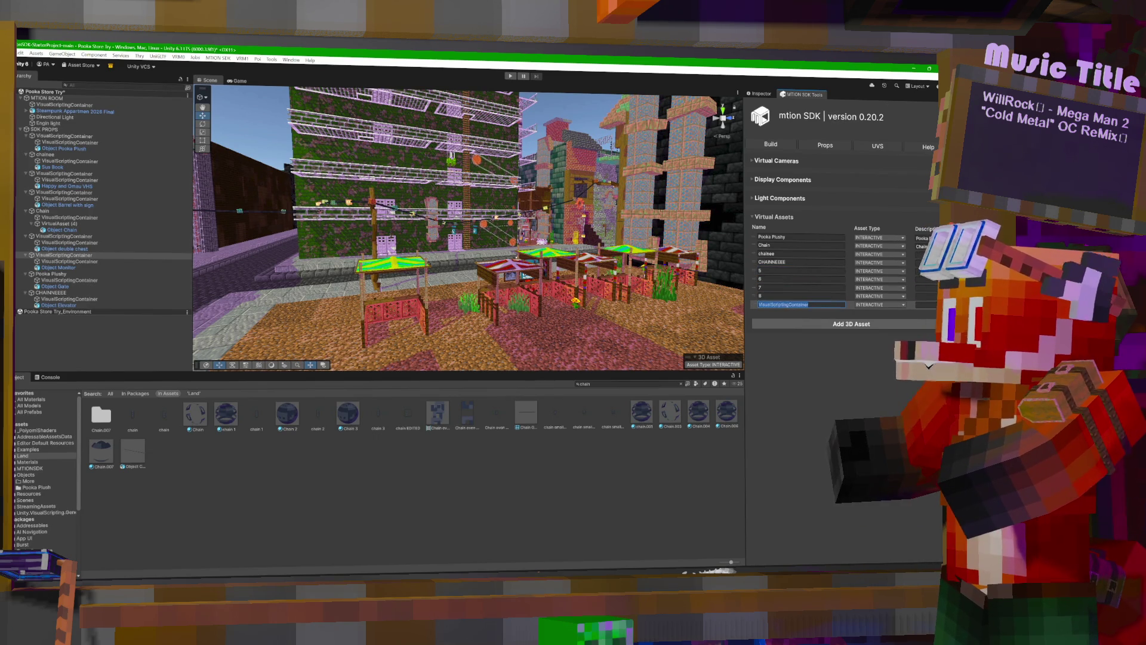
pyautogui.write('9')
pyautogui.click(783, 279)
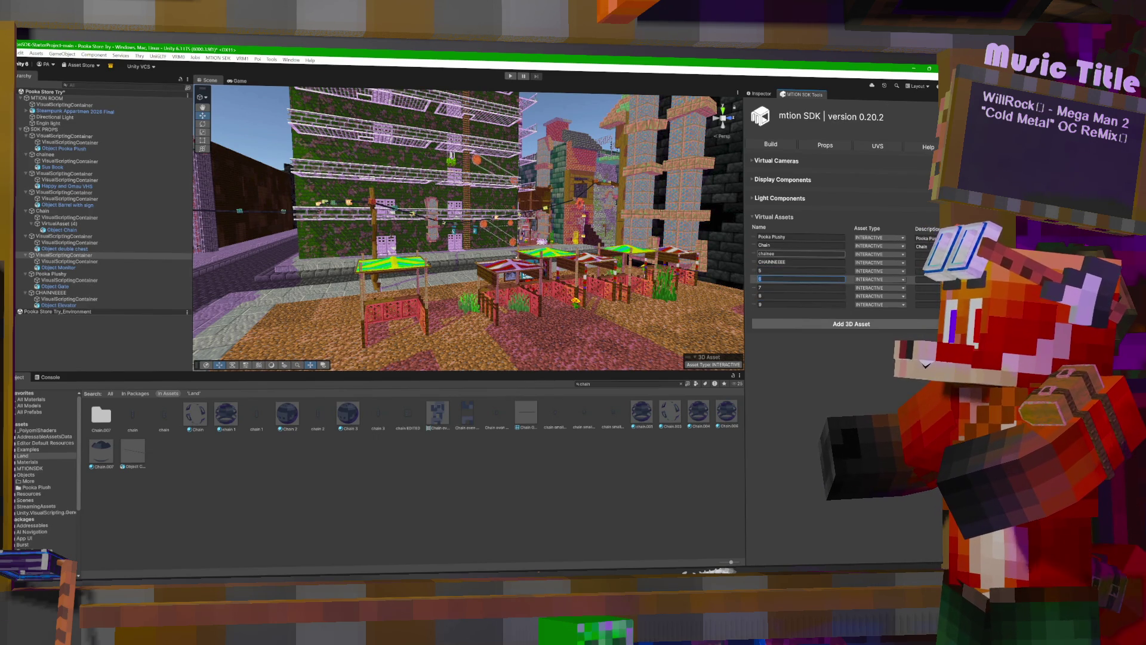
# Rename the third and fourth virtual assets to Sus Book and Elevator.
pyautogui.click(794, 254)
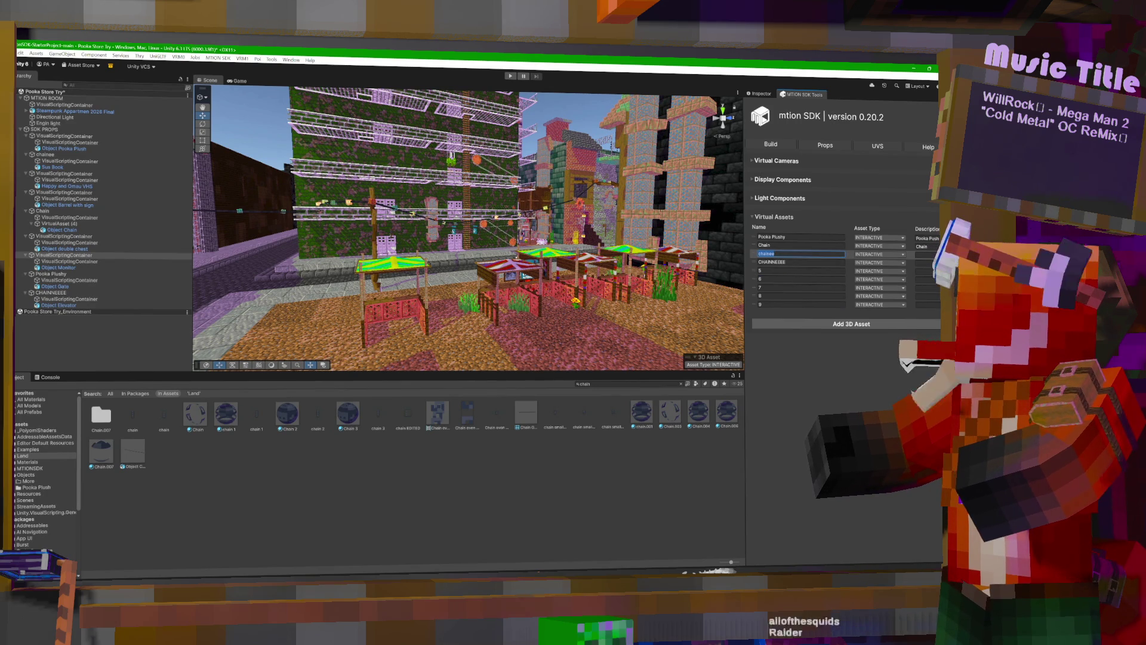
pyautogui.write('Sus')
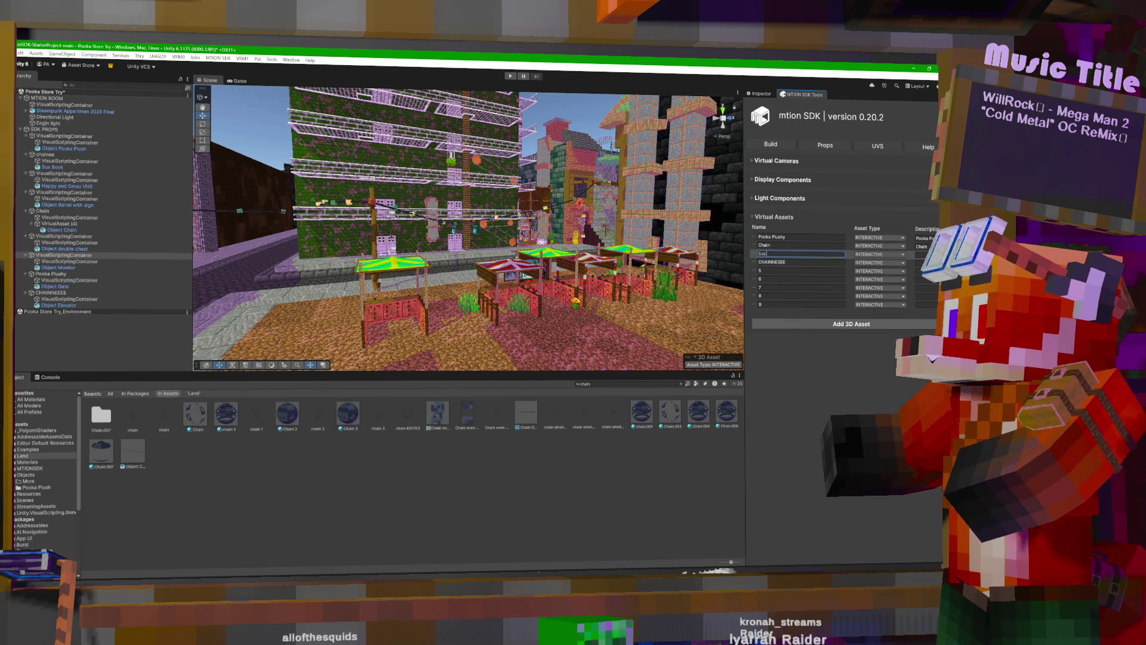
pyautogui.write(' Book')
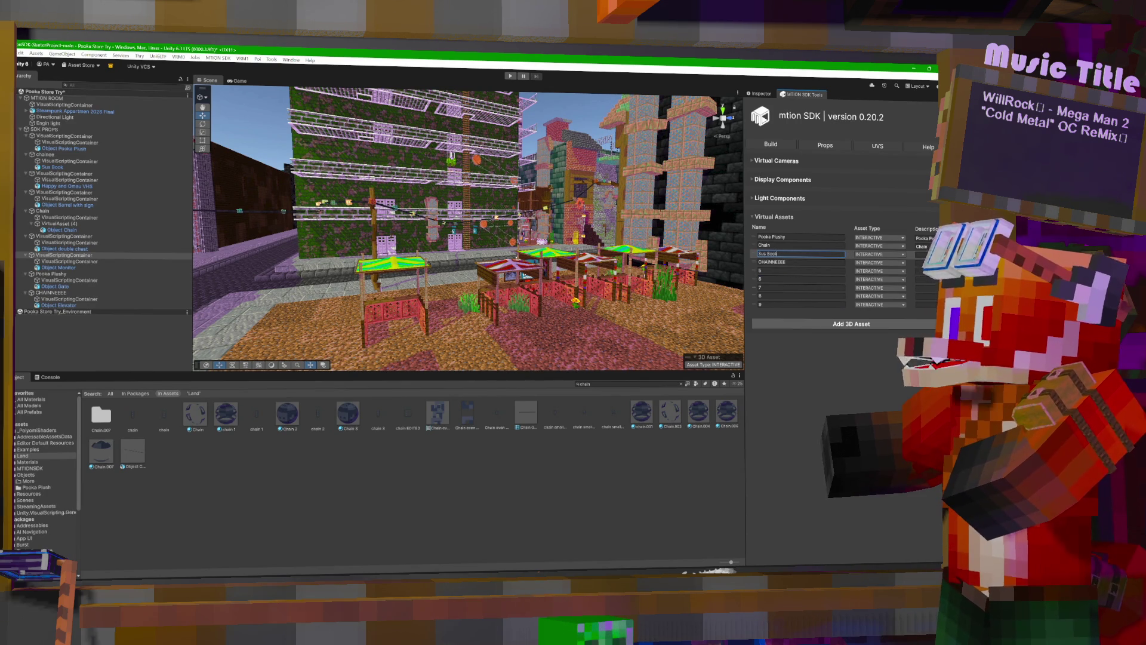
pyautogui.click(923, 254)
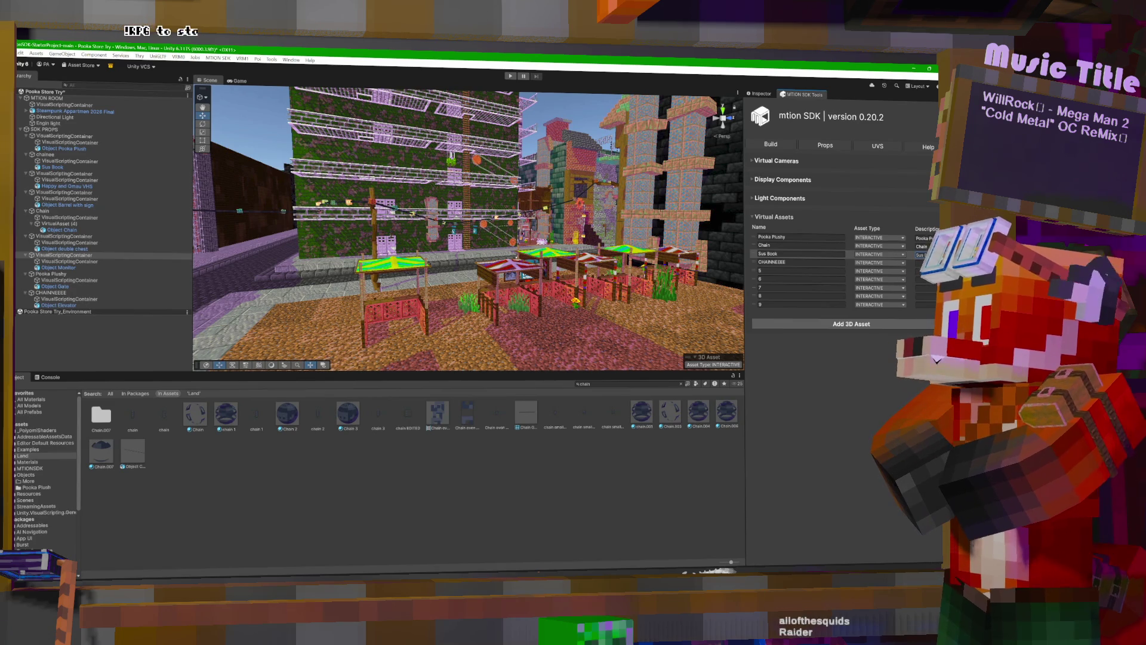
pyautogui.click(800, 288)
pyautogui.click(791, 262)
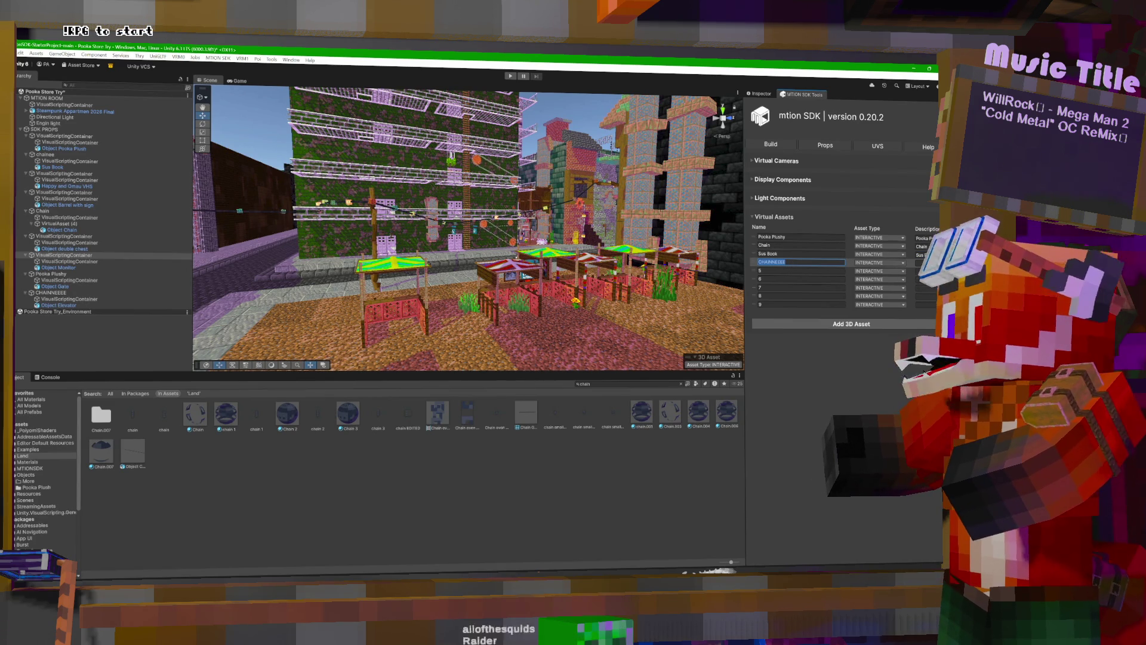
pyautogui.write('Elev')
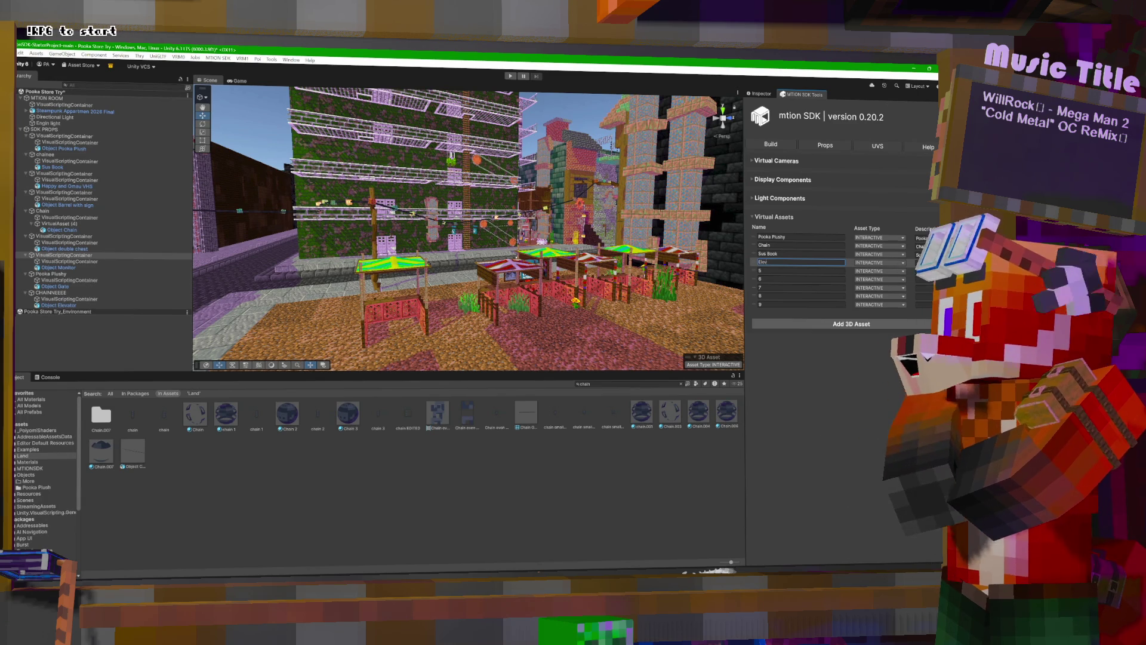
pyautogui.write('ator')
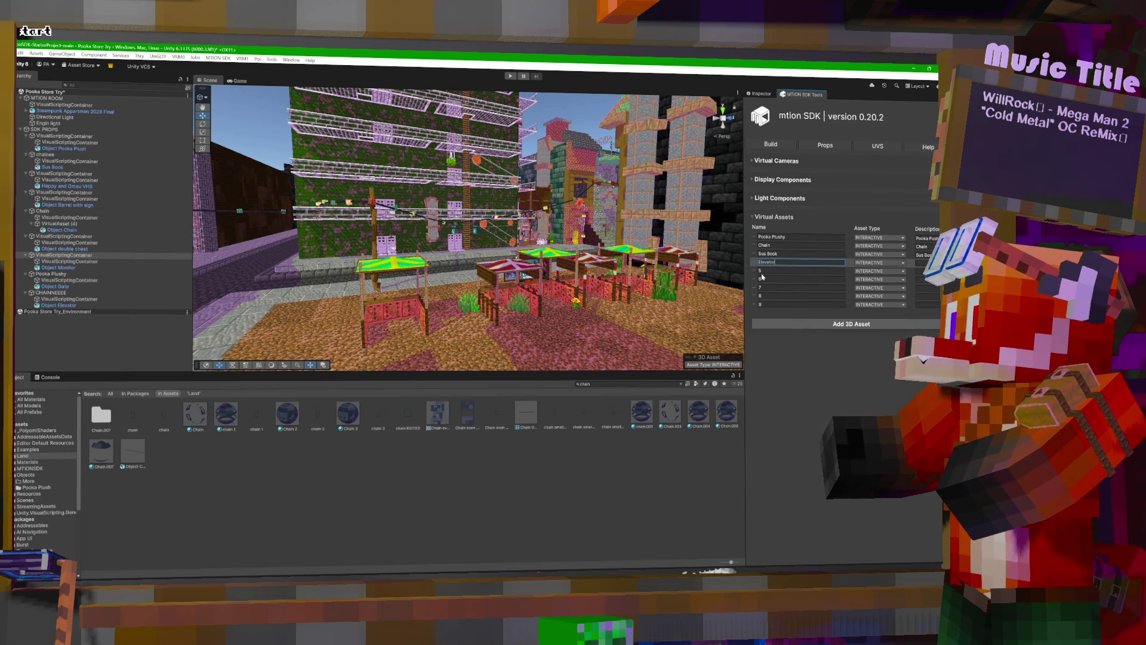
pyautogui.click(770, 272)
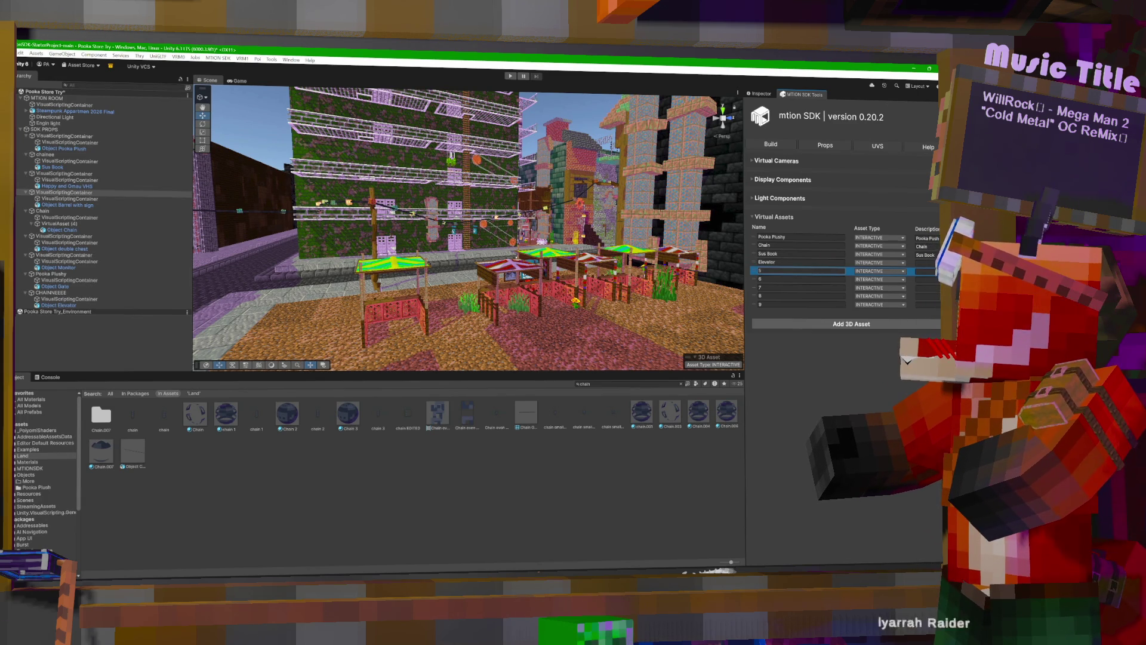
# Rename the fifth virtual asset to Barrel with sign.
pyautogui.click(839, 279)
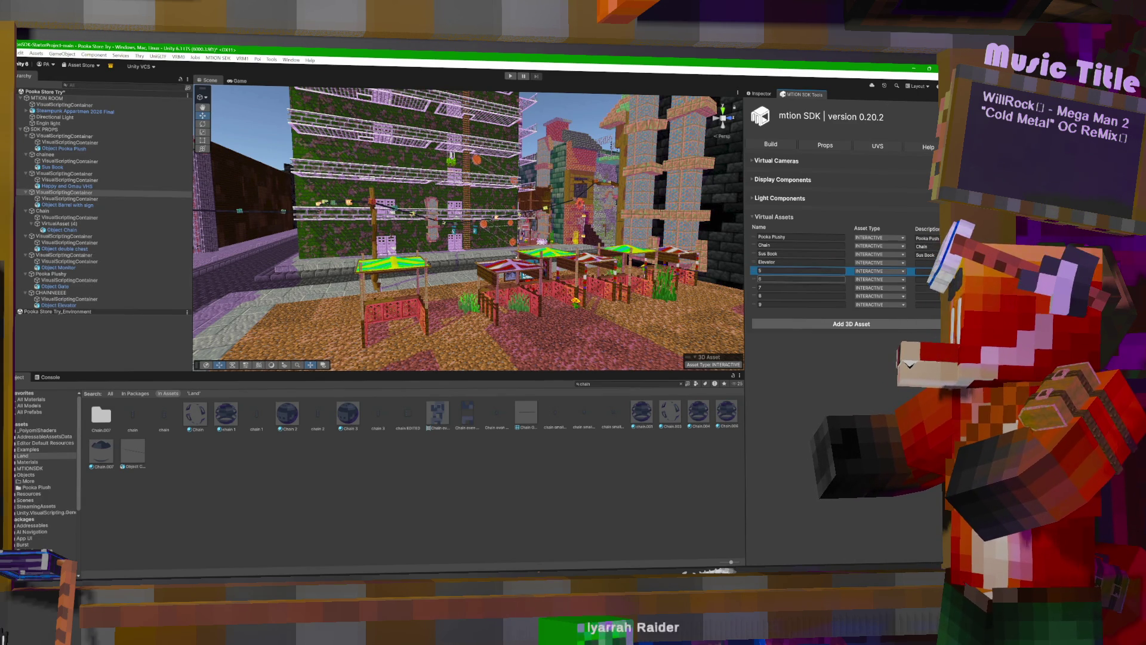
pyautogui.click(849, 276)
pyautogui.click(850, 270)
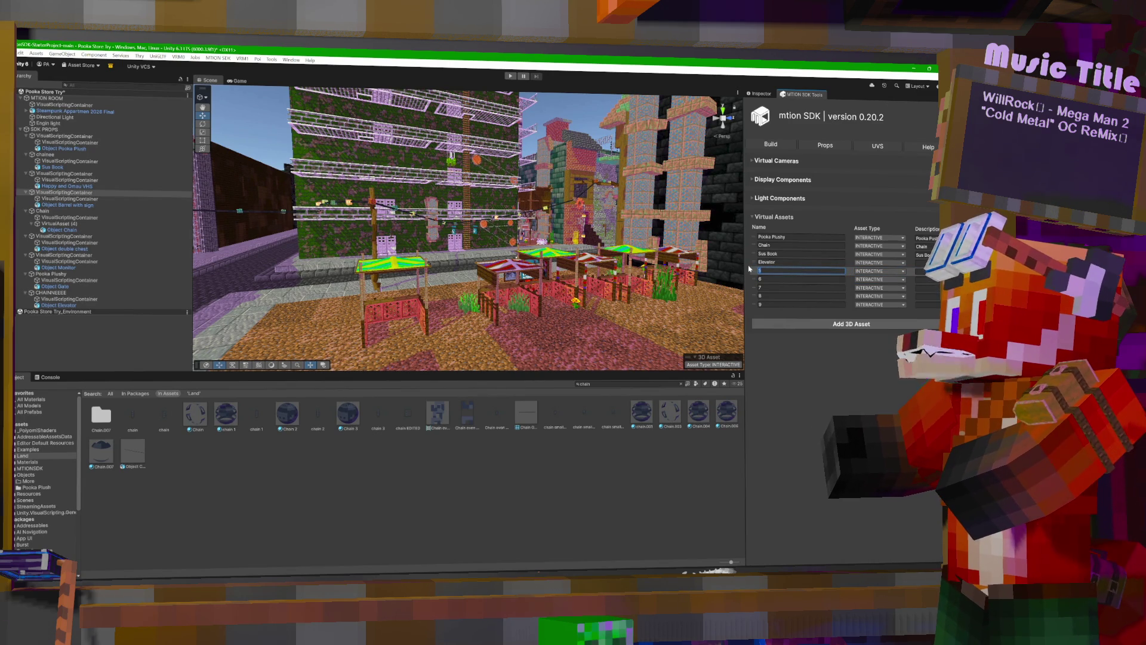
pyautogui.write('rrel with')
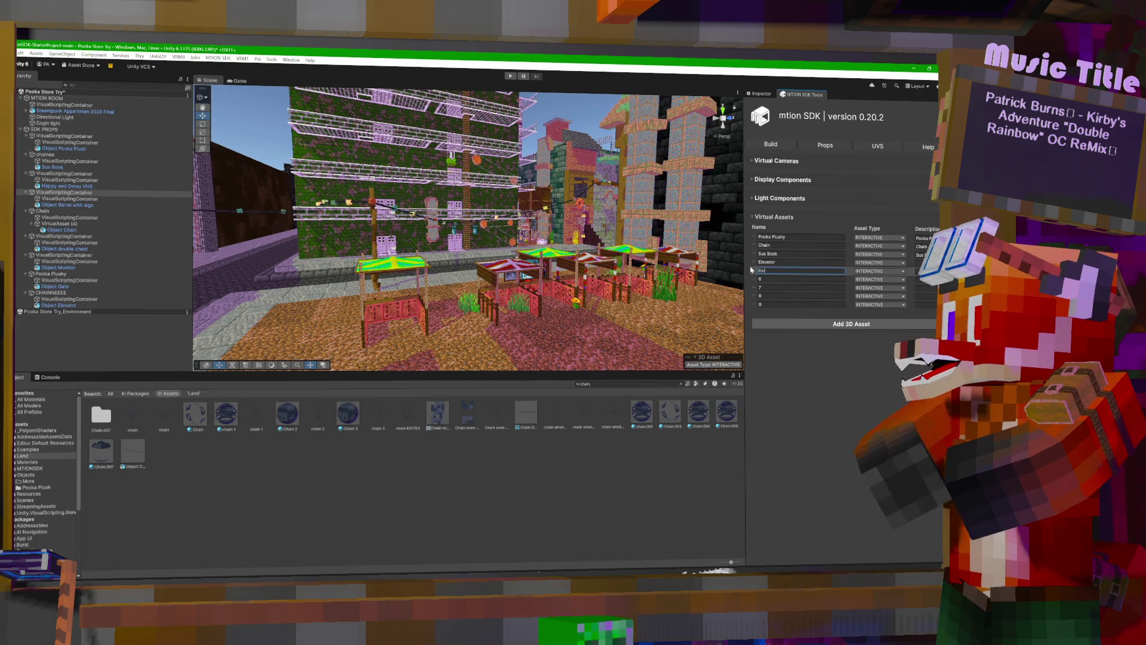
pyautogui.write(' sign')
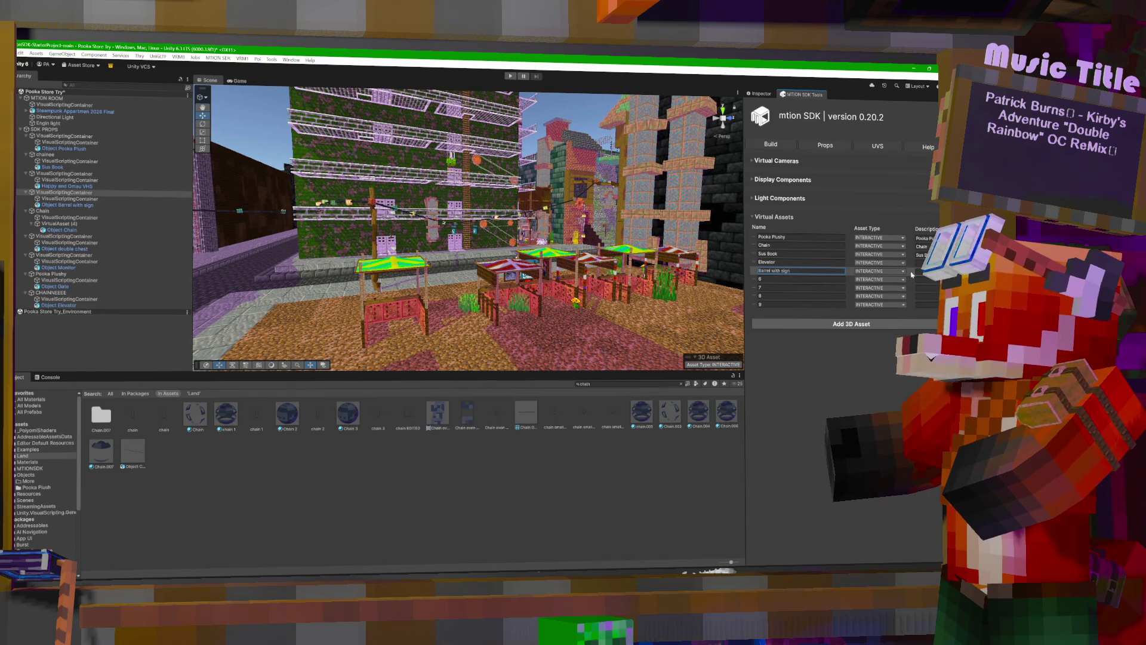
pyautogui.press('Return')
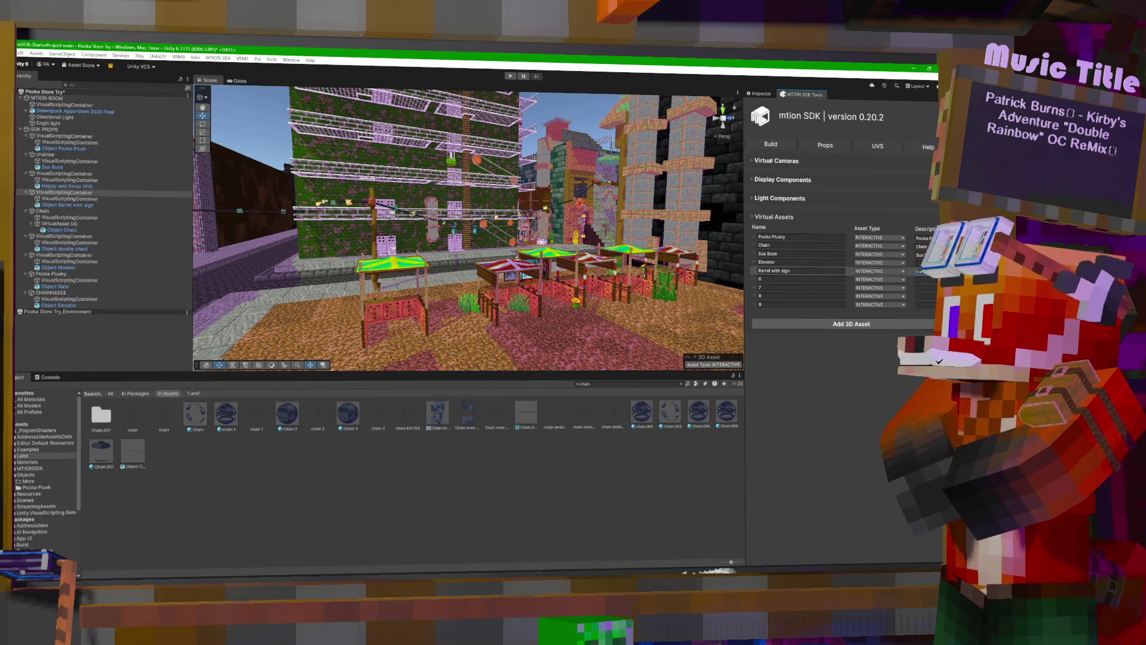
pyautogui.click(922, 263)
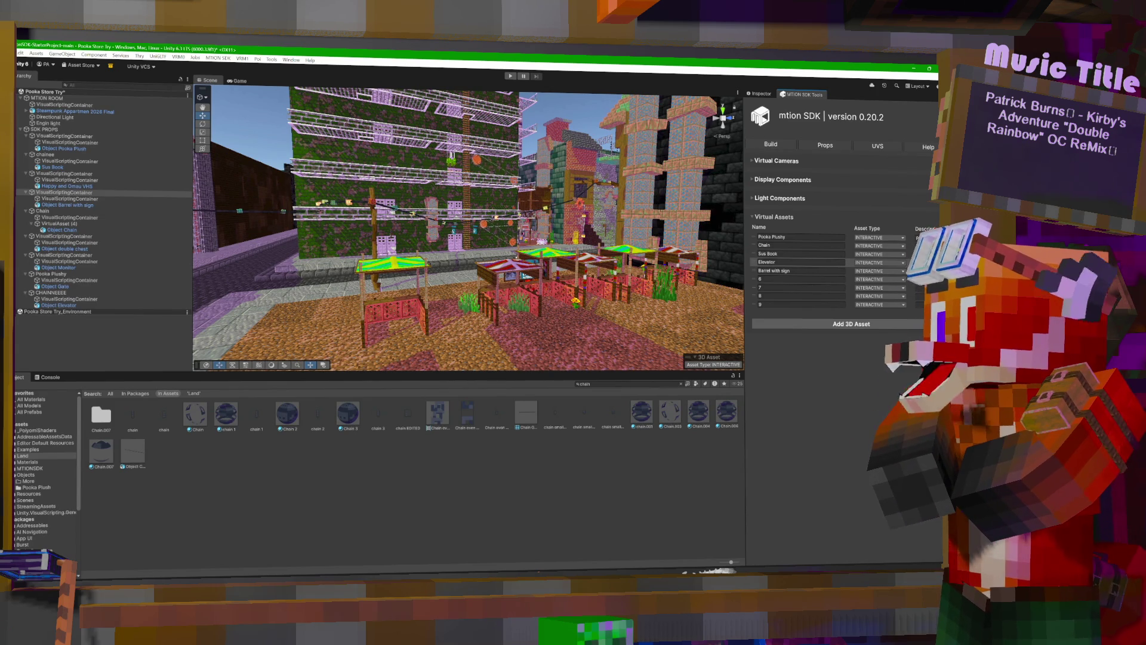
# Place the cursor in the row 6 name and select the text to replace.
pyautogui.click(843, 280)
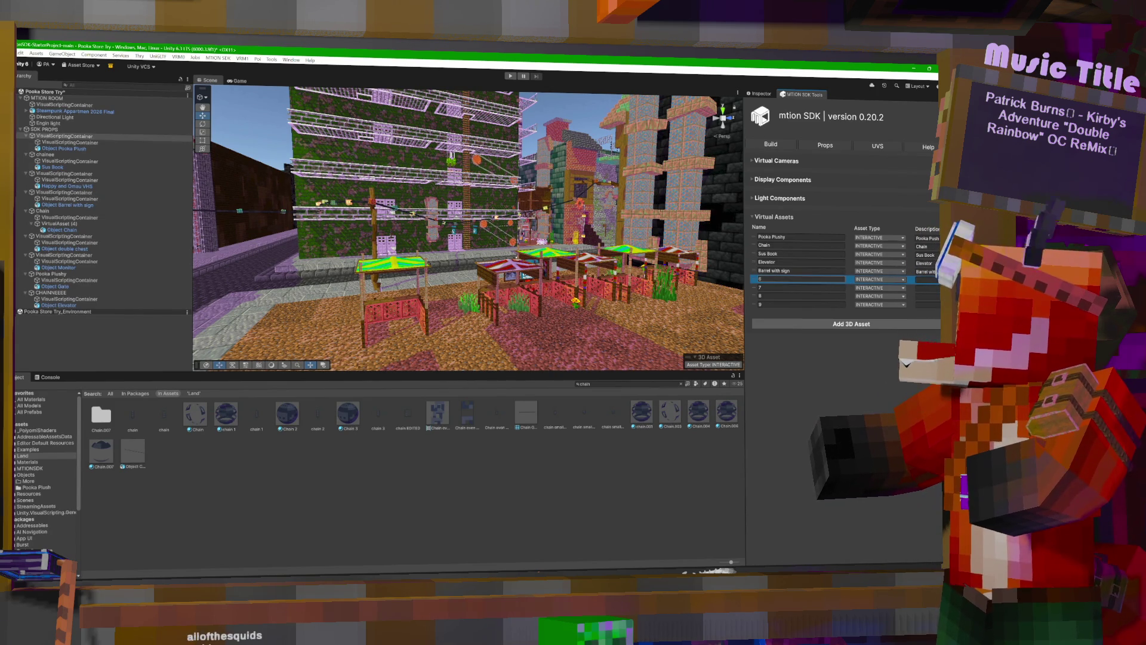
pyautogui.click(756, 279)
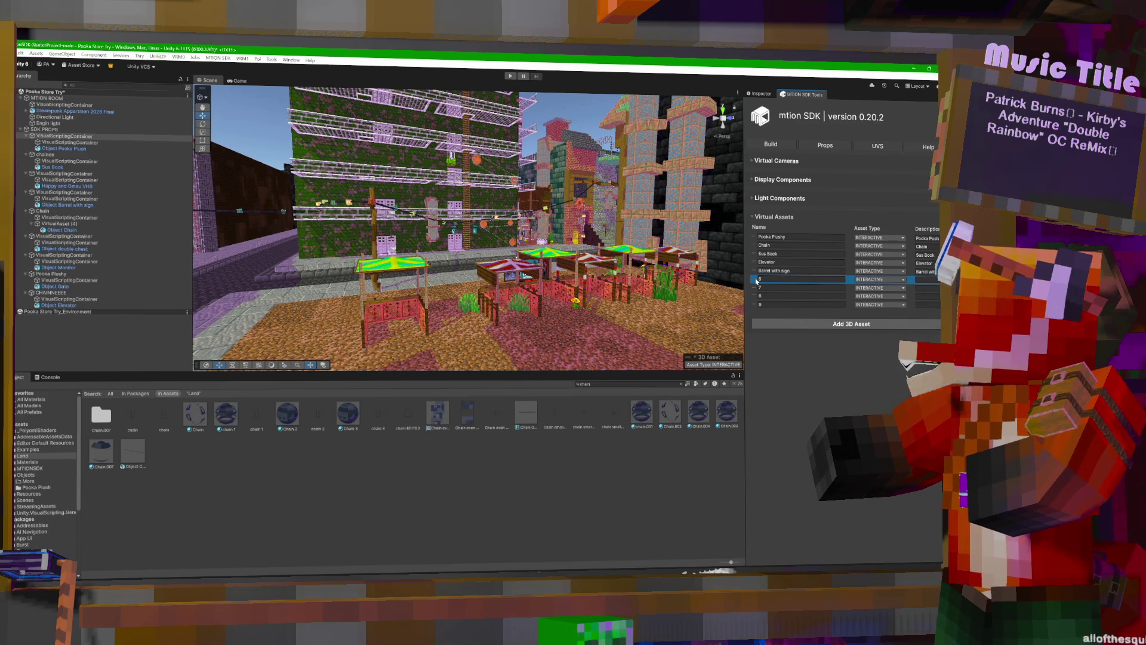
pyautogui.click(823, 236)
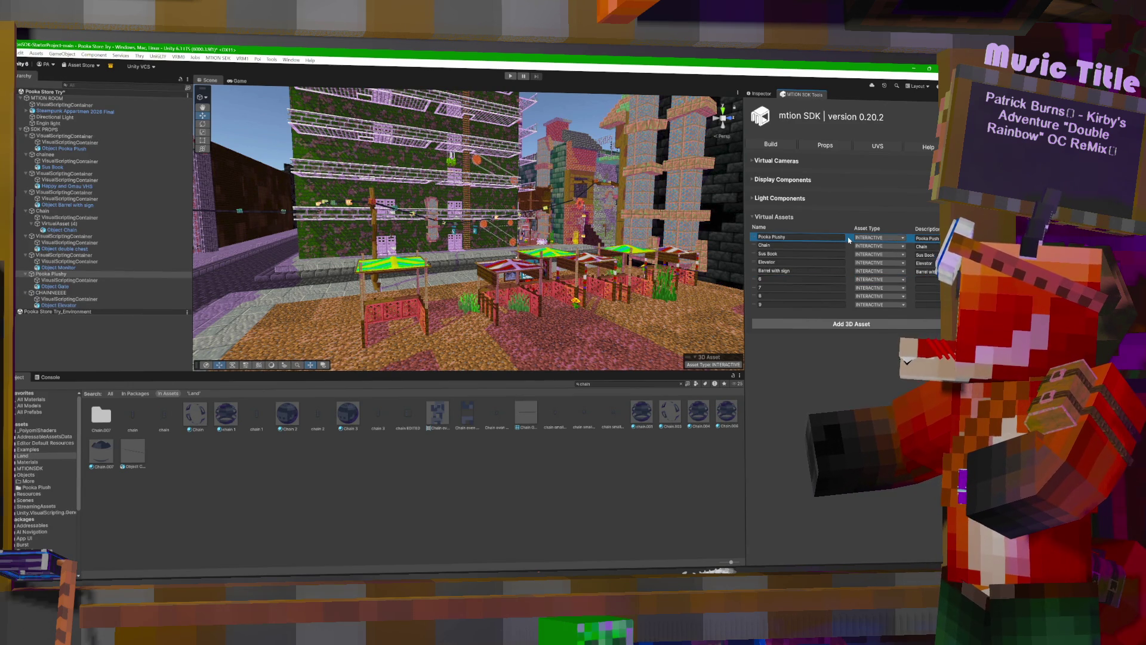
pyautogui.click(844, 237)
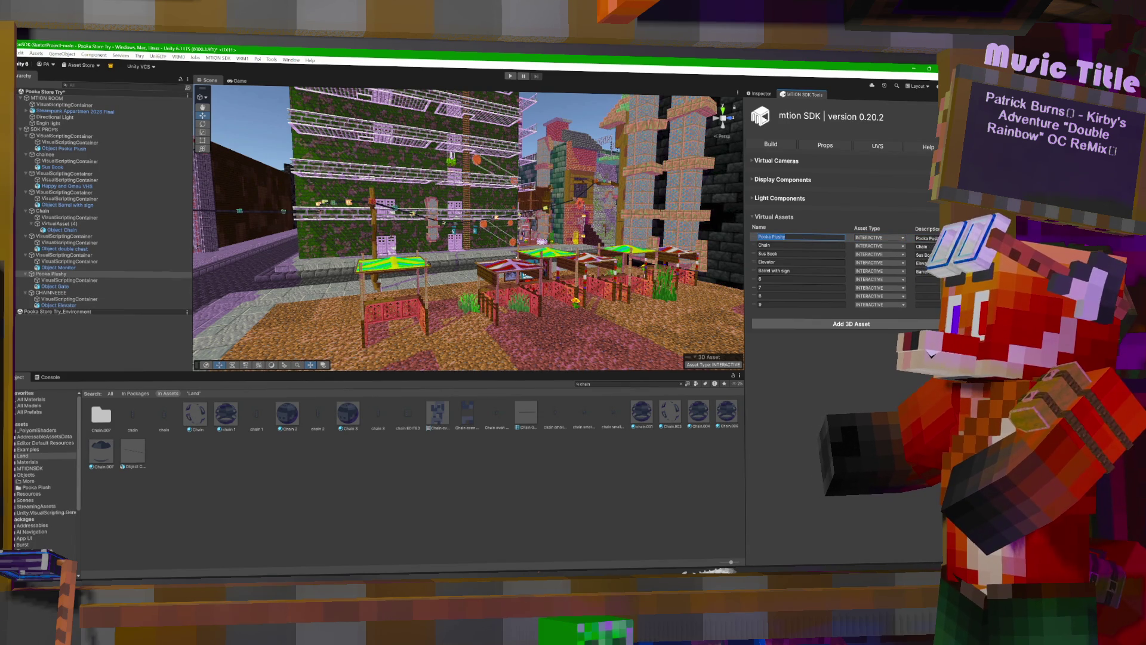
# Name the sixth virtual asset Gate, with the description Gate.
pyautogui.press('BackSpace')
pyautogui.write('Gate')
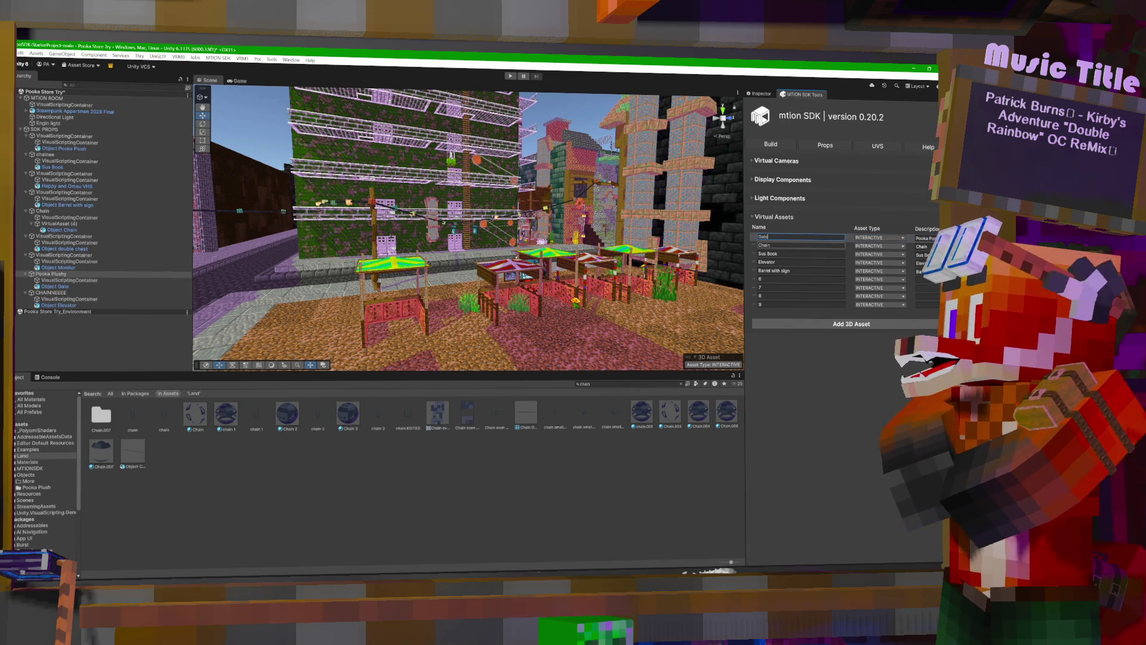
pyautogui.press('Tab')
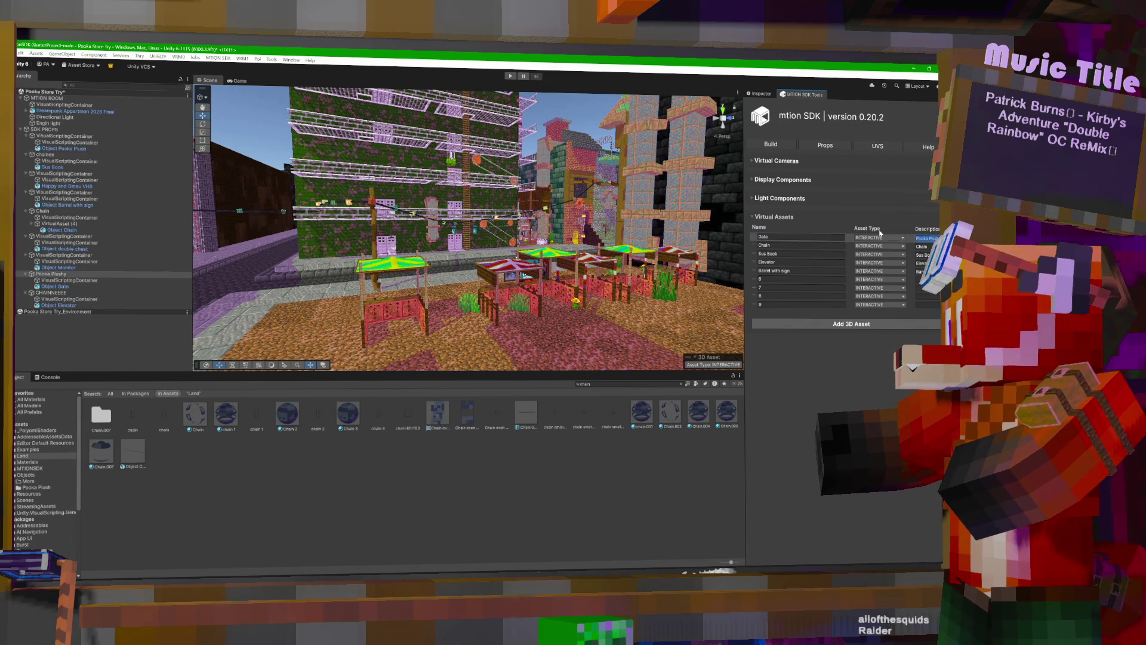
pyautogui.write('Gate')
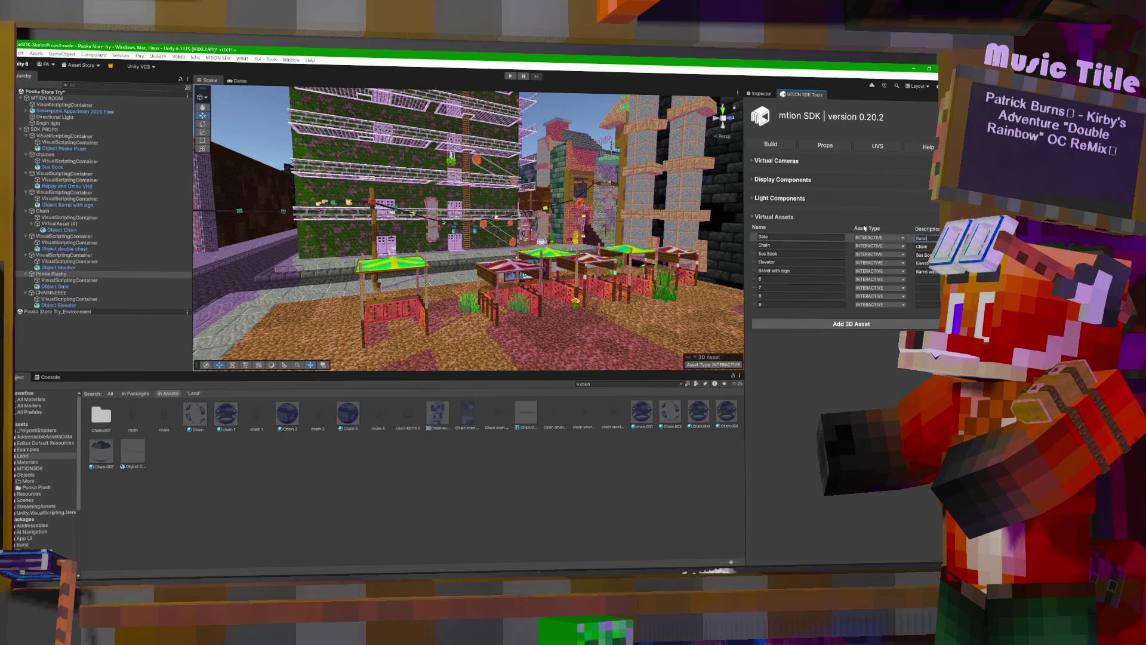
pyautogui.click(800, 278)
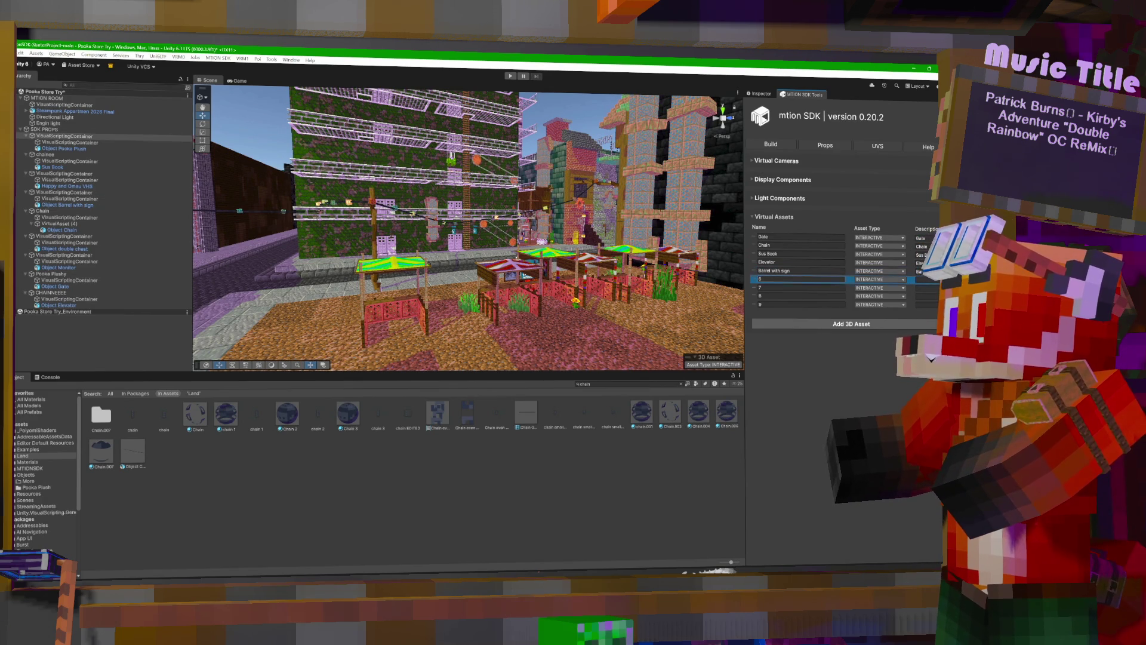
pyautogui.write('Pooka Plushy')
pyautogui.click(926, 279)
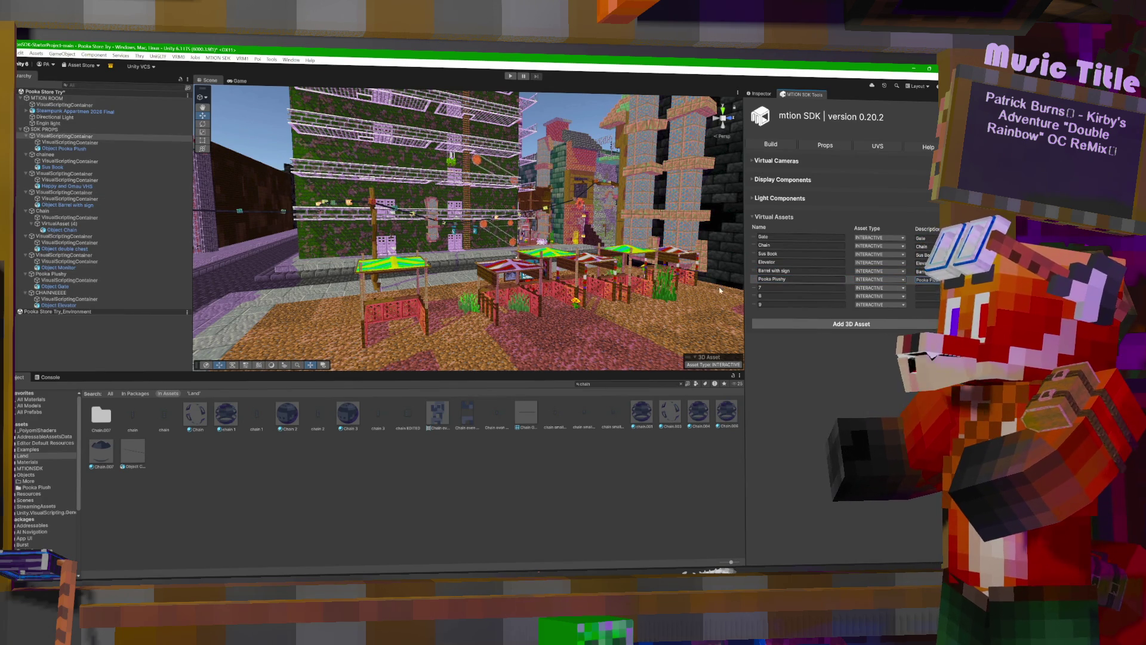
pyautogui.press('Tab')
# Name the seventh virtual asset Double Chest.
pyautogui.click(821, 287)
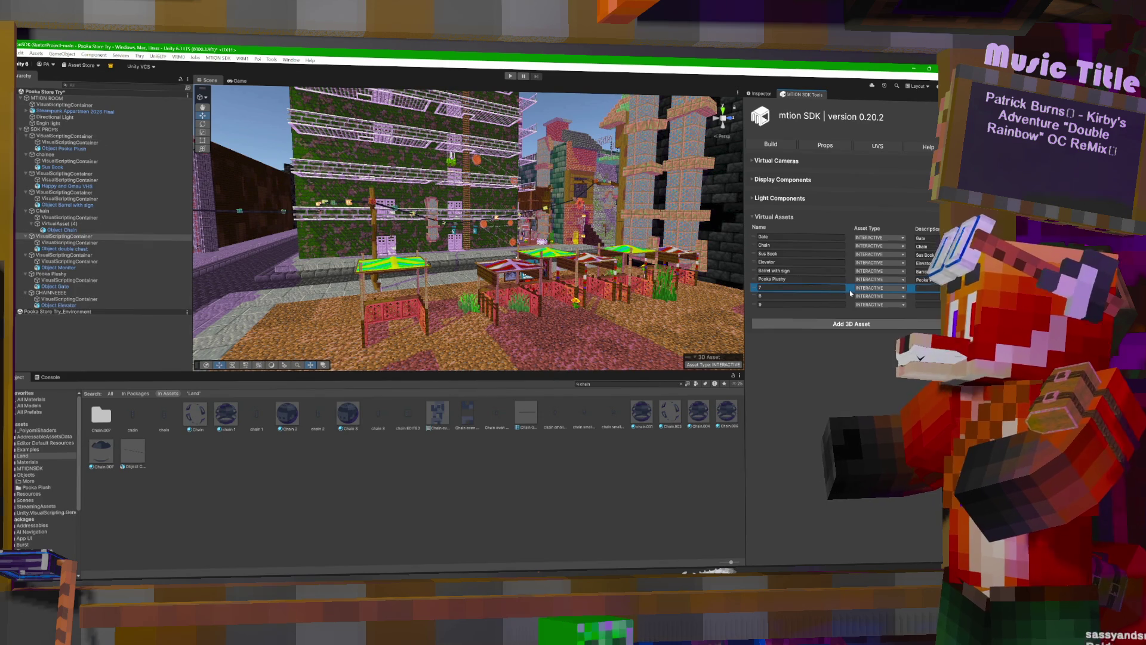
pyautogui.click(821, 287)
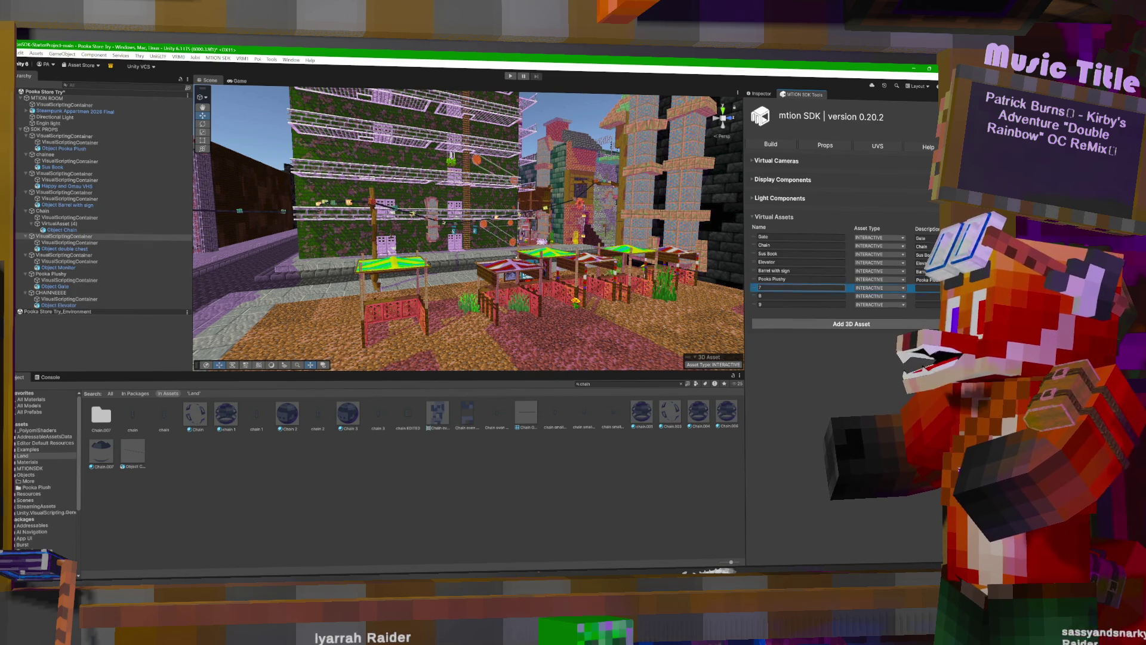
pyautogui.write('Doubl')
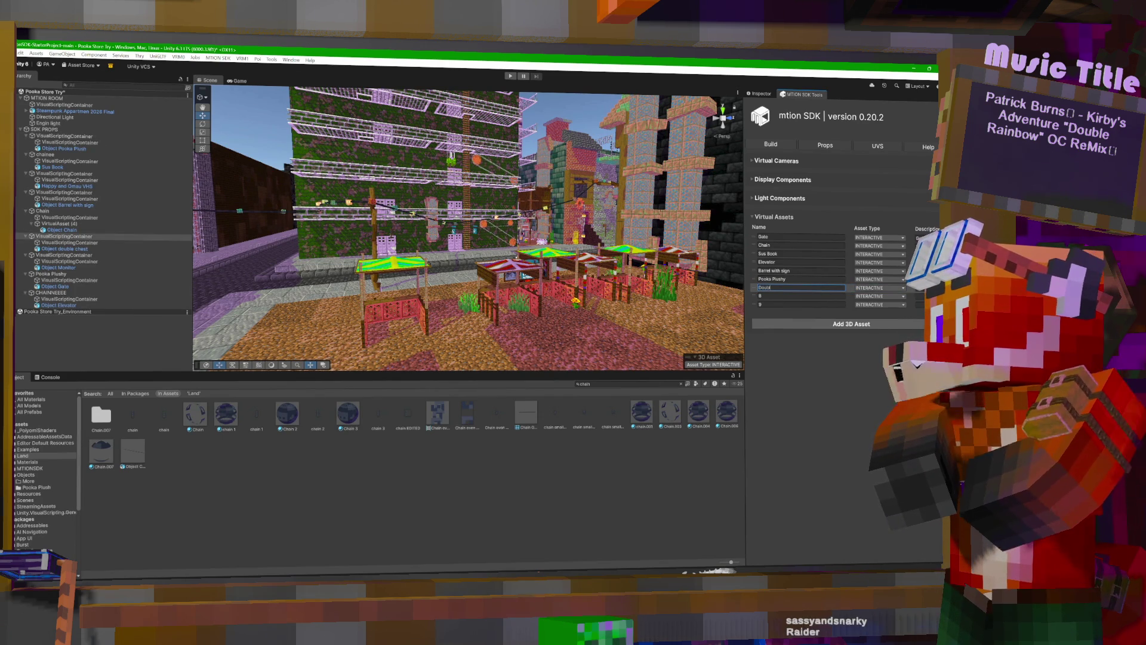
pyautogui.write('e Chest')
pyautogui.click(925, 290)
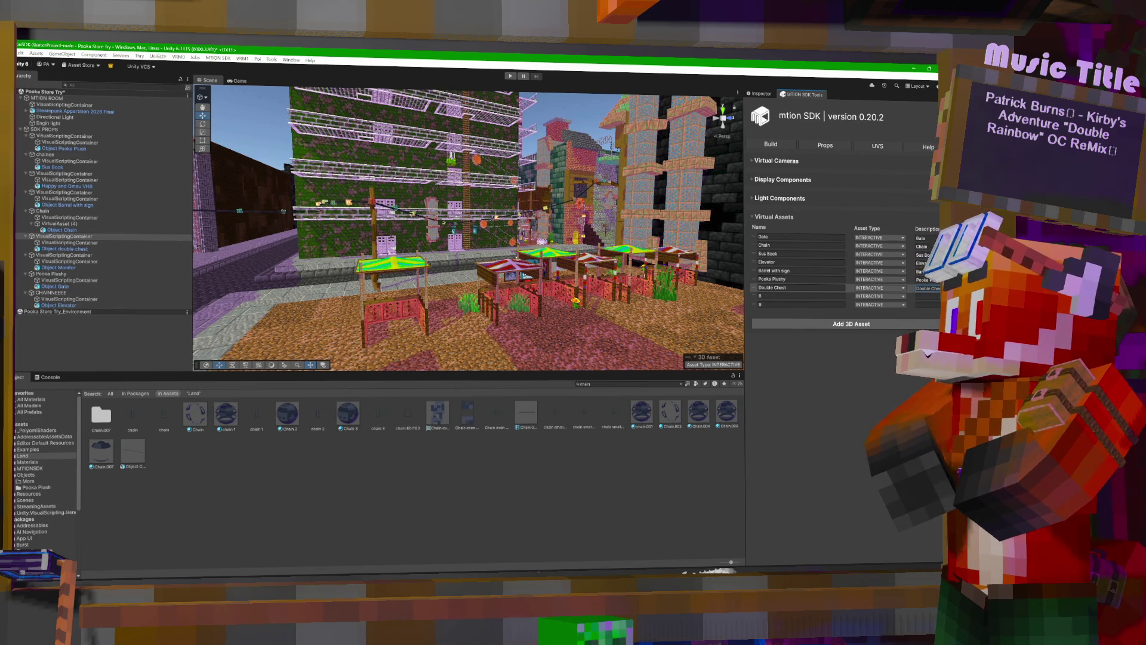
# Name the eighth virtual asset Monitor, with the description Monitor.
pyautogui.click(800, 296)
pyautogui.click(848, 298)
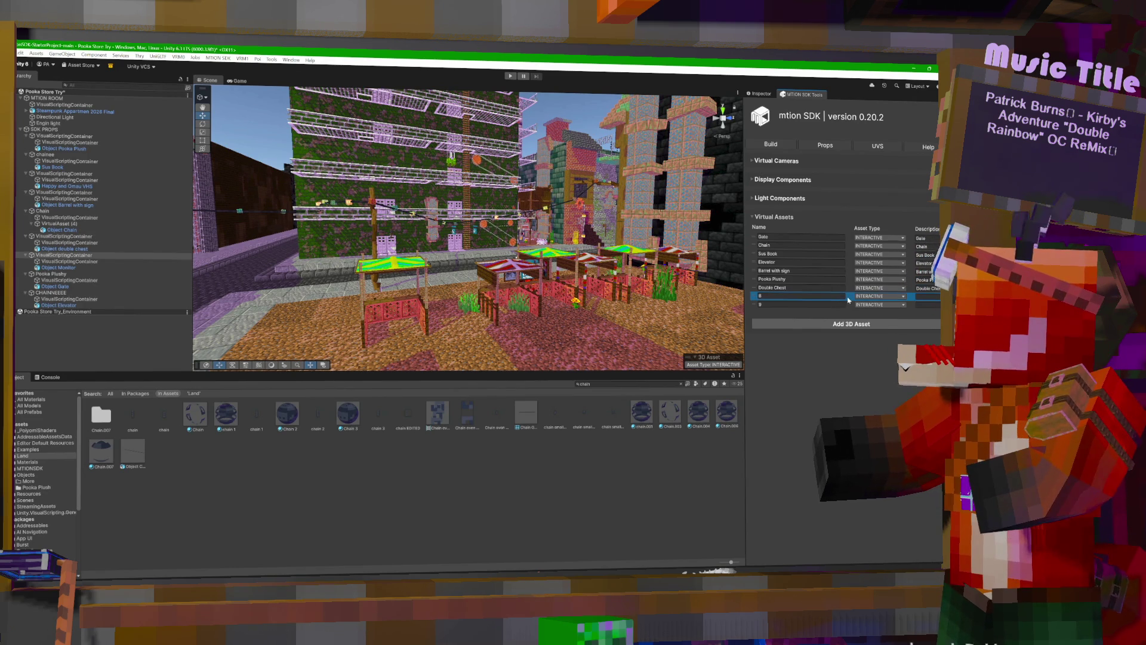
pyautogui.click(800, 296)
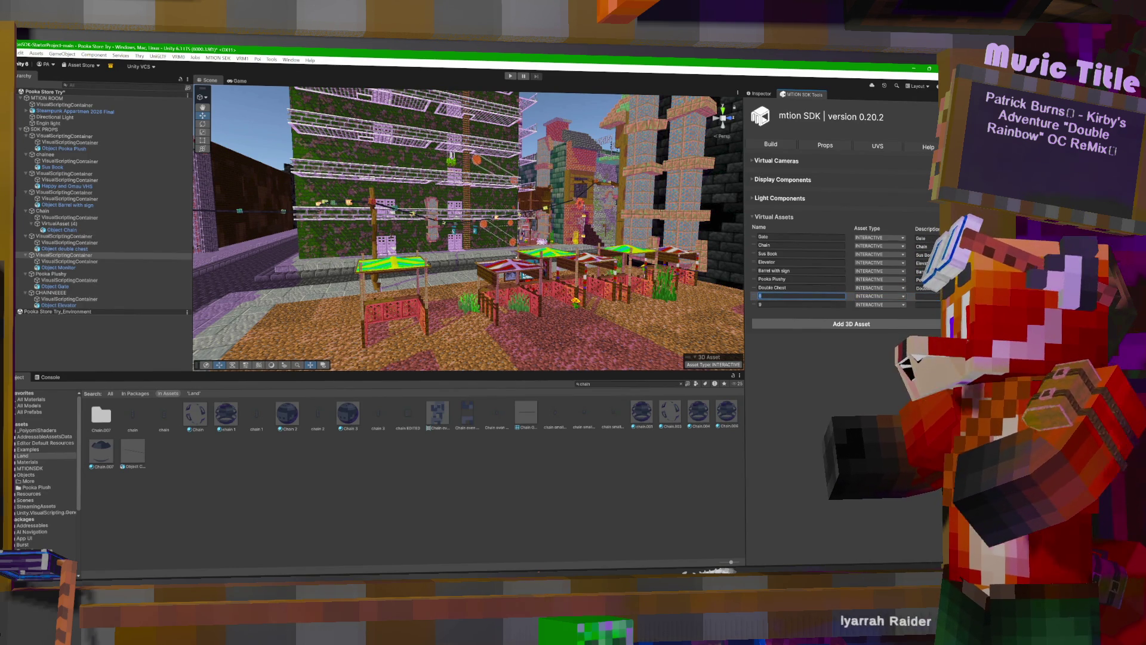
pyautogui.write('Monitor')
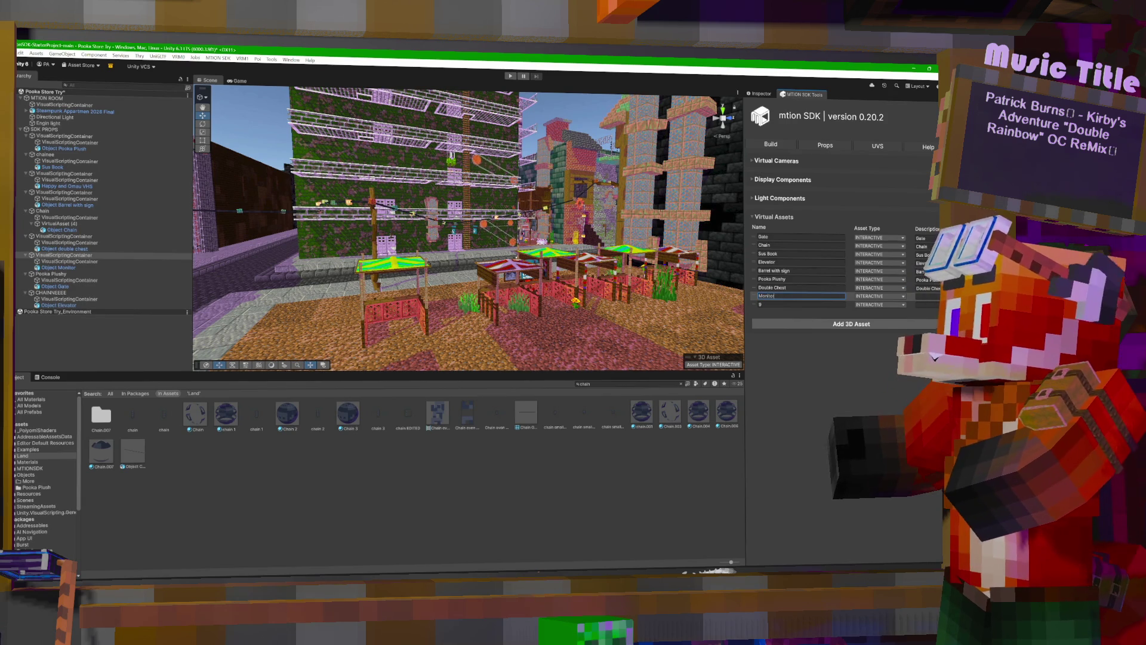
pyautogui.press('Tab')
pyautogui.write('Monit')
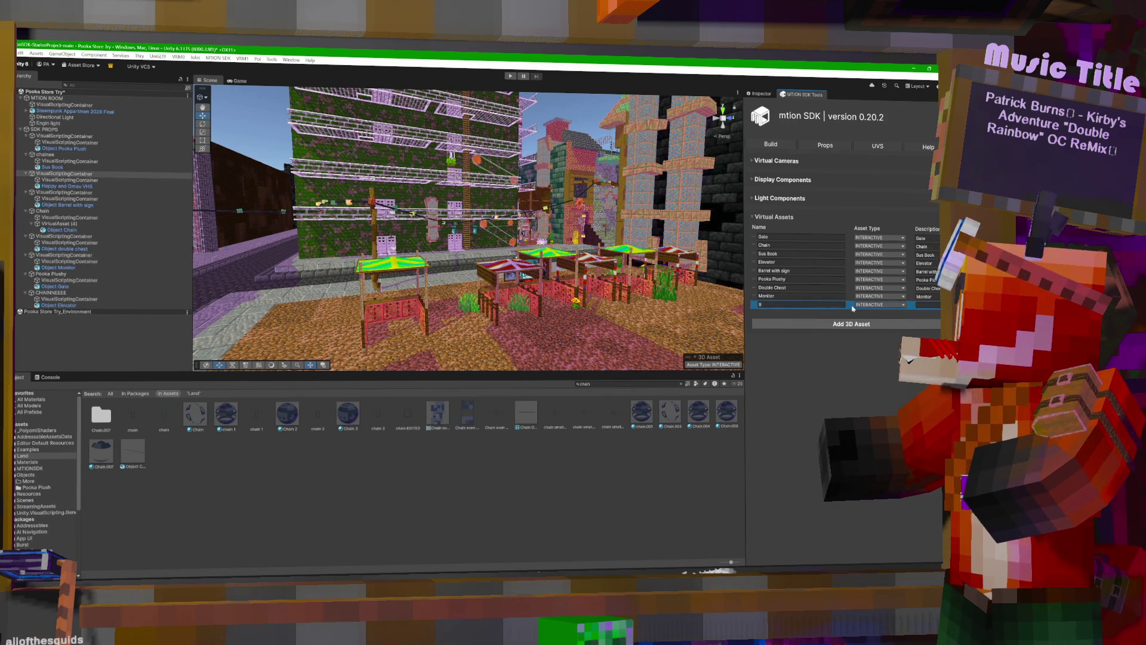
pyautogui.click(812, 305)
# Name the ninth virtual asset VHS Container and show the Build page.
pyautogui.press('BackSpace')
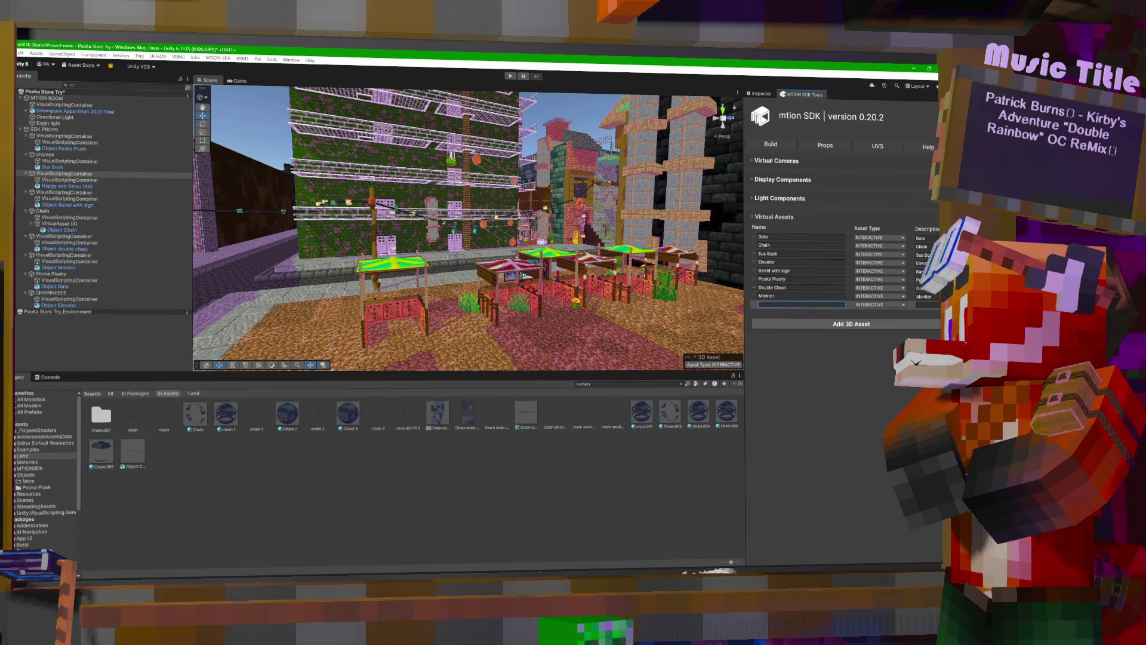
pyautogui.write('VHS Container')
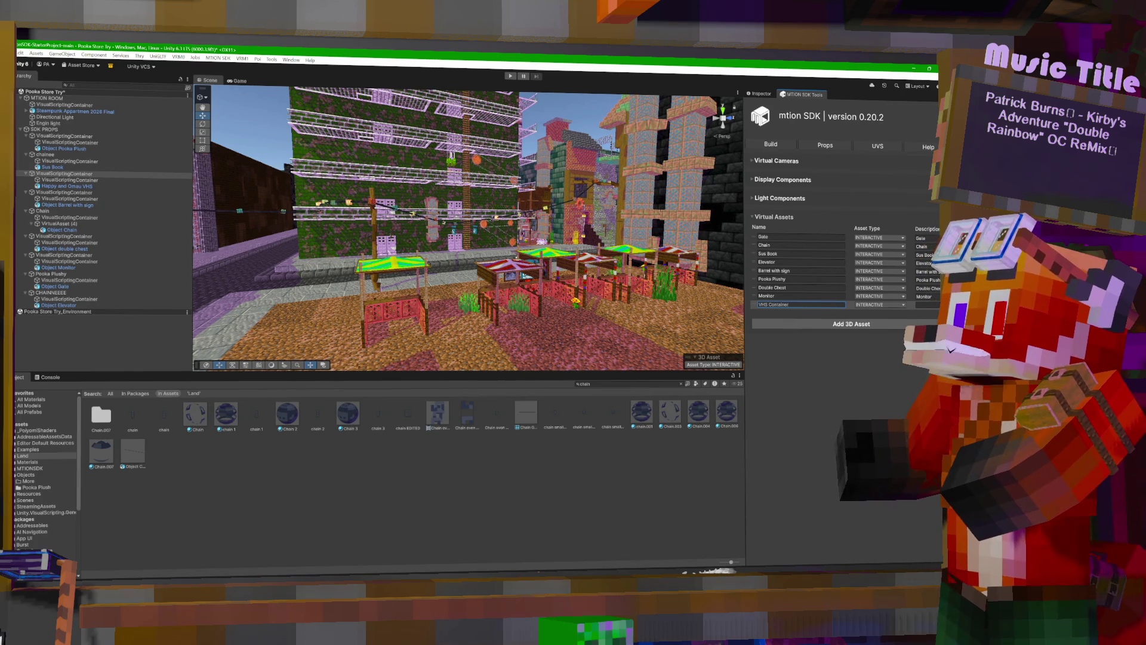
pyautogui.press('Tab')
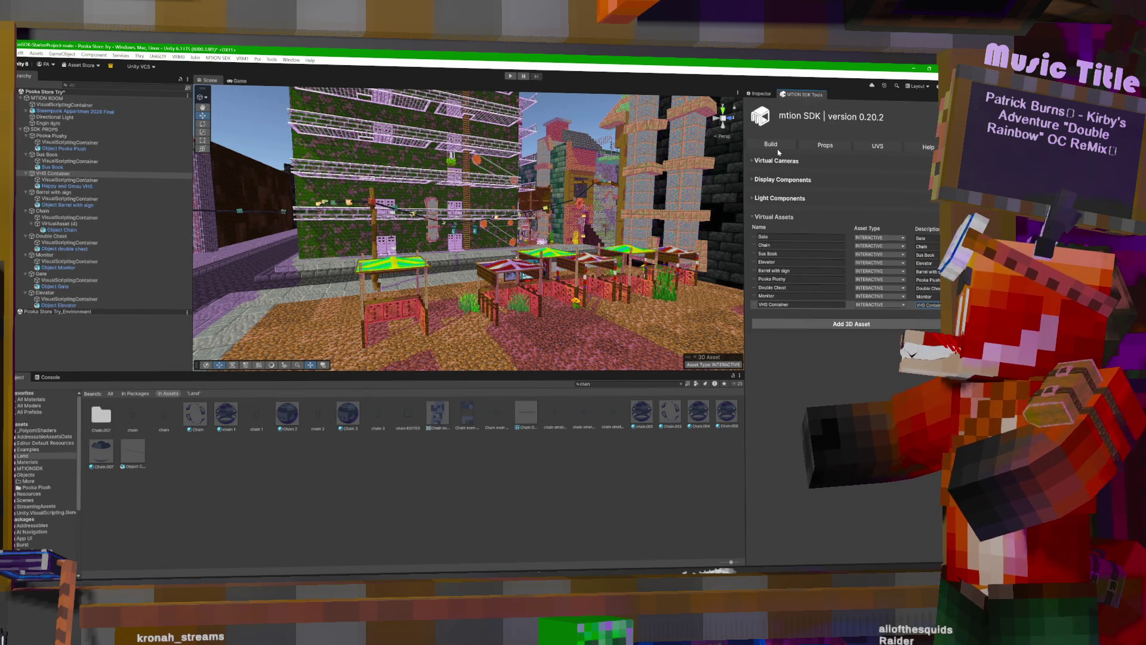
pyautogui.click(783, 154)
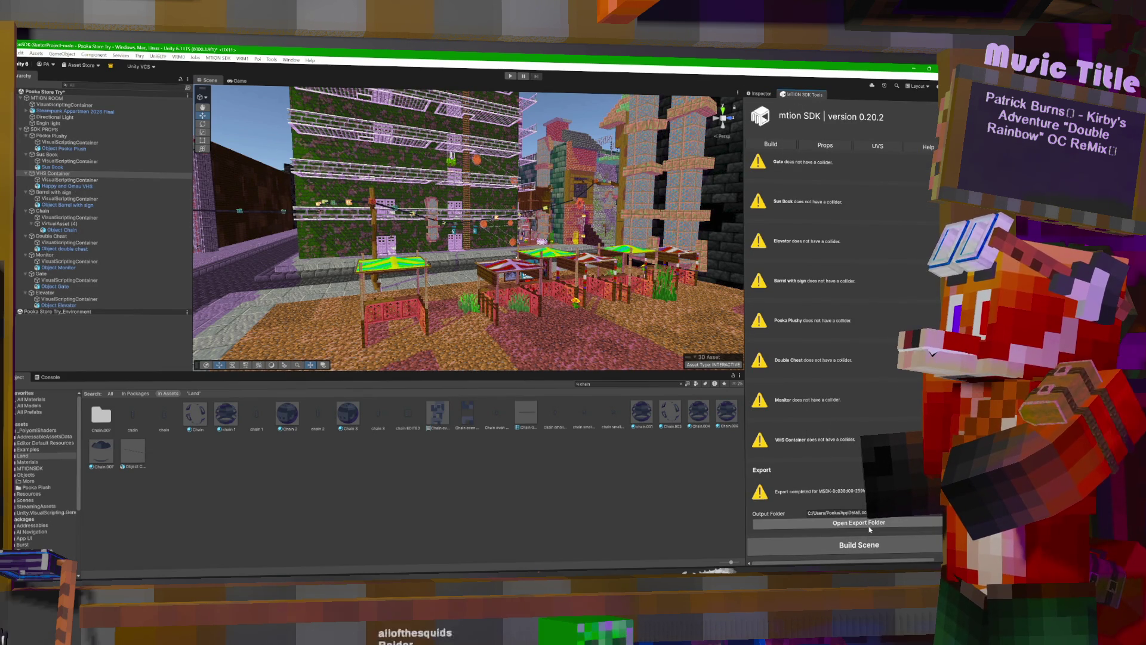
# Scroll down to Export and build the SteamPunk City scene for mtion.
pyautogui.scroll(5, 868, 321)
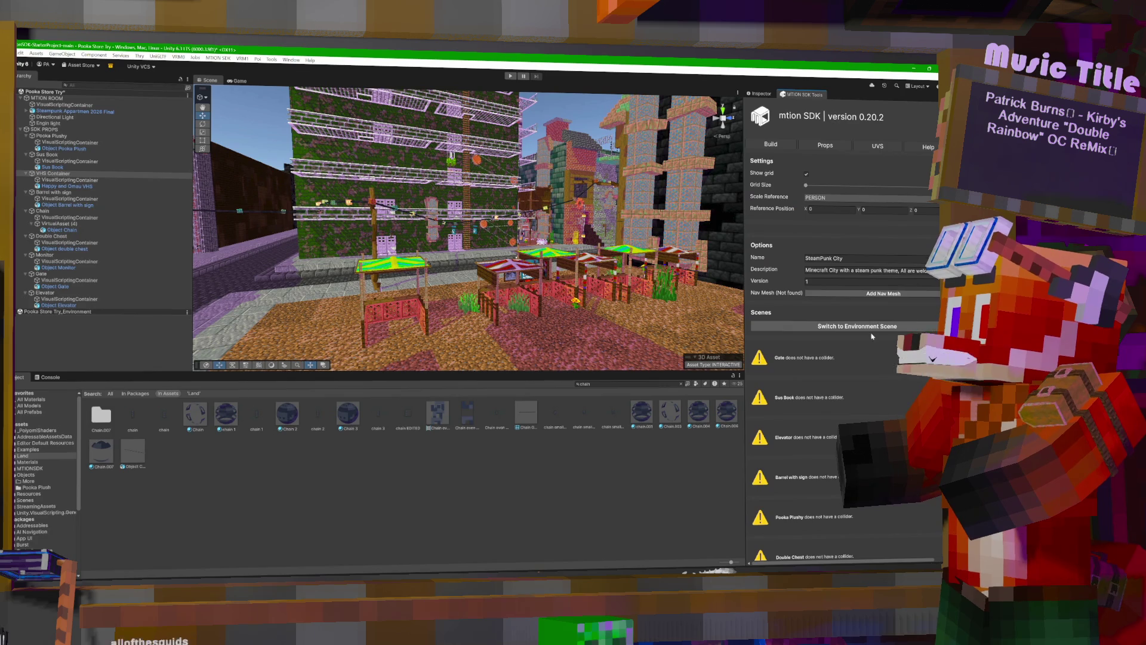
pyautogui.scroll(-3, 860, 299)
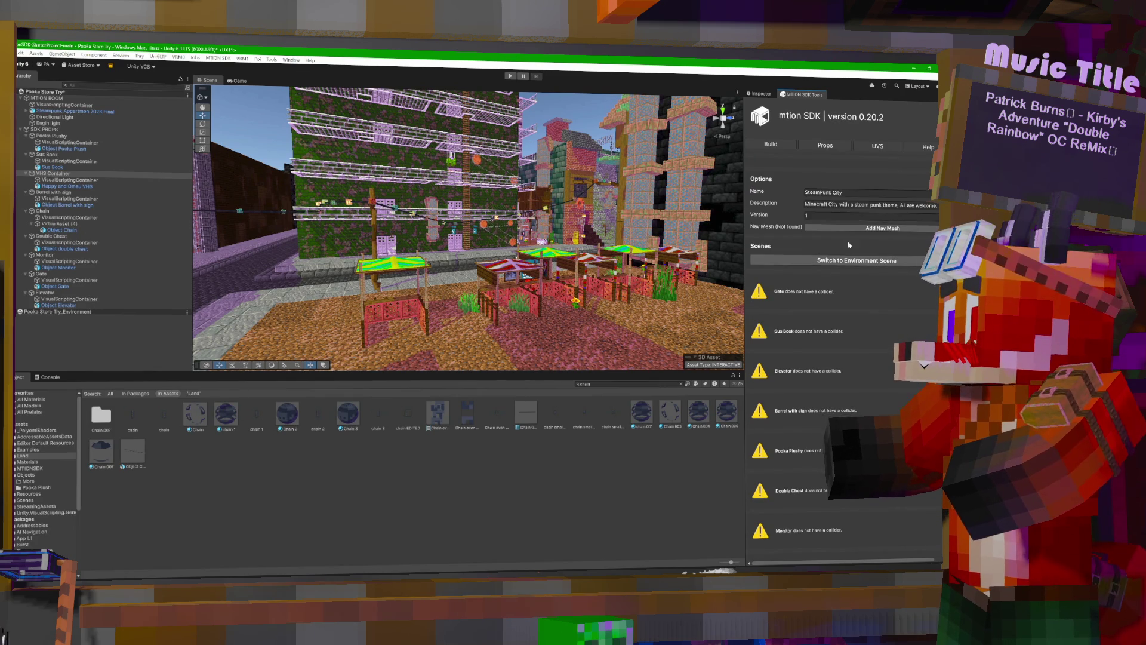
pyautogui.scroll(-6, 836, 388)
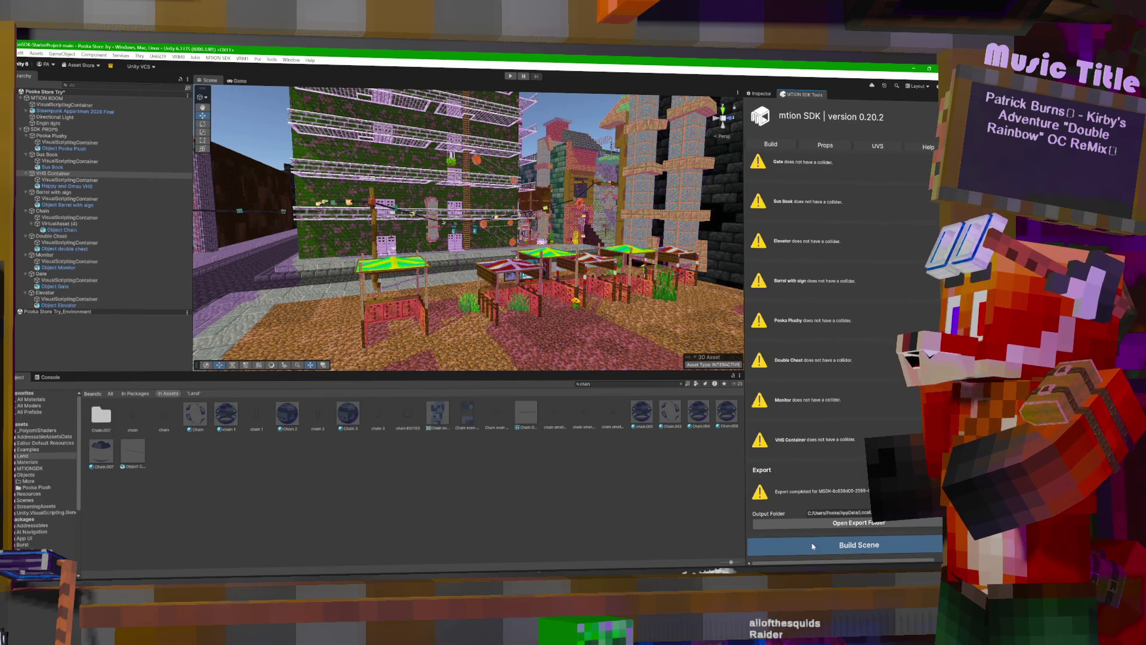
pyautogui.click(816, 541)
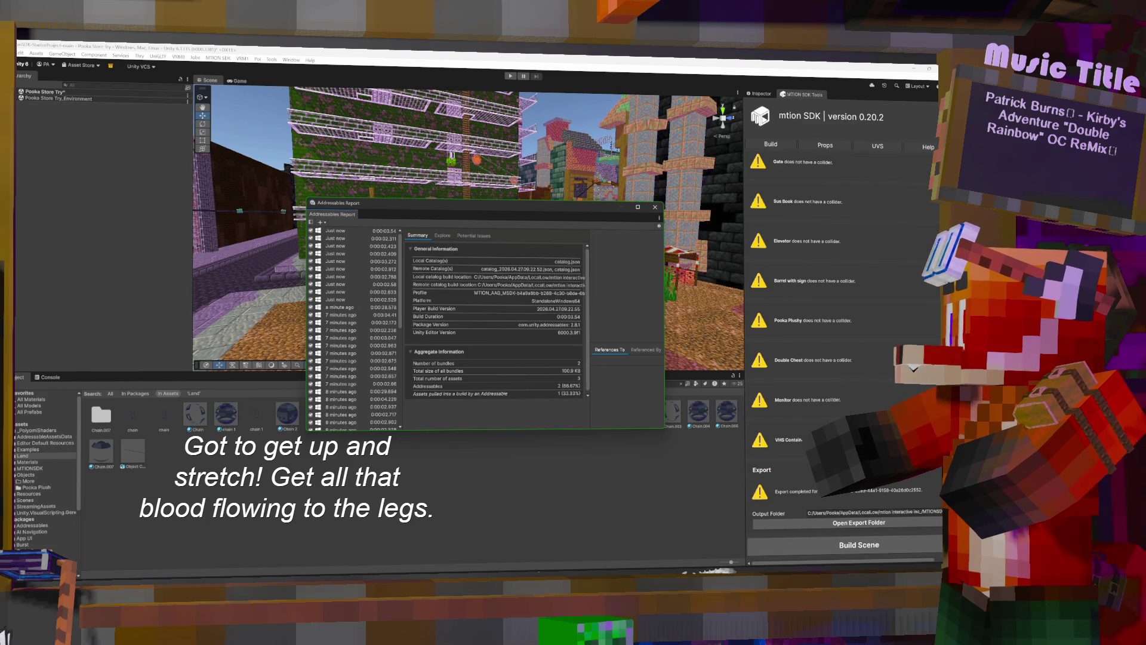
# Close the Addressables build report and check the SDK PROPS group in the Hierarchy.
pyautogui.click(655, 207)
pyautogui.click(18, 92)
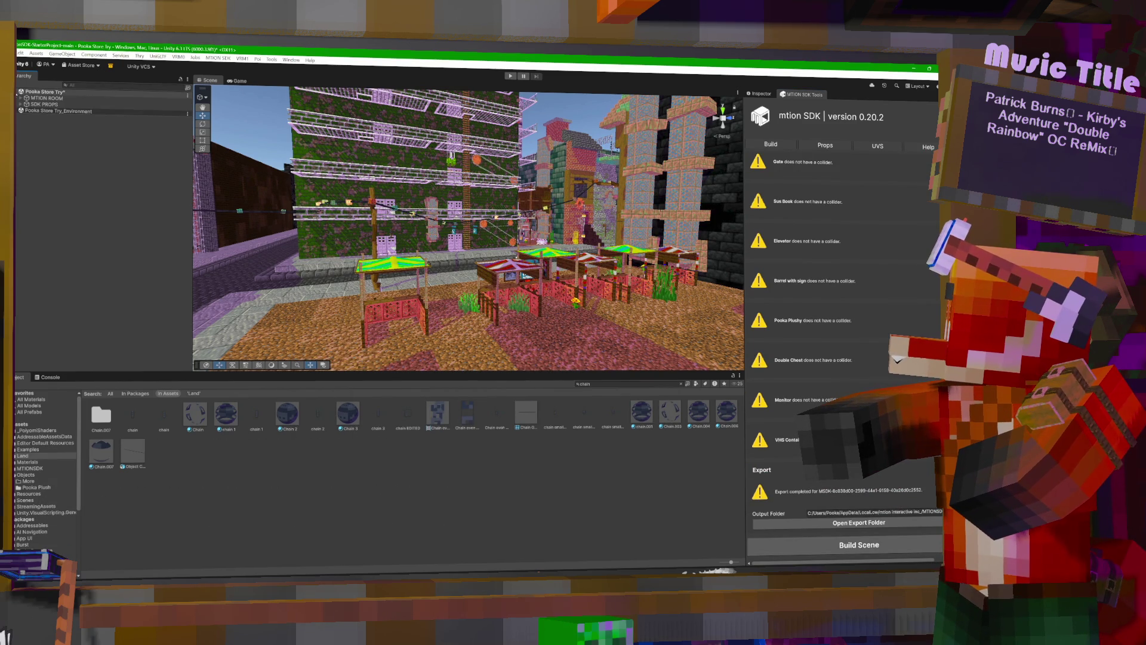
pyautogui.click(21, 104)
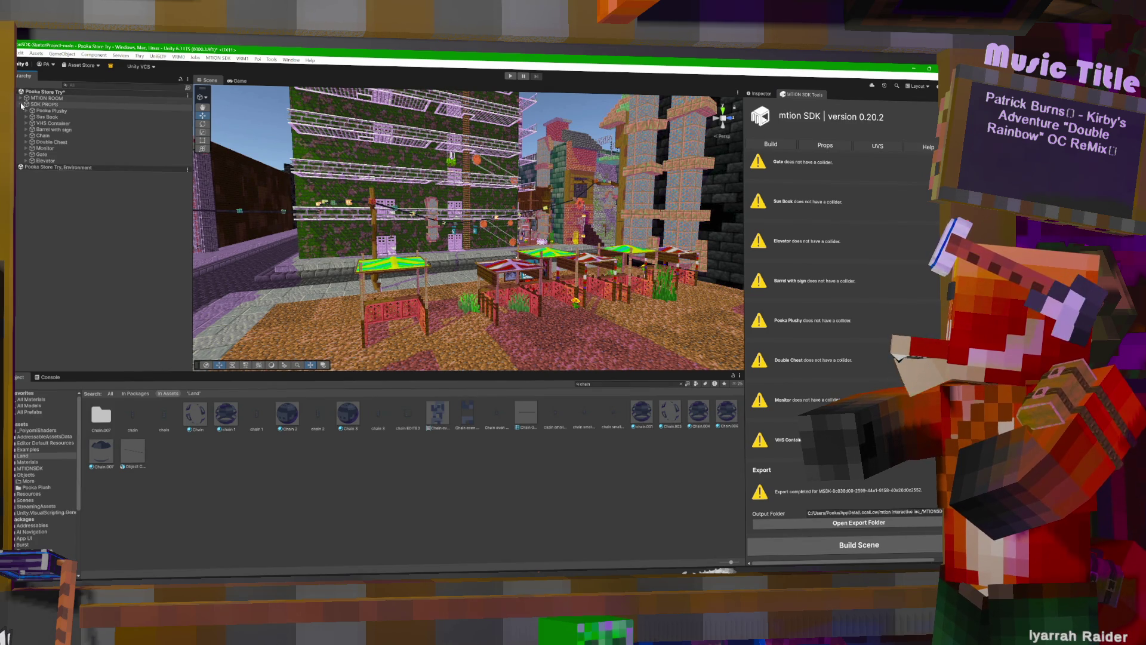
pyautogui.click(20, 104)
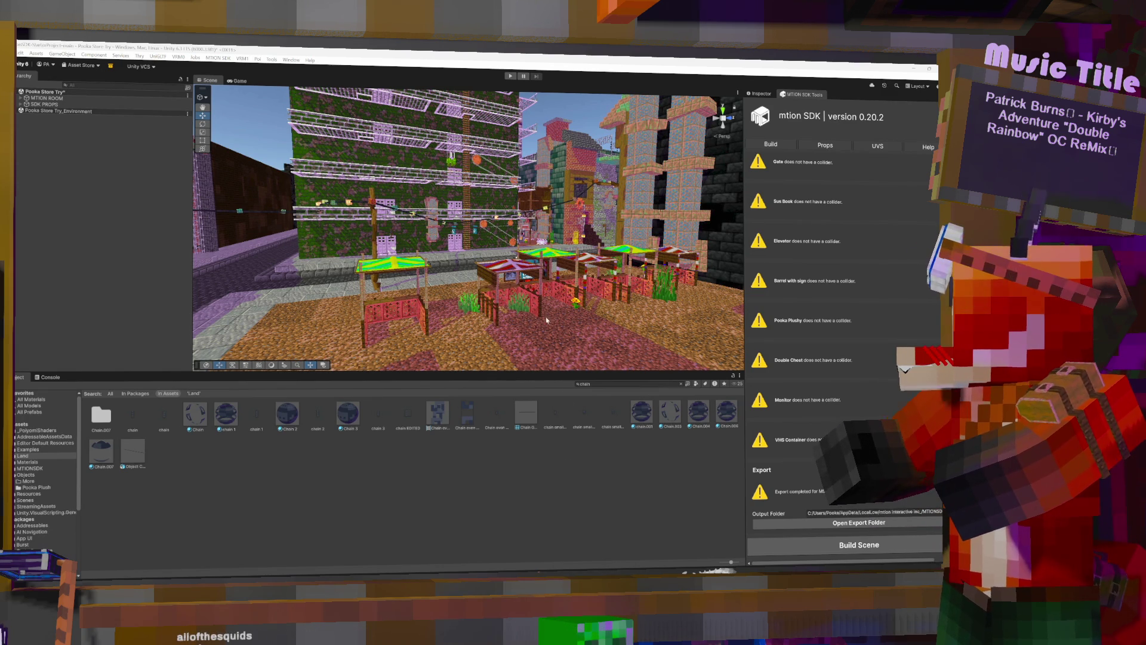
# Minimize the Unity Editor so File Explorer's Mtion Objects folder is visible.
pyautogui.click(431, 308)
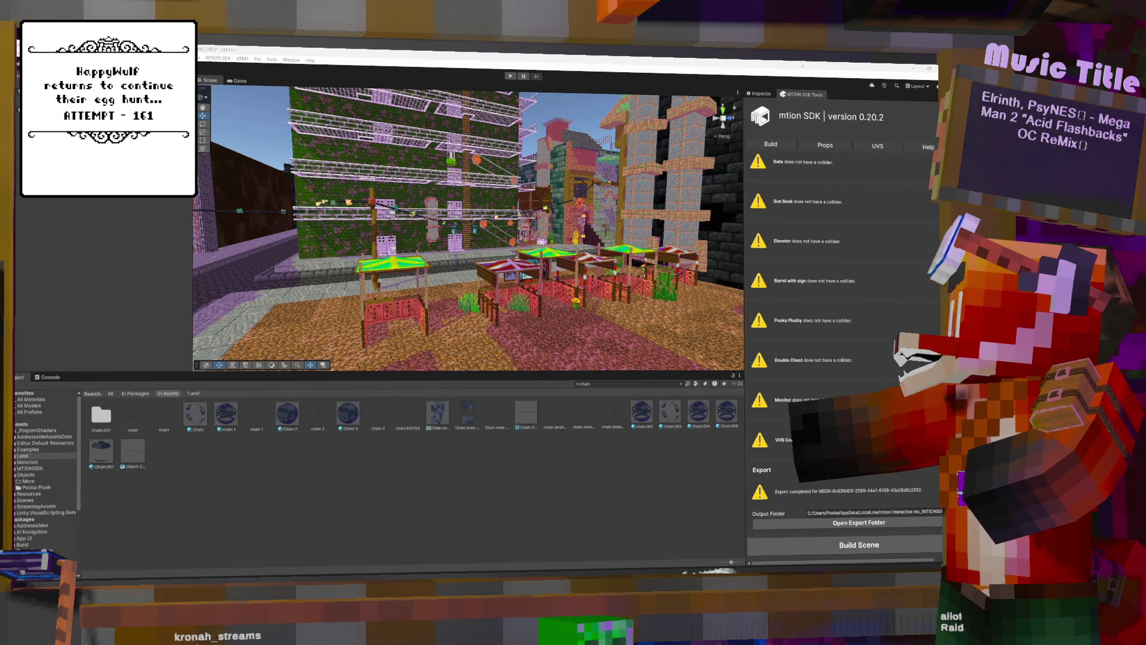
pyautogui.click(753, 62)
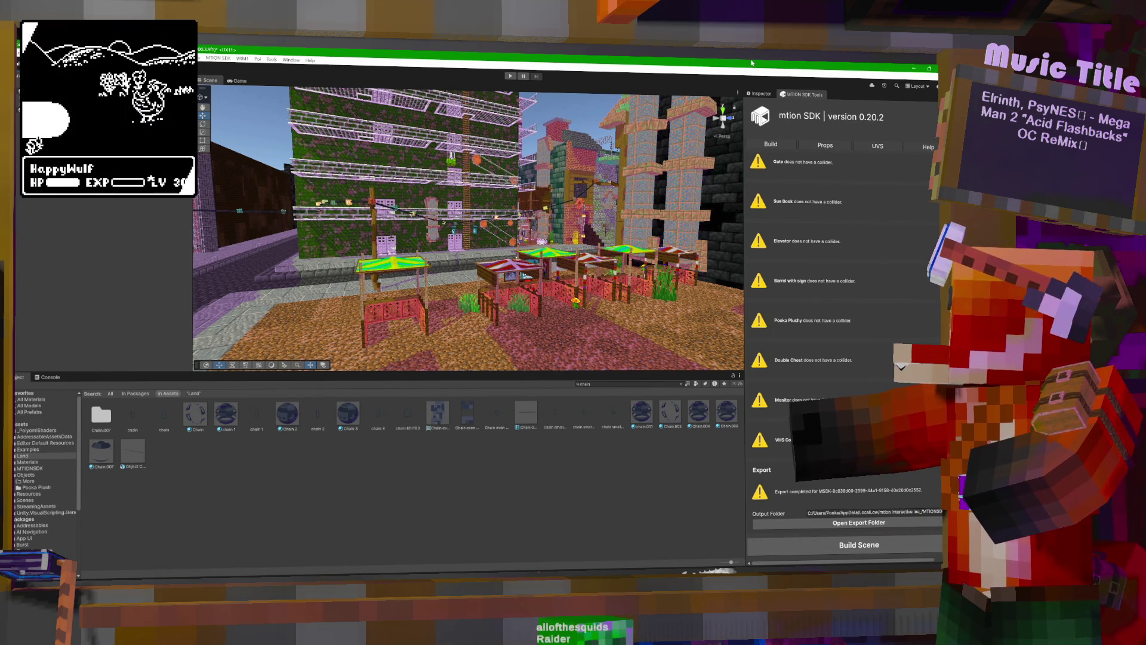
pyautogui.click(914, 68)
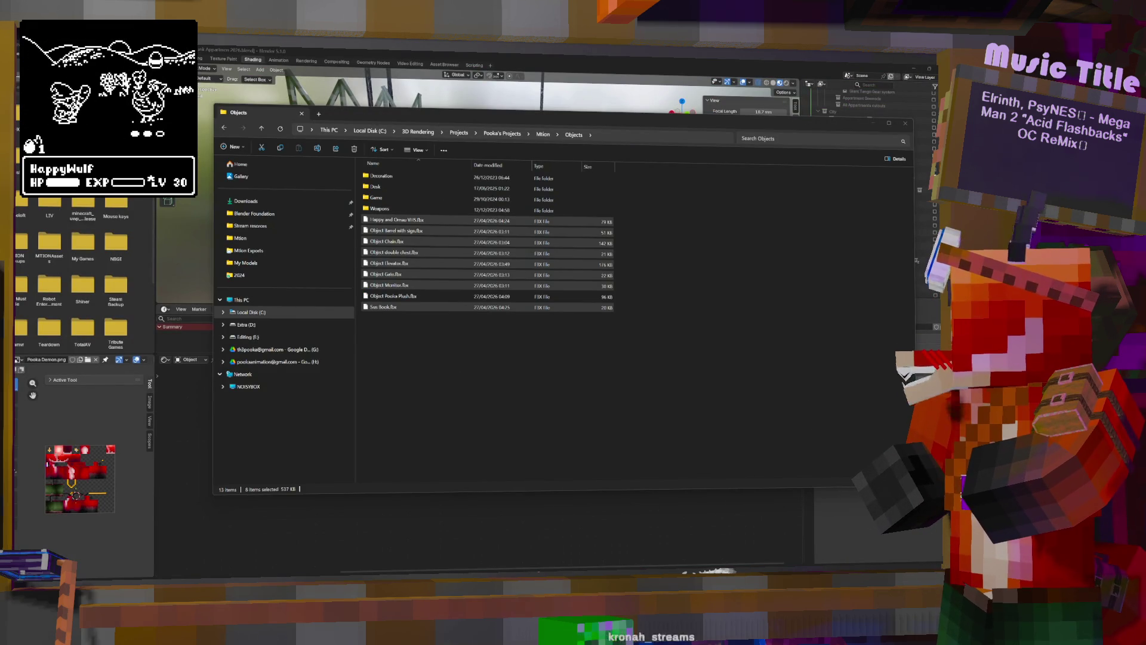
# Launch the MXM (mtion Studio) app by searching Windows for 'mxm'.
pyautogui.press('super+s')
pyautogui.write('mxm')
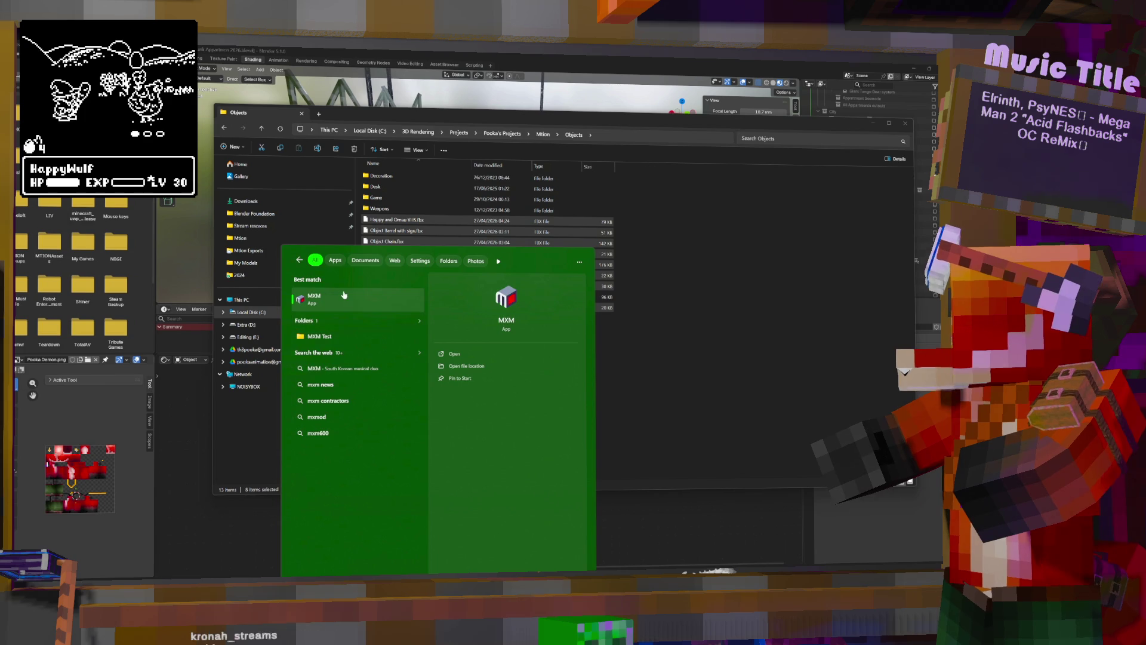
pyautogui.press('Return')
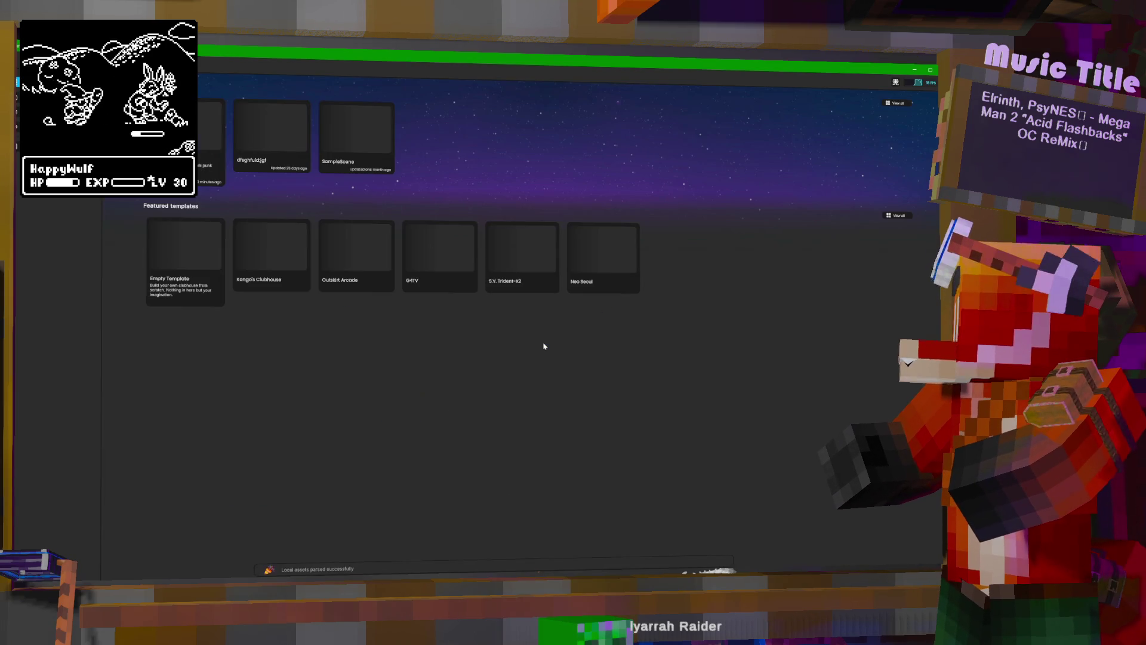
# Load the SteamPunk City scene, enlarge the asset library, and select the old plush character.
pyautogui.click(204, 149)
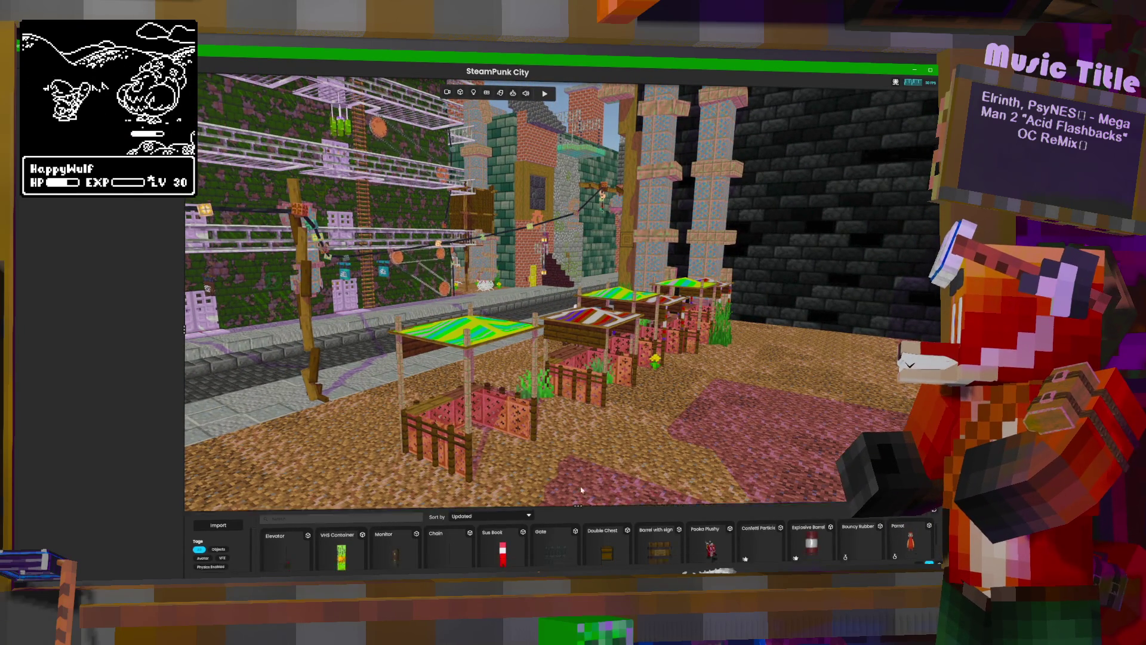
pyautogui.moveTo(579, 508); pyautogui.dragTo(597, 412)
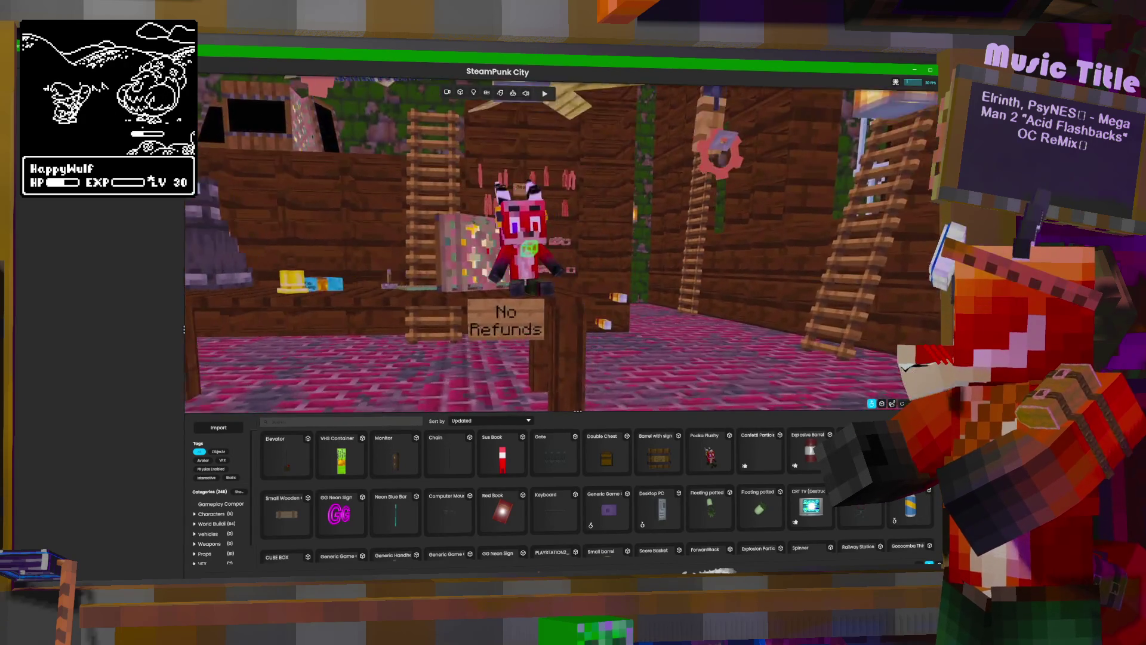
pyautogui.click(582, 248)
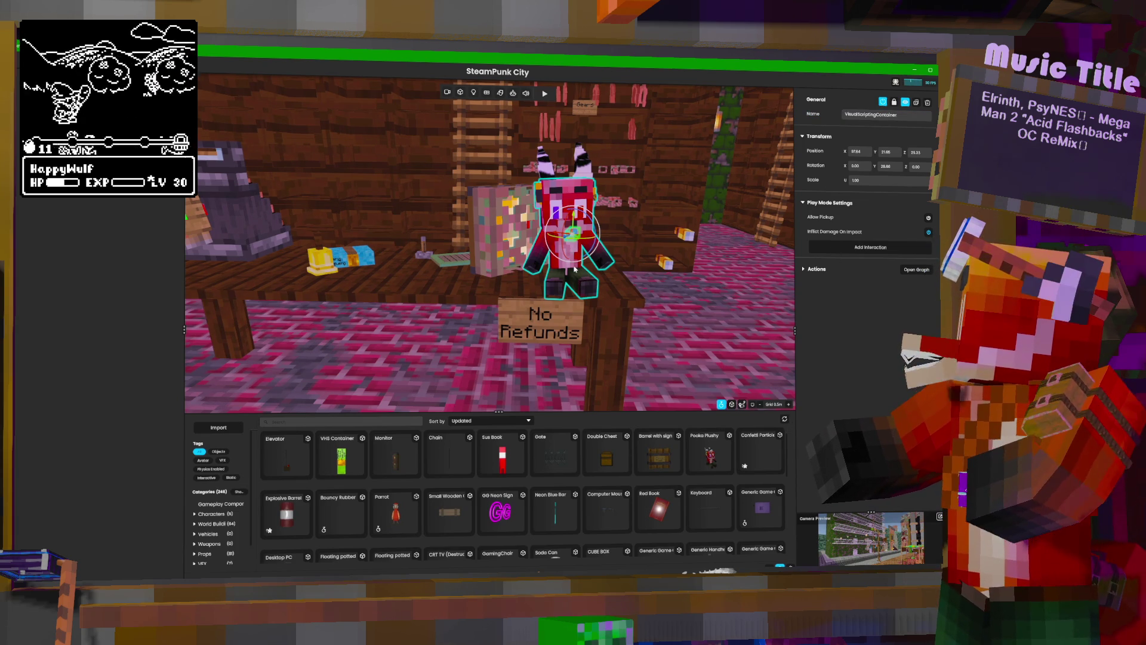
# Delete the old plush and place a Pooka Plushy on top of the post.
pyautogui.press('Delete')
pyautogui.moveTo(708, 460)
pyautogui.mouseDown()
pyautogui.moveTo(575, 277)
pyautogui.moveTo(597, 285)
pyautogui.mouseUp()
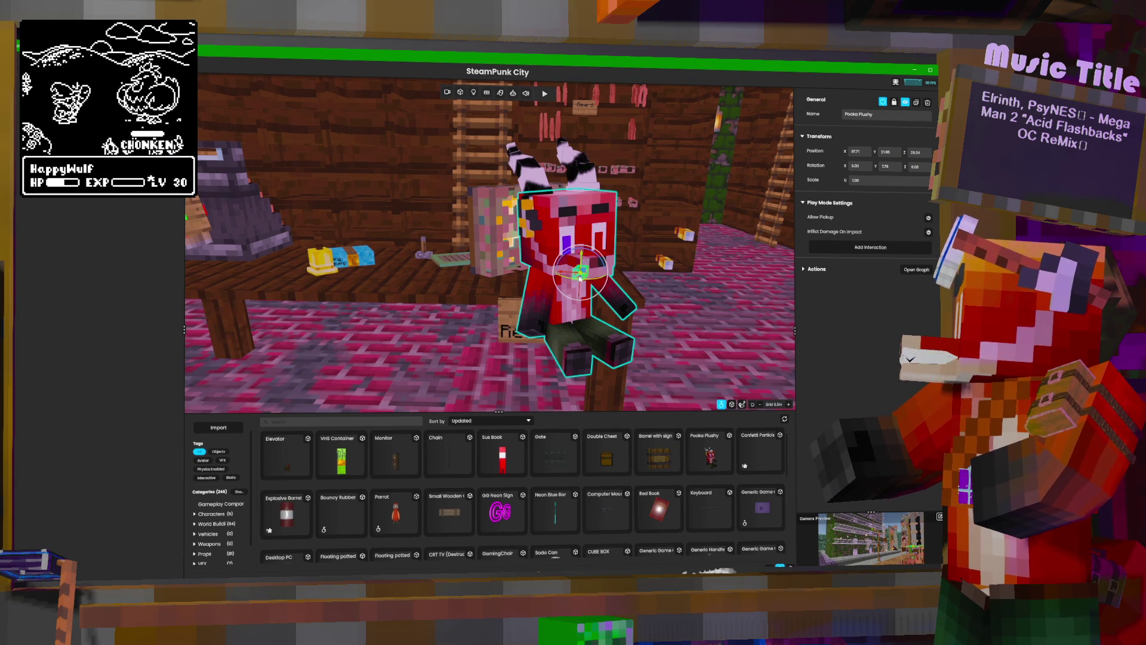
pyautogui.moveTo(580, 261); pyautogui.dragTo(577, 230)
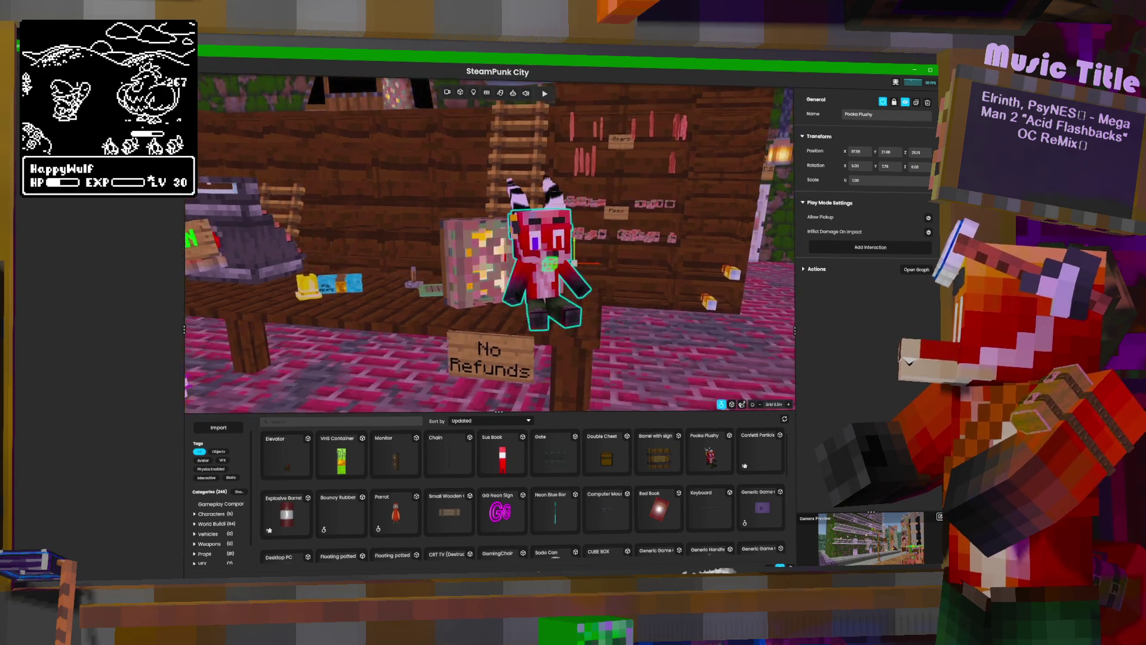
# Fly through the shop to view the plushy beside the No Refunds sign.
pyautogui.press('d')
pyautogui.press('w')
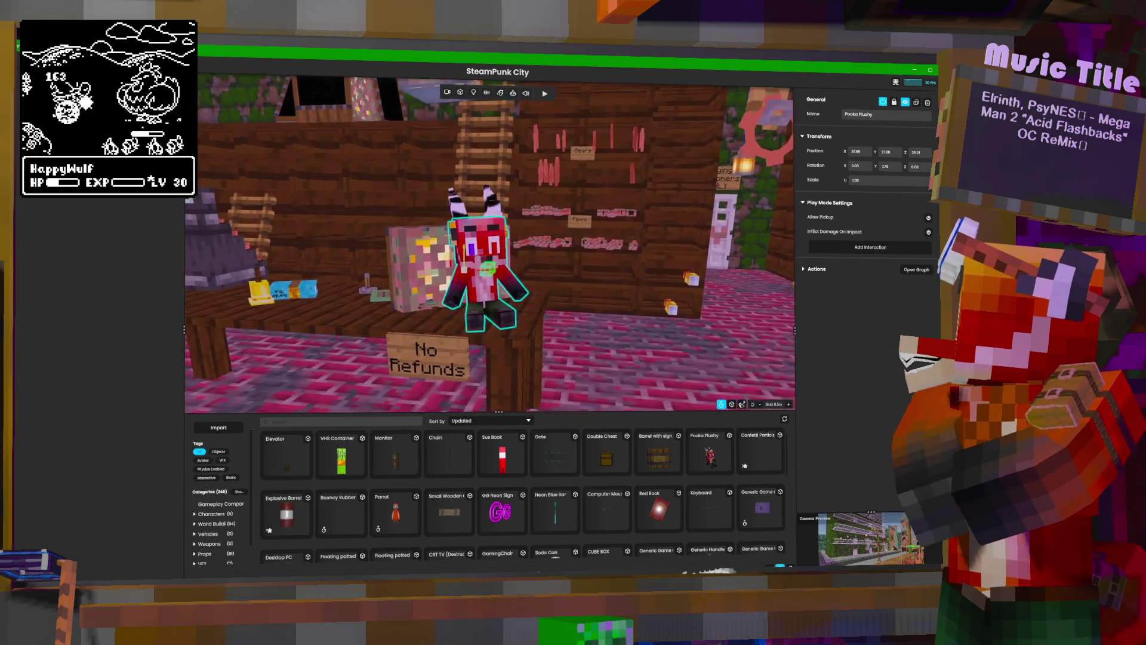
pyautogui.press('s')
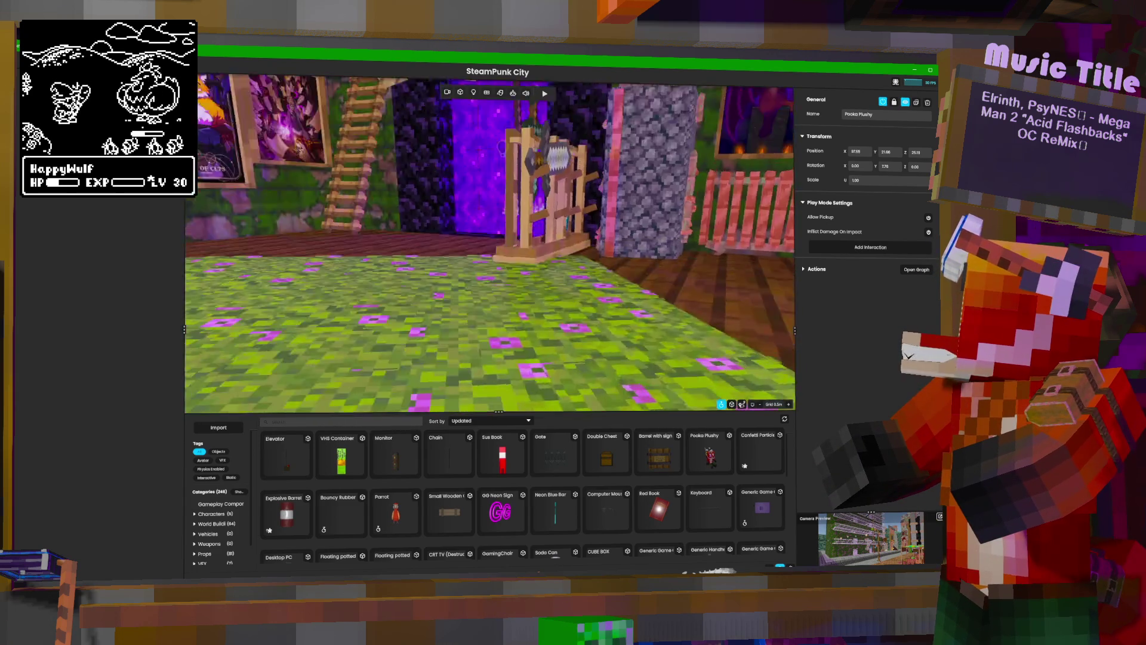
pyautogui.press('w')
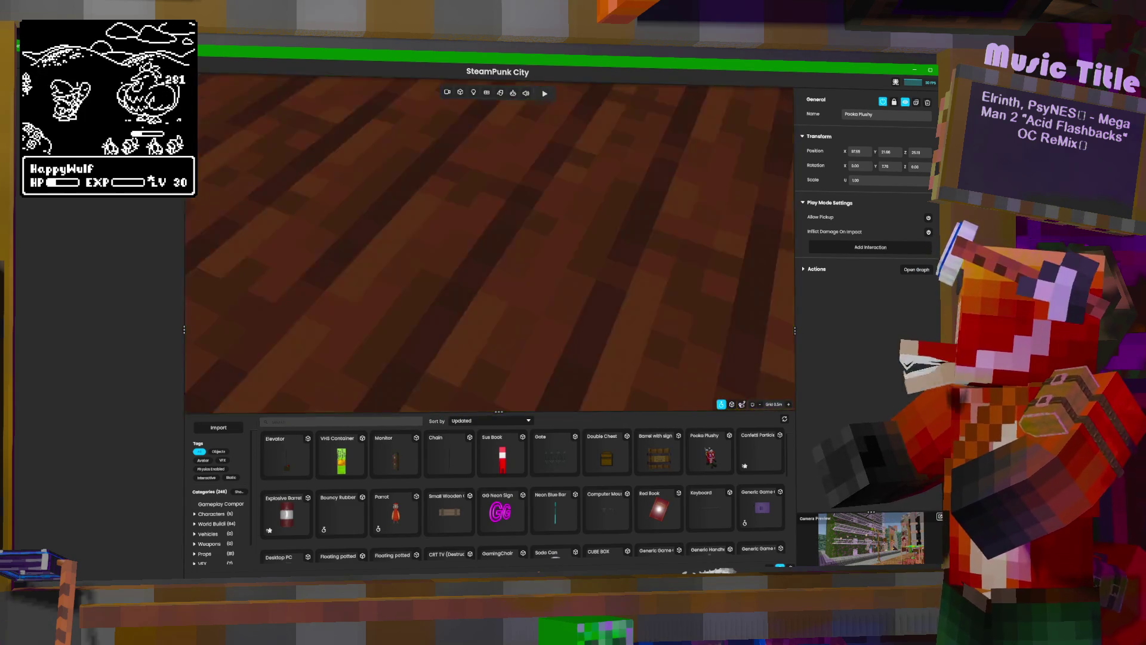
pyautogui.press('w')
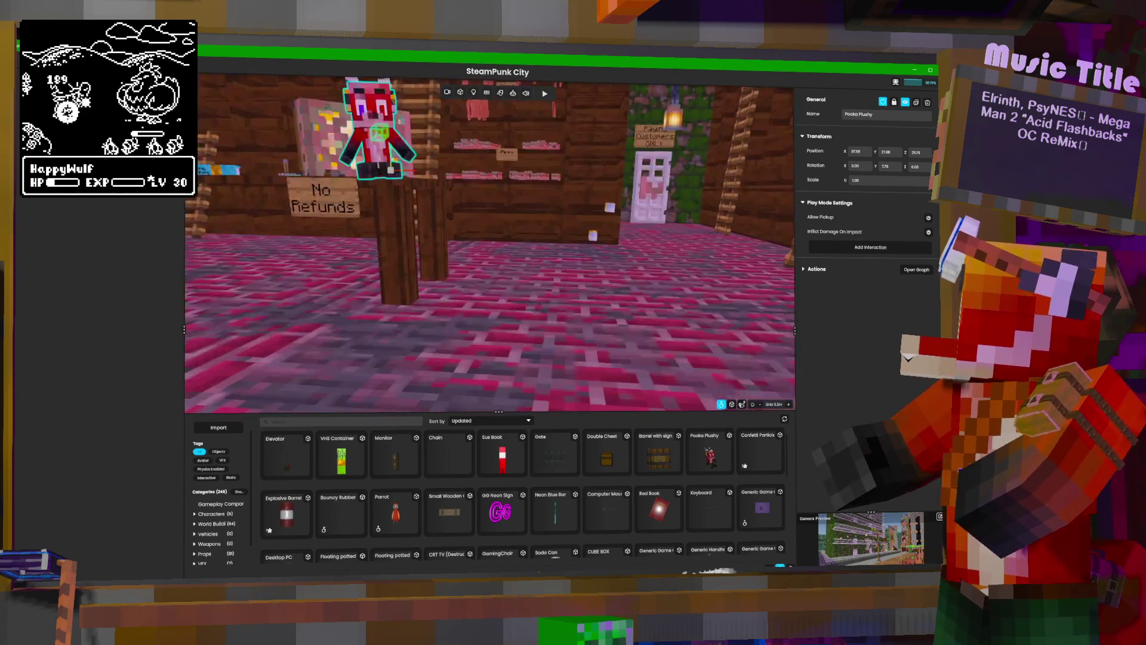
pyautogui.press('a')
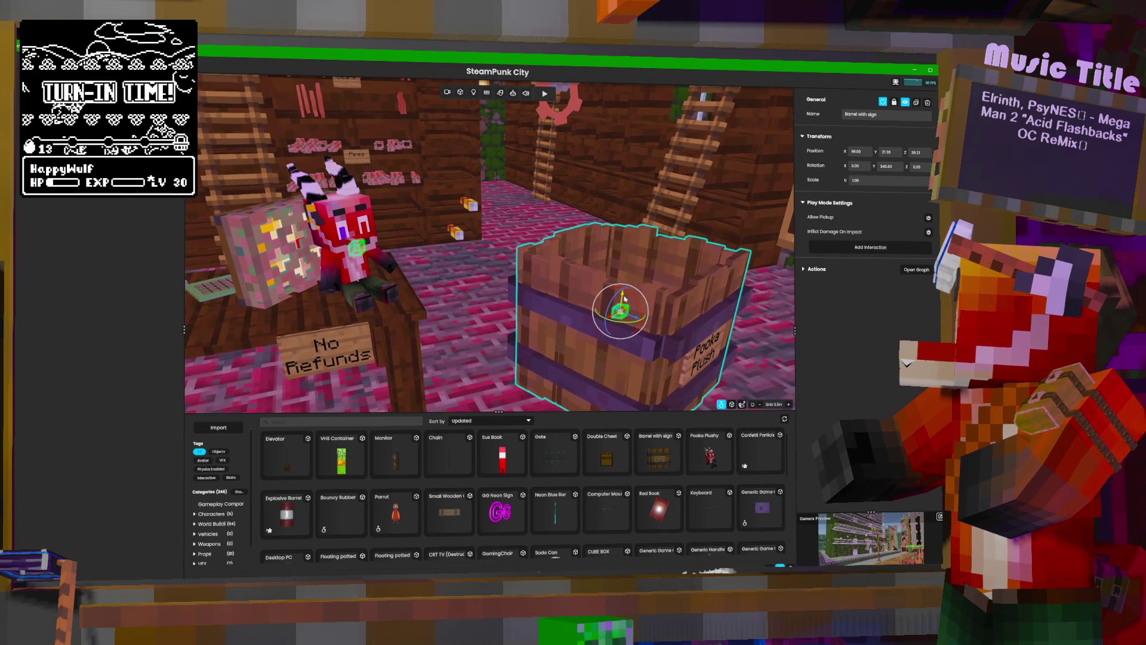
# Slide the Pooka Plush barrel next to the No Refunds table and set a Pooka Plushy on top.
pyautogui.press('f')
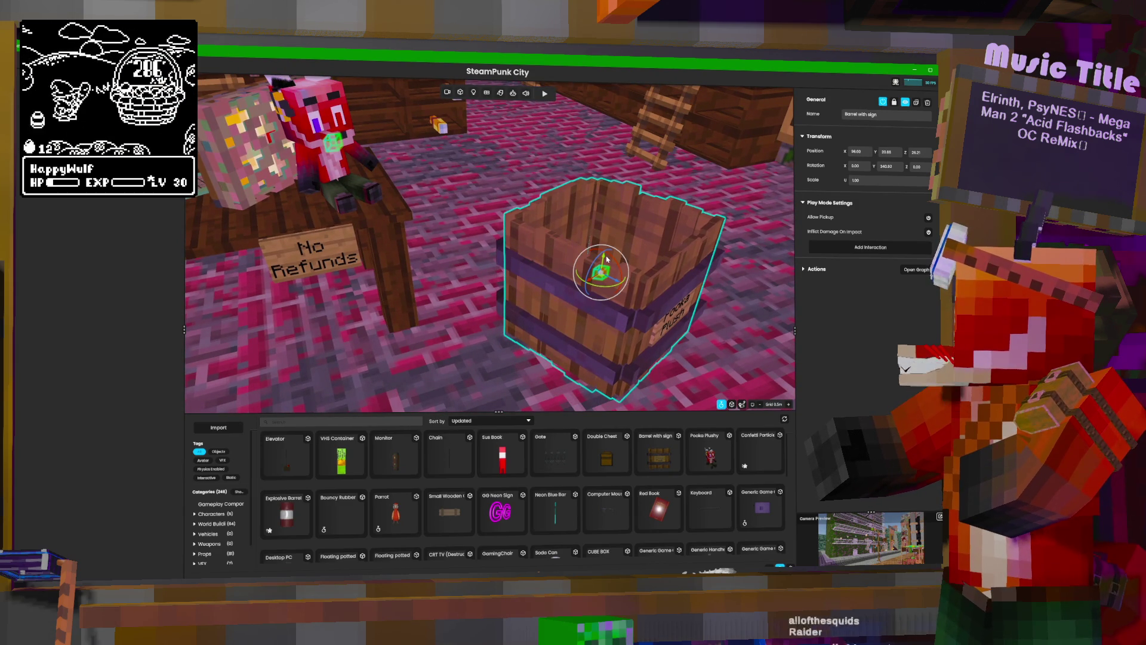
pyautogui.moveTo(620, 279); pyautogui.dragTo(547, 227)
pyautogui.press('f')
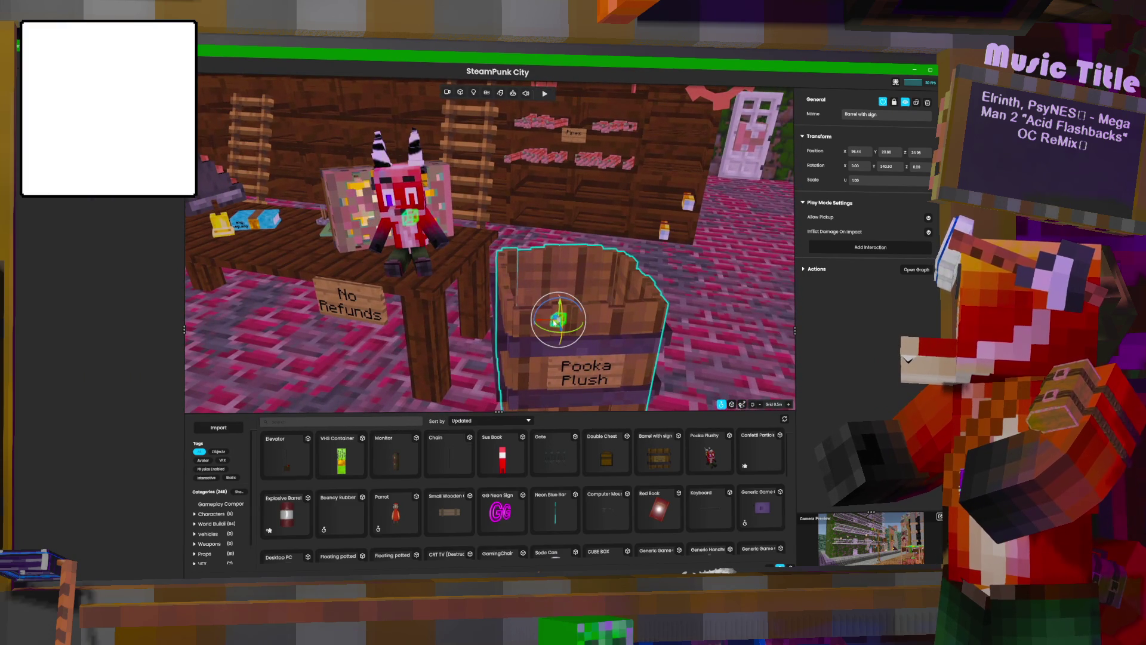
pyautogui.moveTo(542, 323); pyautogui.dragTo(518, 323)
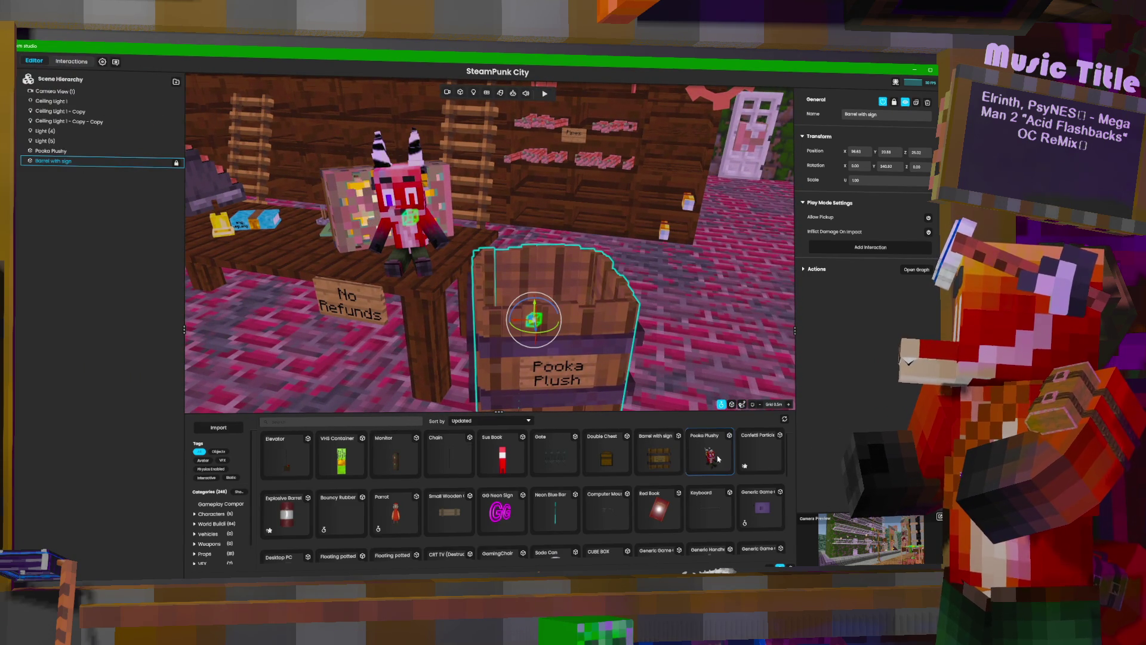
pyautogui.moveTo(716, 459)
pyautogui.mouseDown()
pyautogui.moveTo(634, 369)
pyautogui.moveTo(577, 271)
pyautogui.moveTo(577, 294)
pyautogui.mouseUp()
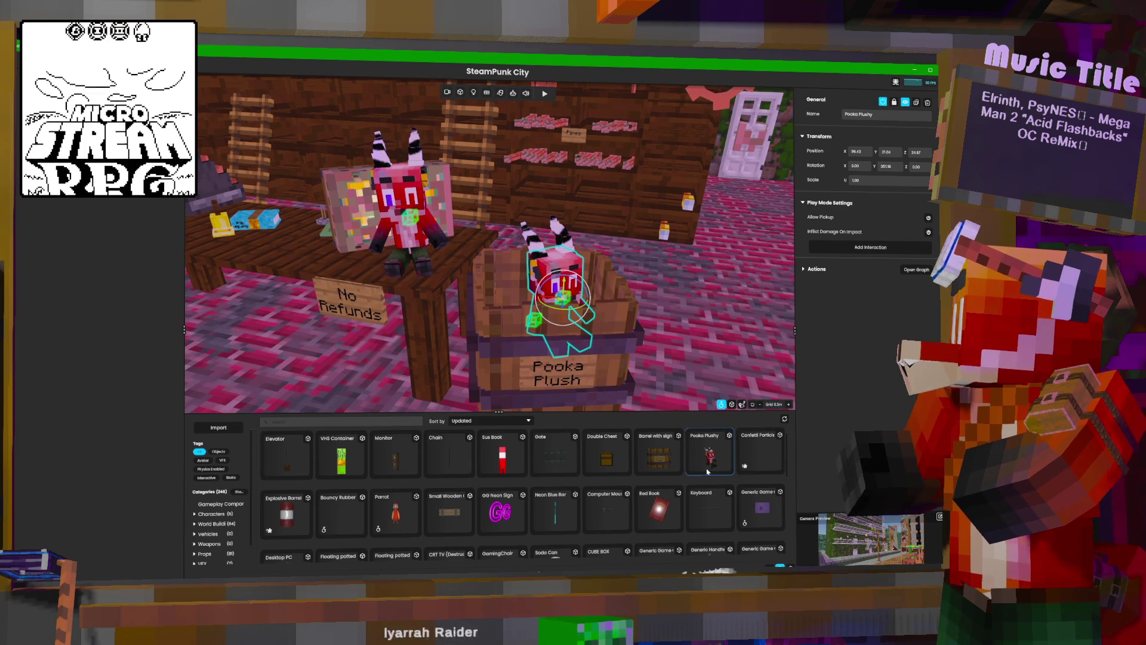
# Add another Pooka Plushy into the barrel and position and rotate the plushies to face different ways.
pyautogui.moveTo(504, 290)
pyautogui.mouseDown()
pyautogui.moveTo(512, 272)
pyautogui.moveTo(524, 291)
pyautogui.moveTo(528, 269)
pyautogui.mouseUp()
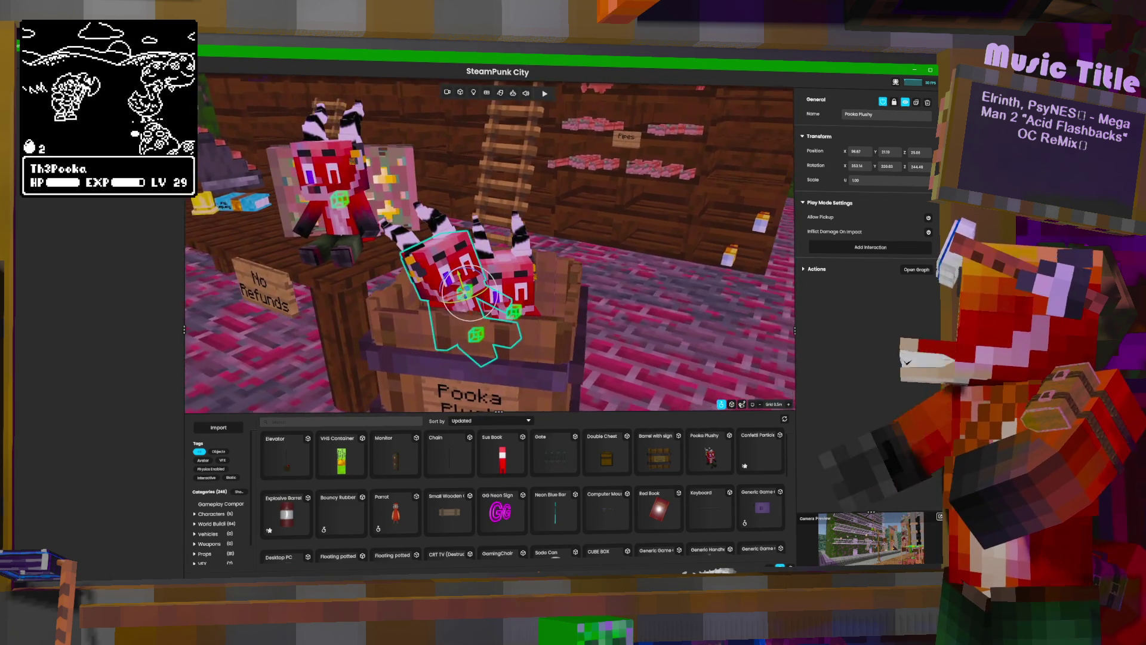
pyautogui.moveTo(708, 455)
pyautogui.mouseDown()
pyautogui.moveTo(477, 206)
pyautogui.moveTo(535, 257)
pyautogui.moveTo(560, 238)
pyautogui.mouseUp()
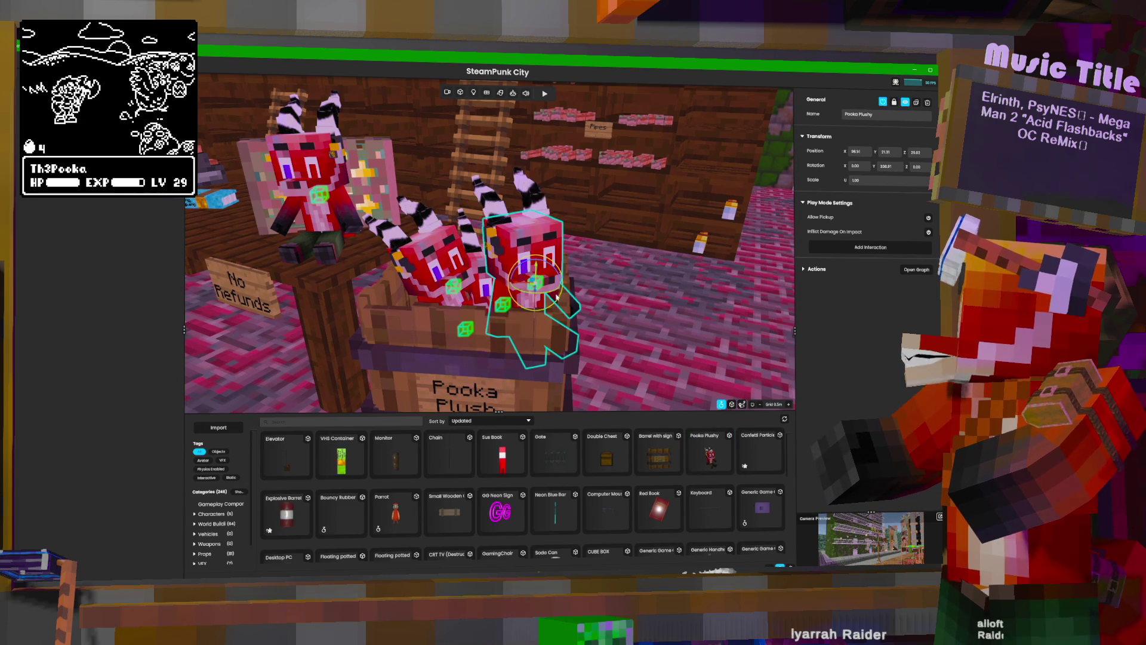
pyautogui.moveTo(554, 293)
pyautogui.mouseDown()
pyautogui.moveTo(561, 271)
pyautogui.moveTo(583, 292)
pyautogui.moveTo(492, 280)
pyautogui.moveTo(515, 260)
pyautogui.moveTo(503, 267)
pyautogui.mouseUp()
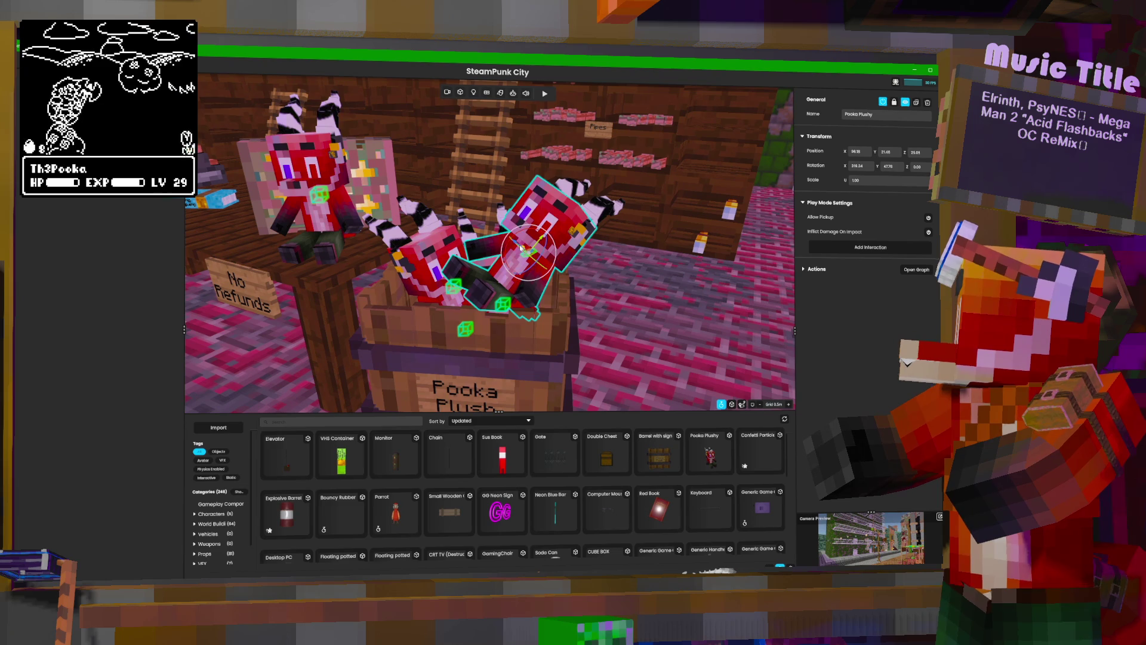
pyautogui.moveTo(544, 245); pyautogui.dragTo(521, 249)
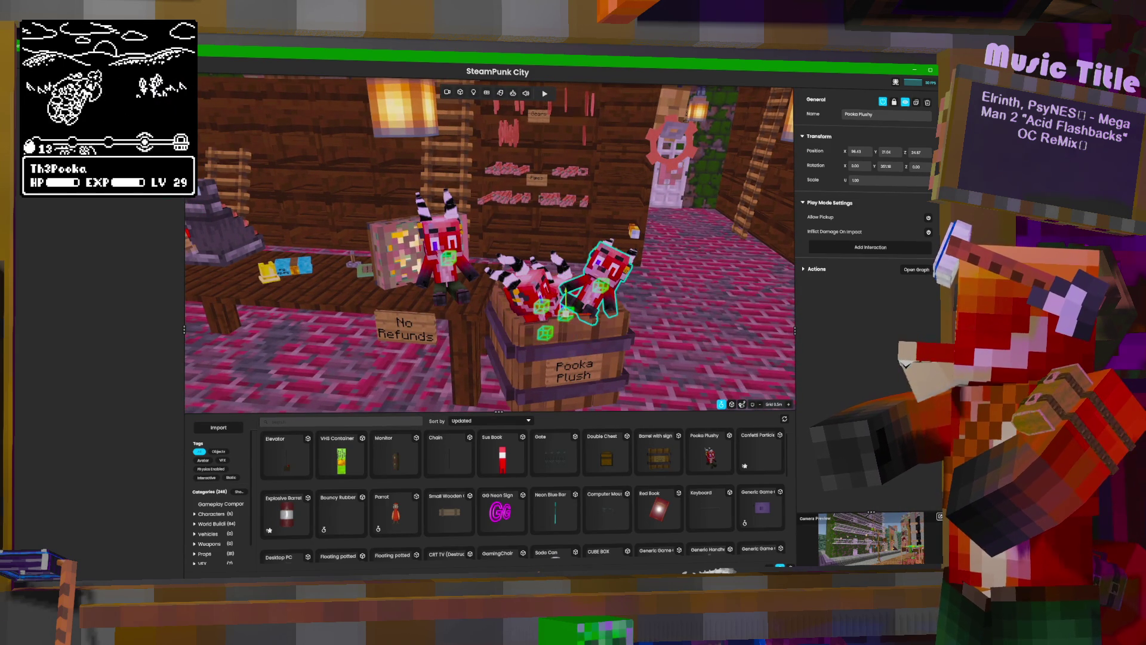
pyautogui.keyDown('shift'); pyautogui.click(529, 290); pyautogui.keyUp('shift')
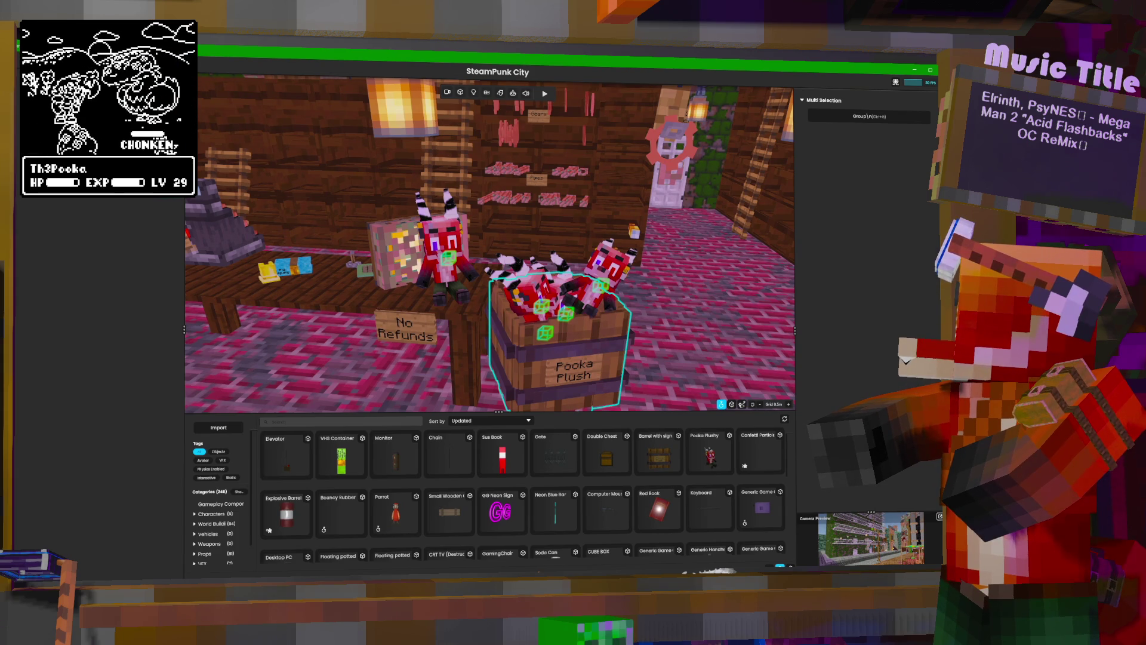
pyautogui.click(561, 346)
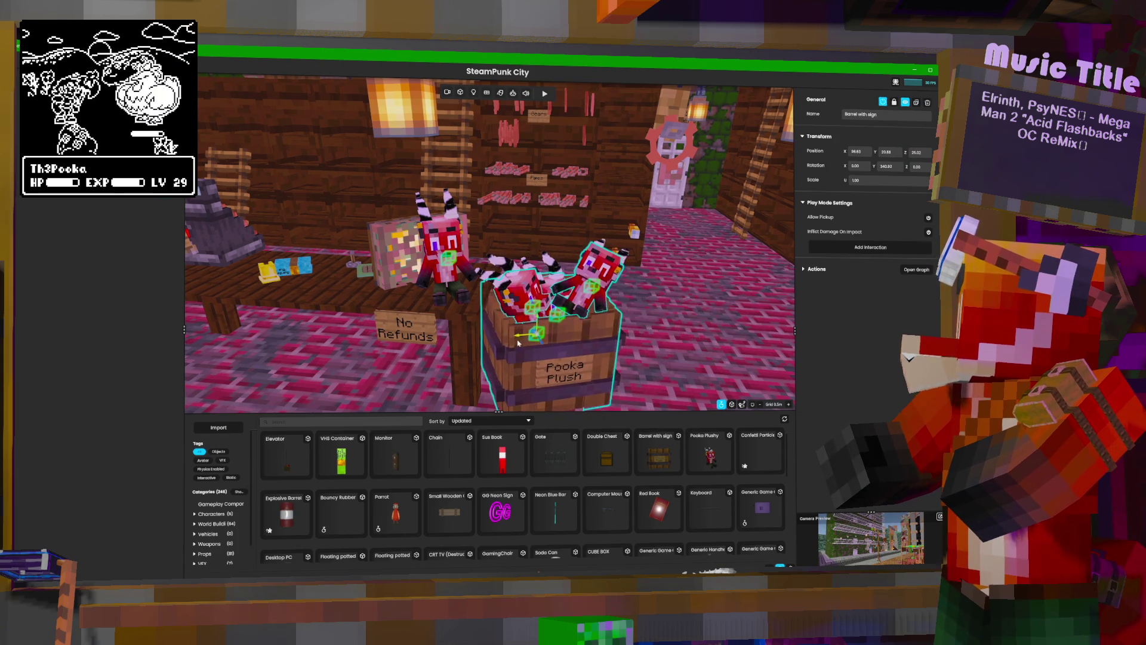
pyautogui.moveTo(518, 227)
pyautogui.mouseDown()
pyautogui.moveTo(502, 182)
pyautogui.moveTo(501, 232)
pyautogui.mouseUp()
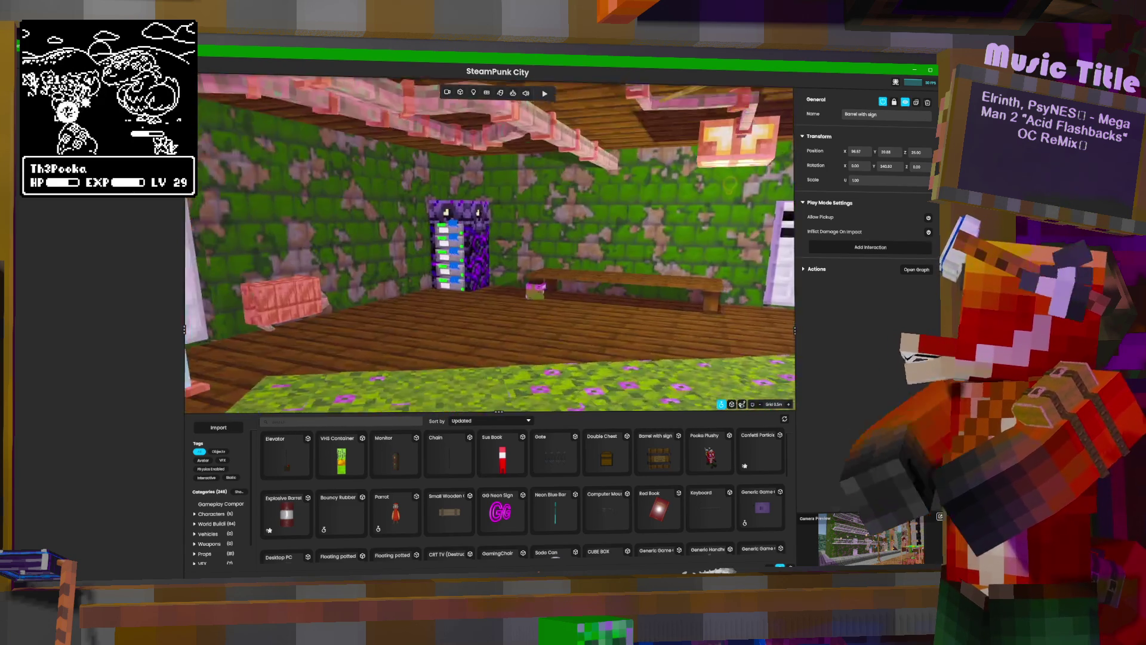
# Place a Monitor on the mossy room's bench and raise it above the bench.
pyautogui.press('w')
pyautogui.press('w')
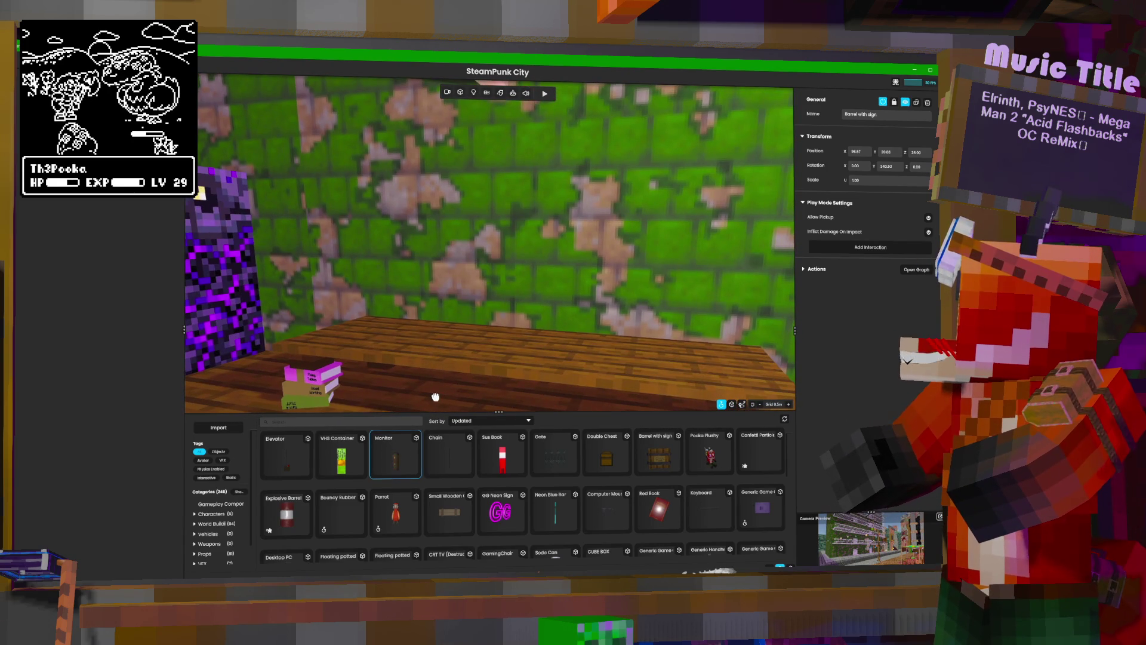
pyautogui.moveTo(432, 402); pyautogui.dragTo(469, 349)
pyautogui.click(502, 322)
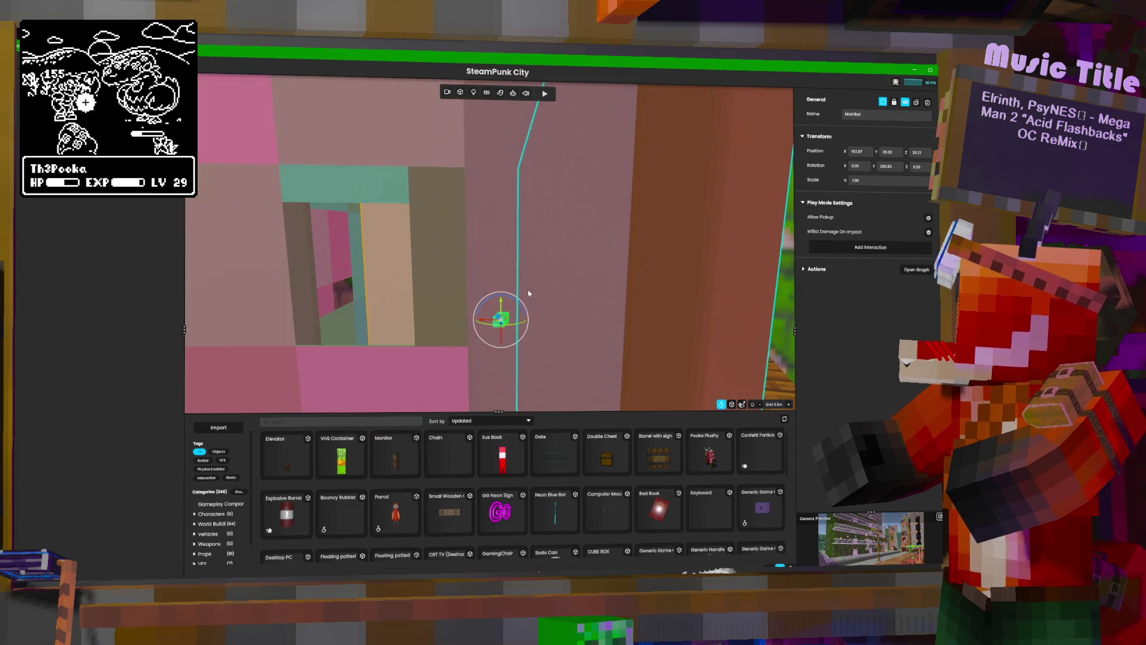
pyautogui.press('w')
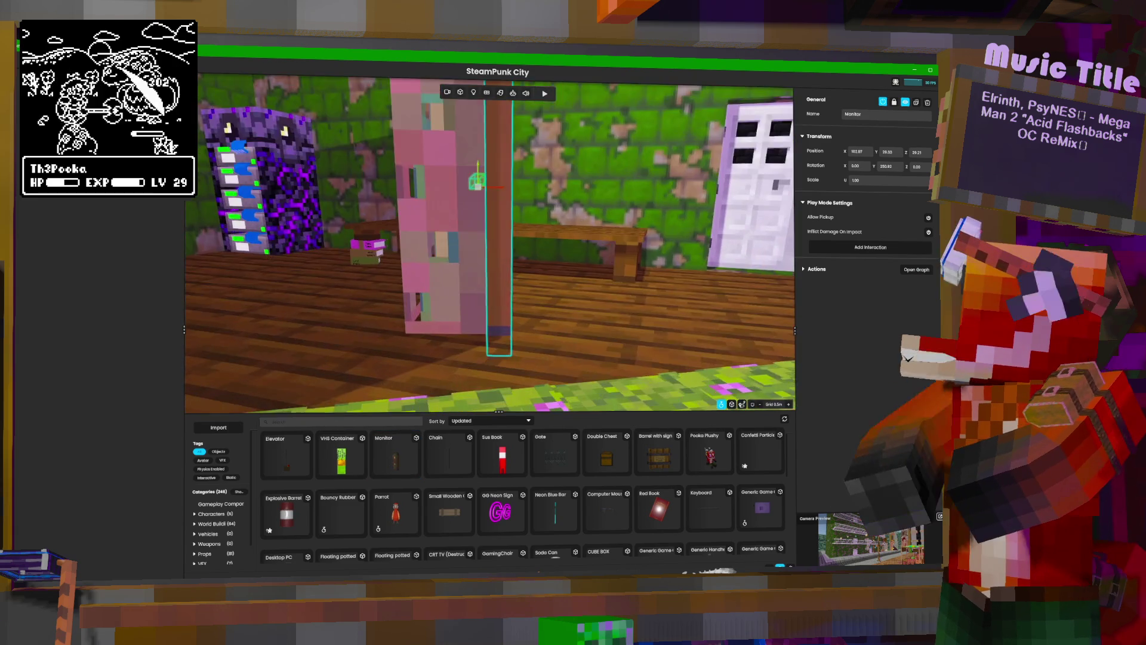
pyautogui.moveTo(508, 251)
pyautogui.mouseDown()
pyautogui.moveTo(529, 157)
pyautogui.moveTo(459, 191)
pyautogui.moveTo(417, 181)
pyautogui.moveTo(425, 200)
pyautogui.moveTo(376, 202)
pyautogui.mouseUp()
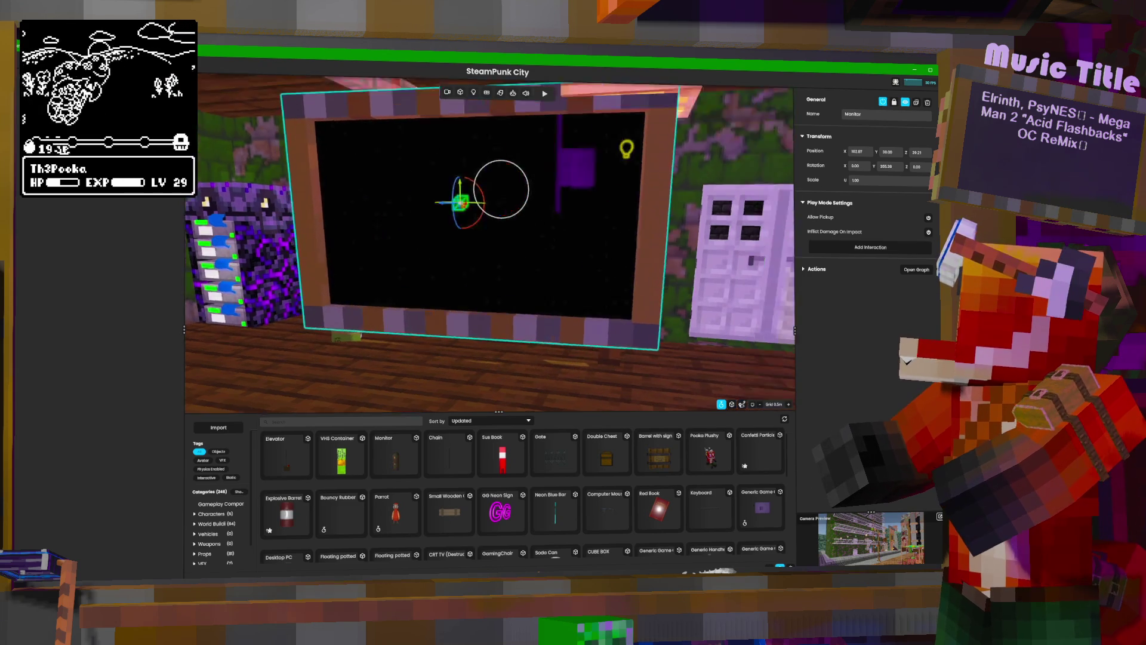
pyautogui.press('f')
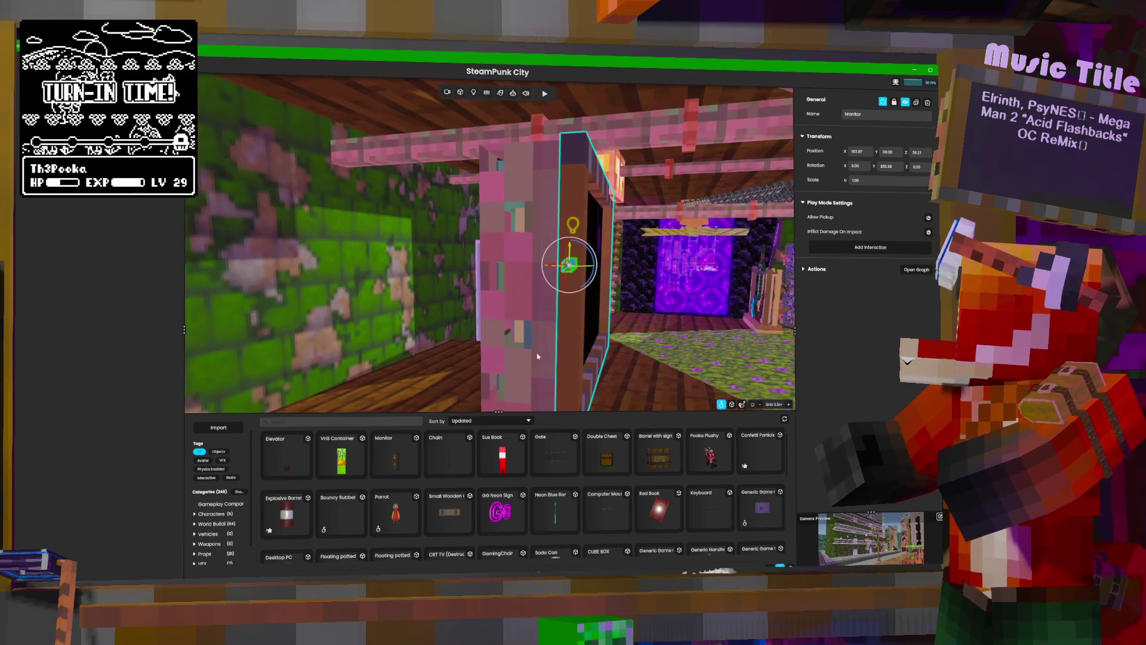
pyautogui.moveTo(579, 280); pyautogui.dragTo(369, 257)
# Slide the Monitor left so it stands in front of the mossy wall.
pyautogui.press('e')
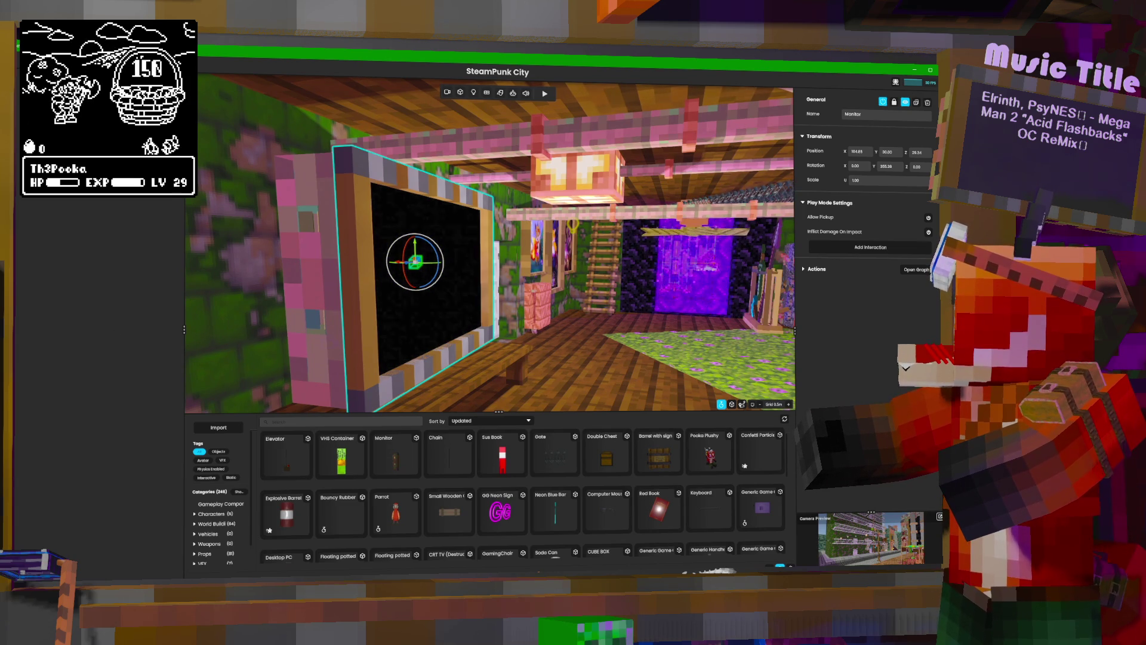
pyautogui.press('w')
pyautogui.press('f')
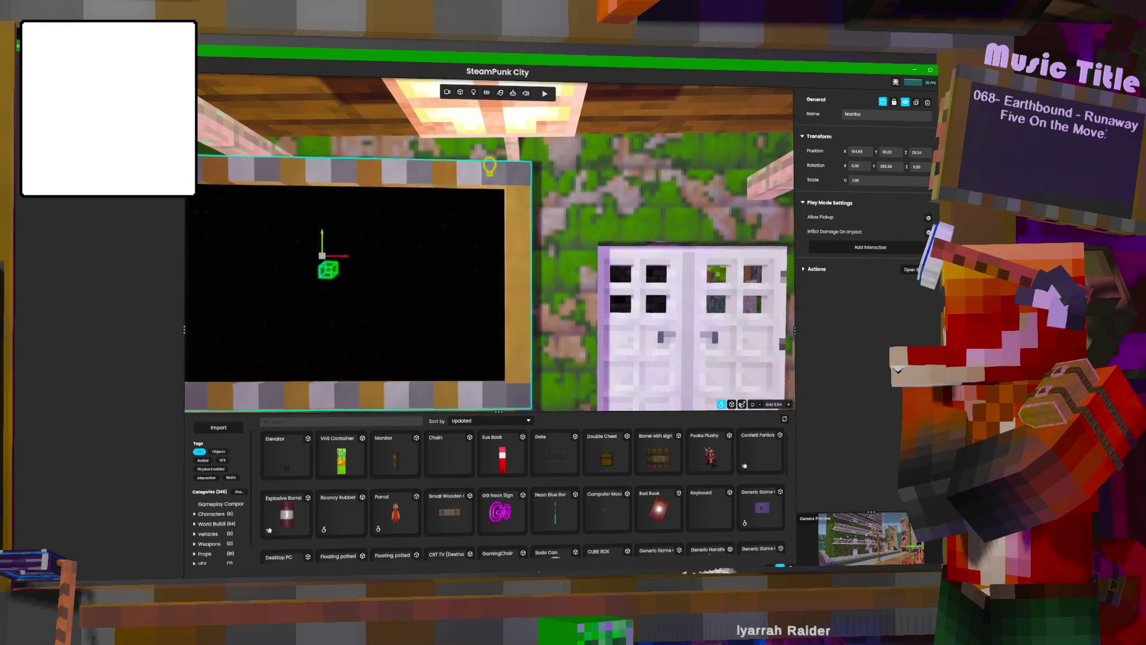
pyautogui.press('f')
pyautogui.press('e')
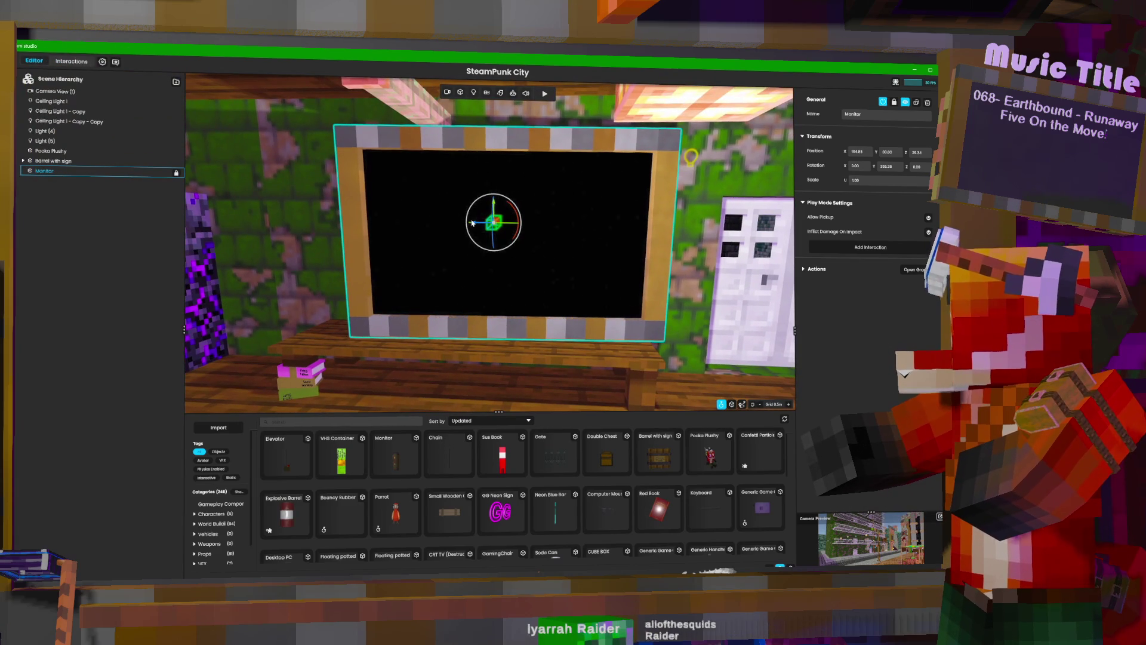
pyautogui.press('w')
pyautogui.moveTo(480, 222)
pyautogui.mouseDown()
pyautogui.moveTo(420, 218)
pyautogui.moveTo(431, 209)
pyautogui.mouseUp()
pyautogui.press('e')
pyautogui.press('f')
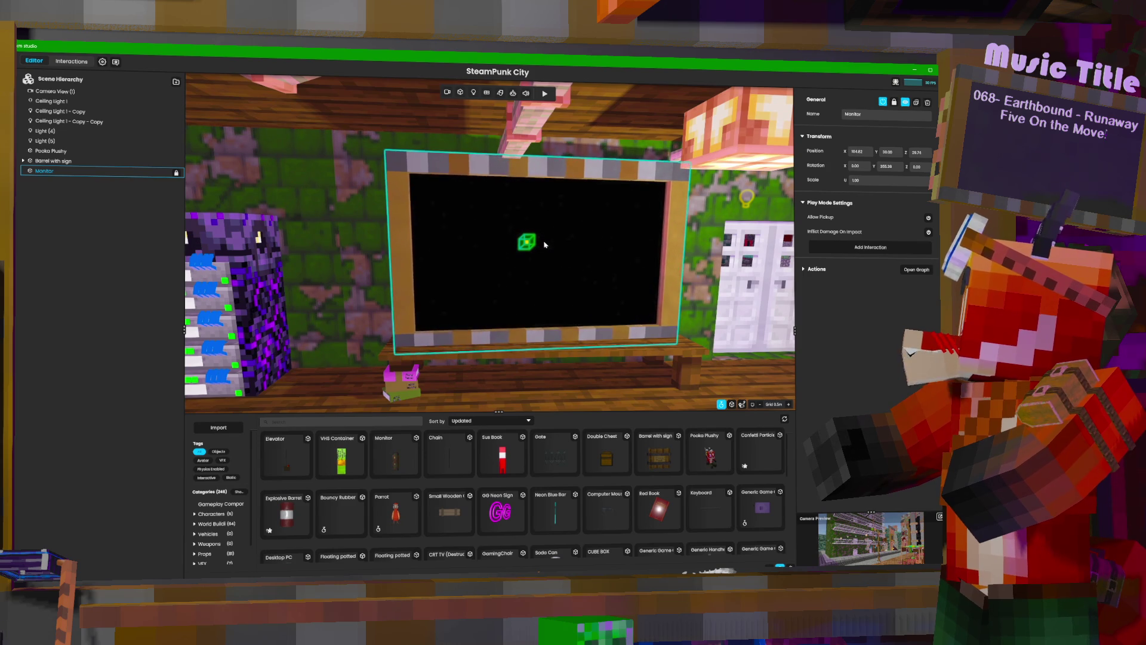
# Scale the Monitor to 1.27 and tilt it slightly around its Z axis.
pyautogui.scroll(2, 548, 244)
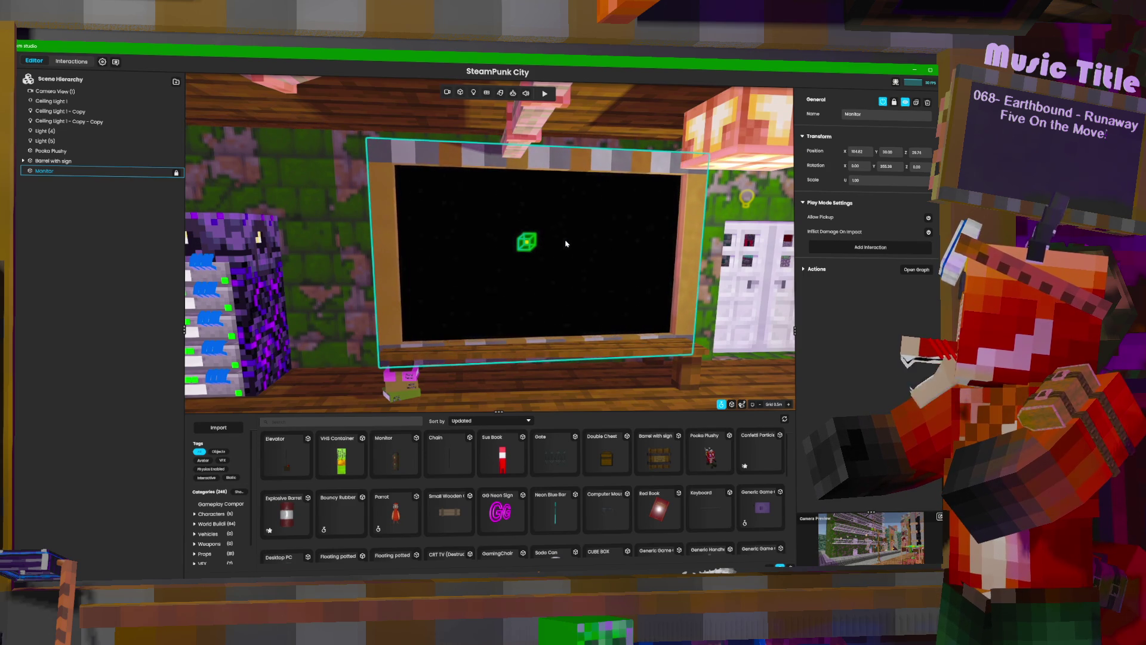
pyautogui.scroll(1, 567, 243)
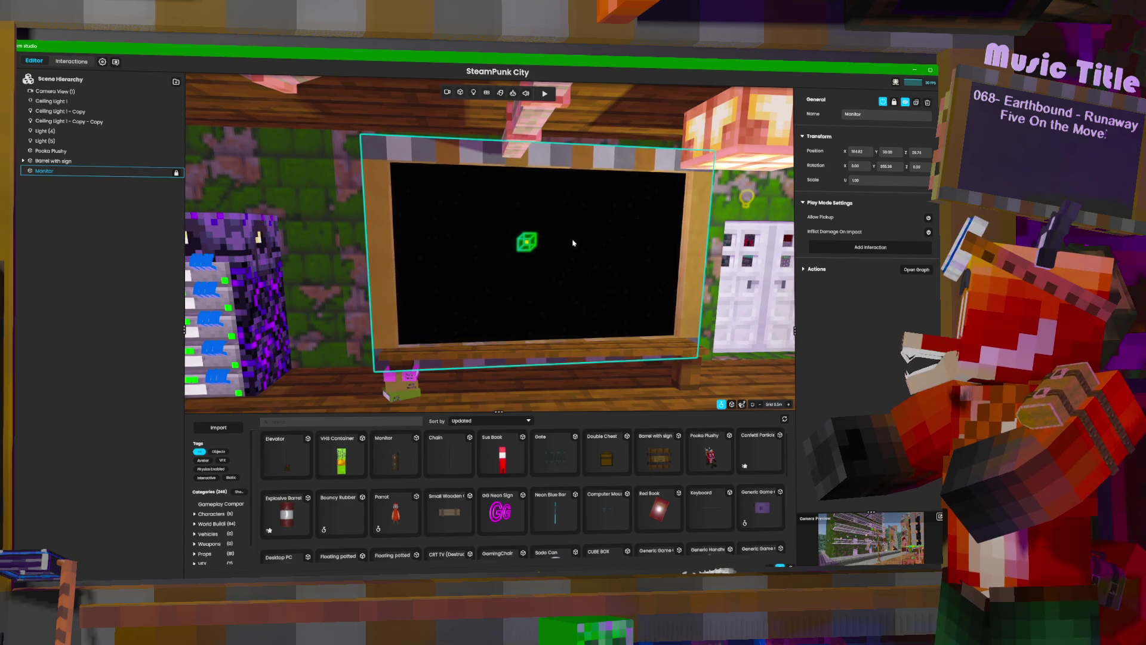
pyautogui.click(558, 222)
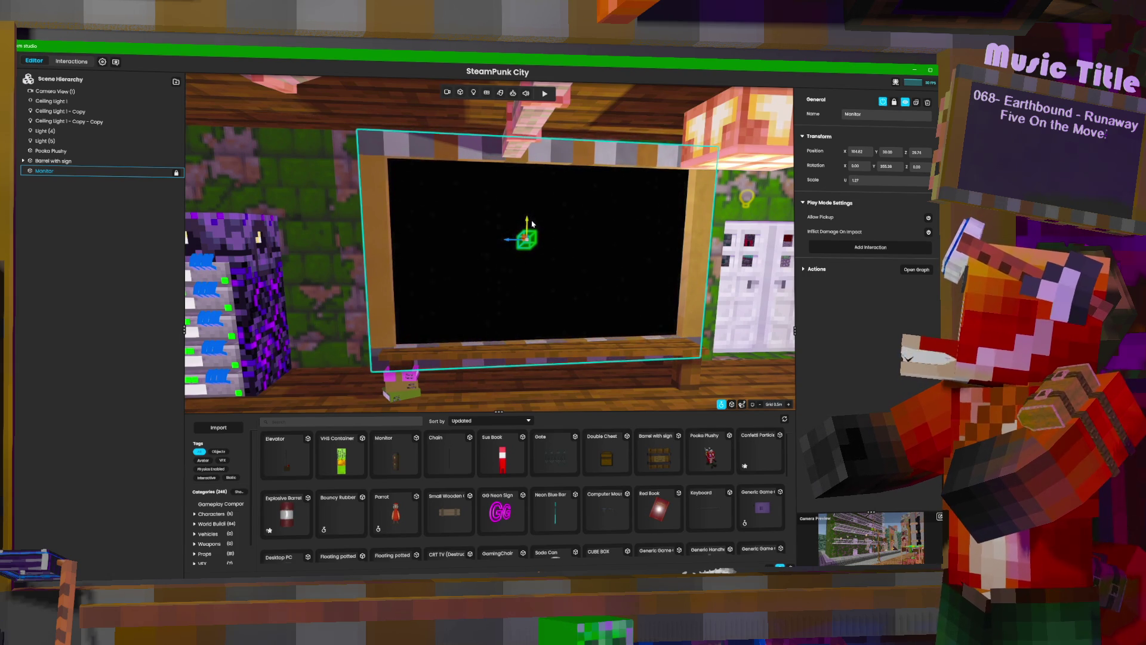
pyautogui.moveTo(534, 221)
pyautogui.mouseDown()
pyautogui.moveTo(526, 322)
pyautogui.moveTo(594, 300)
pyautogui.mouseUp()
pyautogui.press('e')
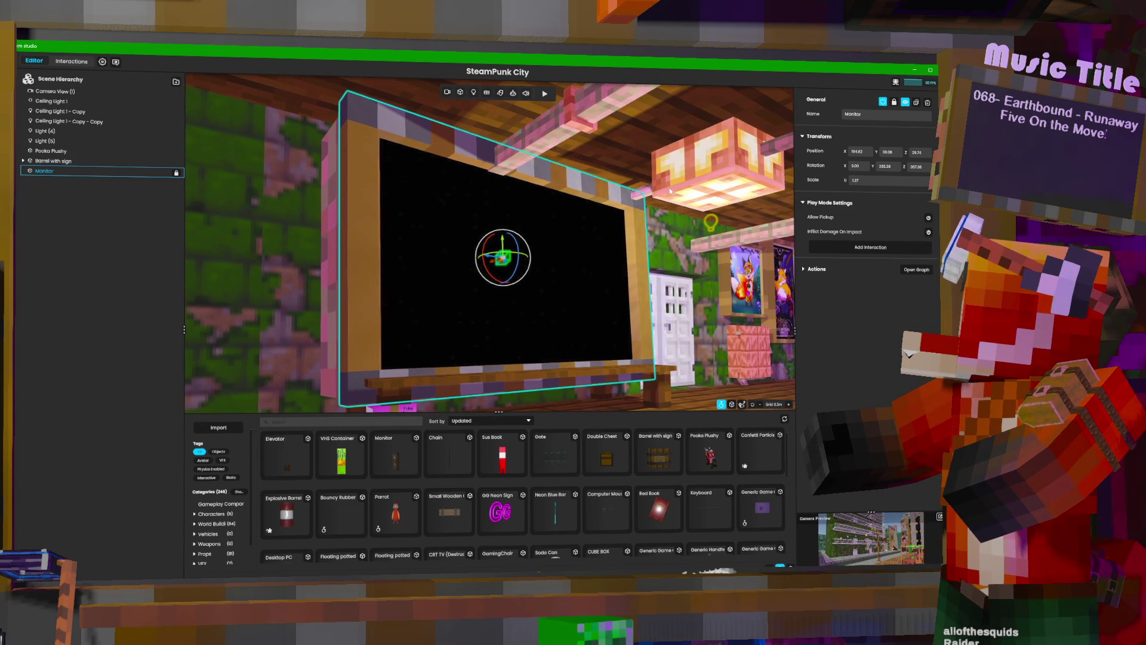
pyautogui.moveTo(518, 244); pyautogui.dragTo(525, 179)
pyautogui.press('f')
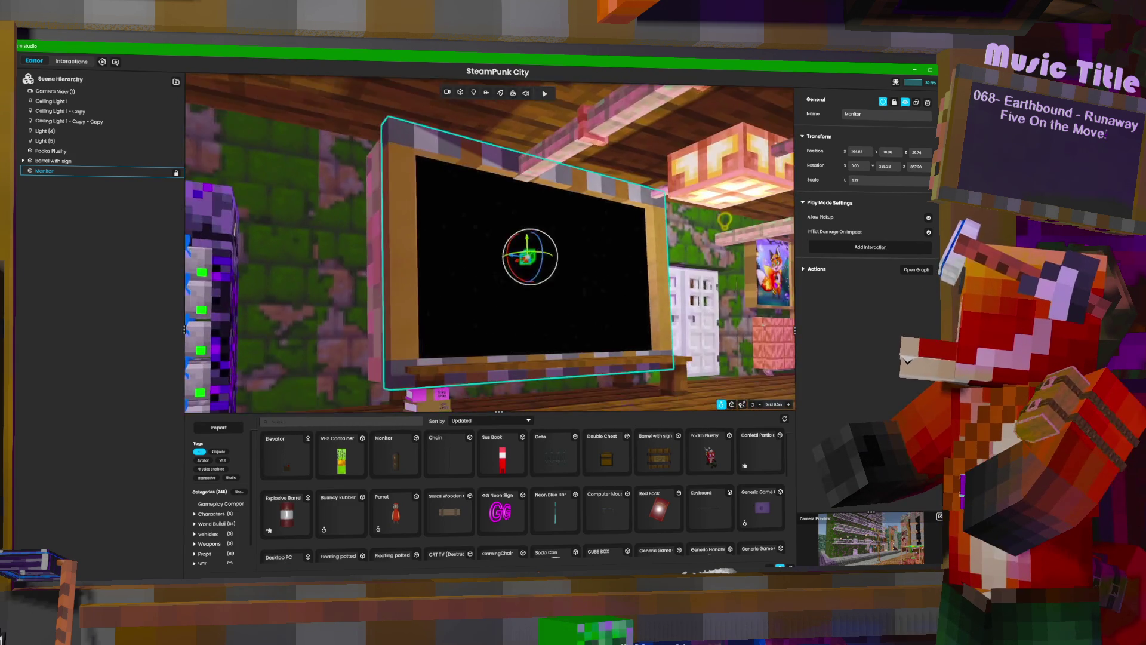
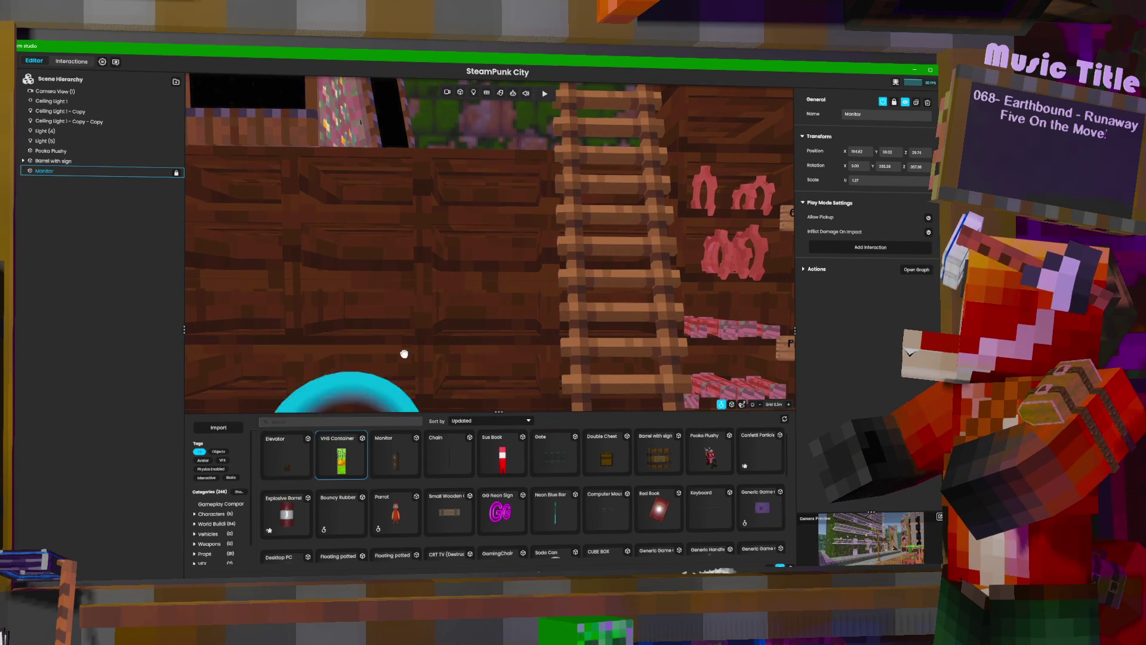
# Slide the VHS Container right, square it to the wall at Y 359.55, and duplicate it.
pyautogui.click(452, 309)
pyautogui.press('f')
pyautogui.moveTo(489, 245)
pyautogui.mouseDown()
pyautogui.moveTo(414, 229)
pyautogui.moveTo(618, 203)
pyautogui.mouseUp()
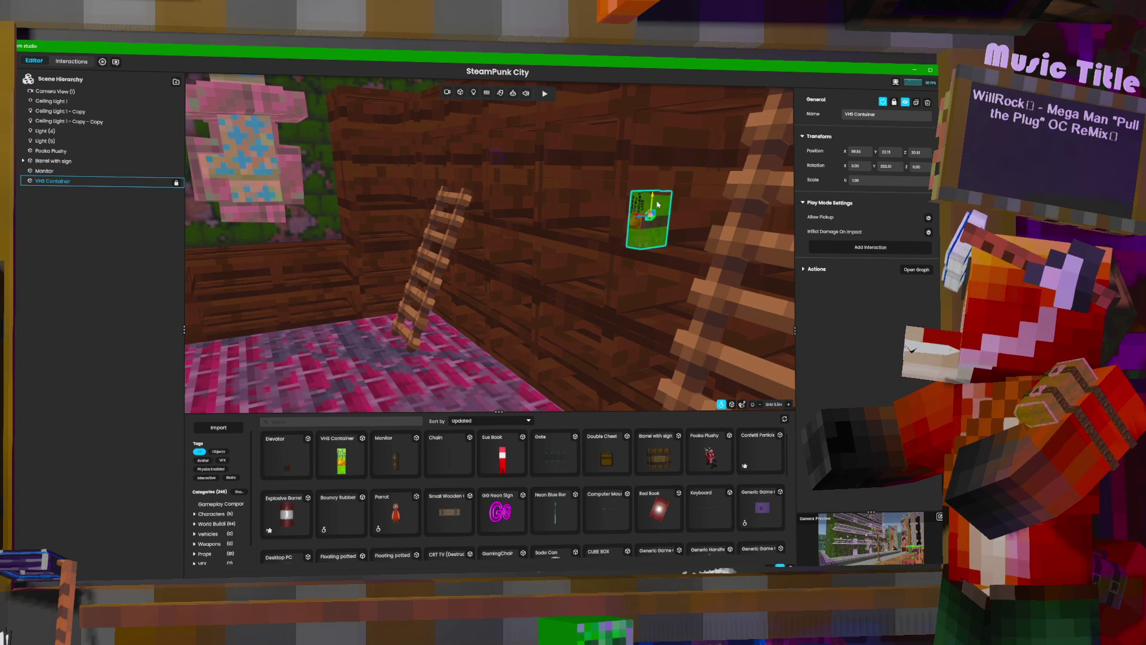
pyautogui.press('f')
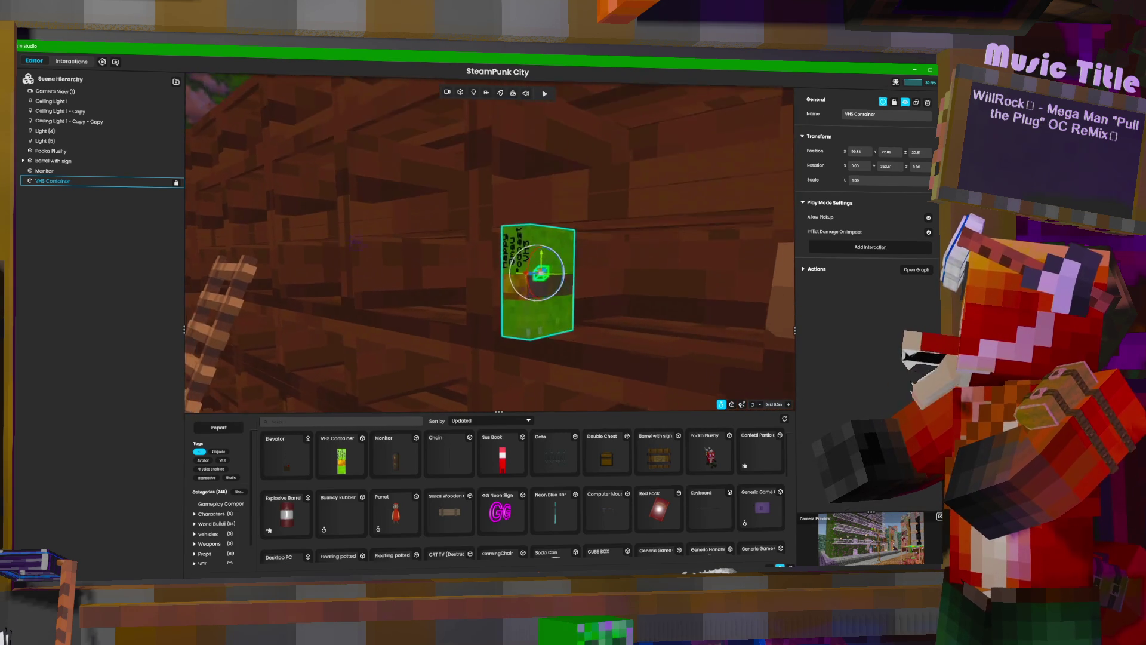
pyautogui.moveTo(503, 265); pyautogui.dragTo(536, 265)
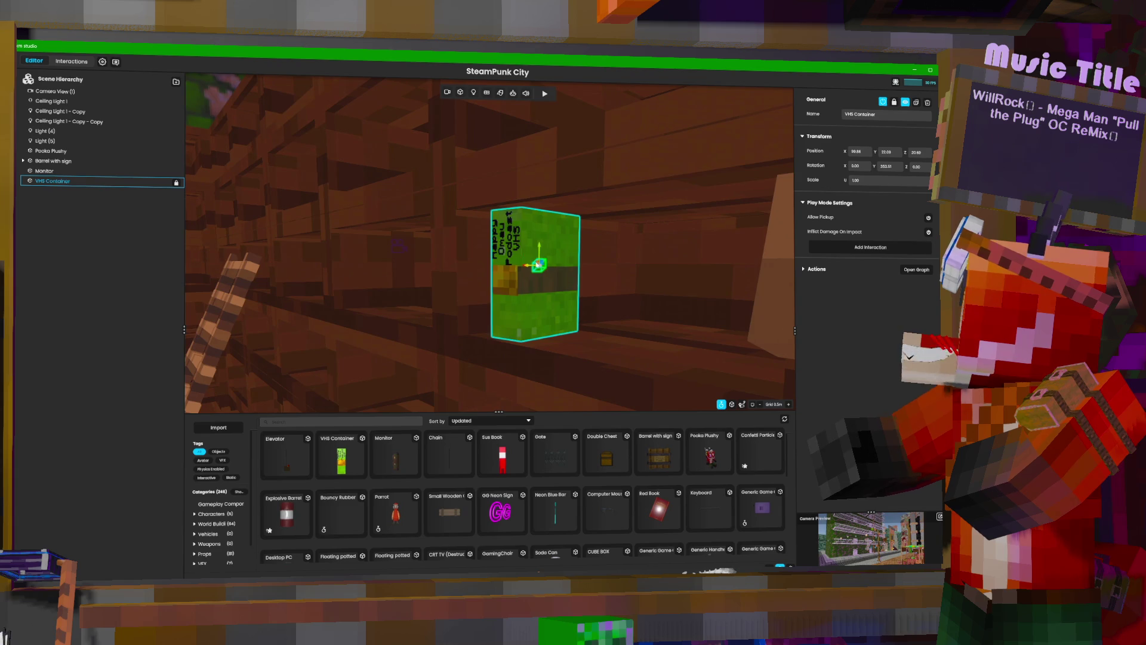
pyautogui.press('f')
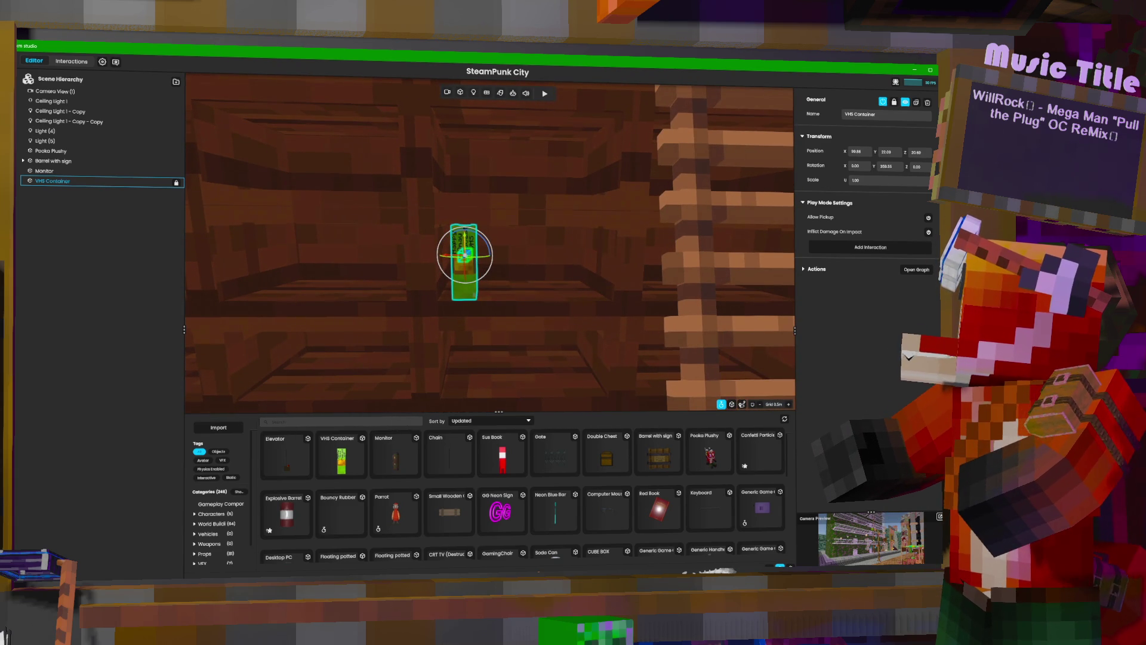
pyautogui.moveTo(477, 261); pyautogui.dragTo(495, 262)
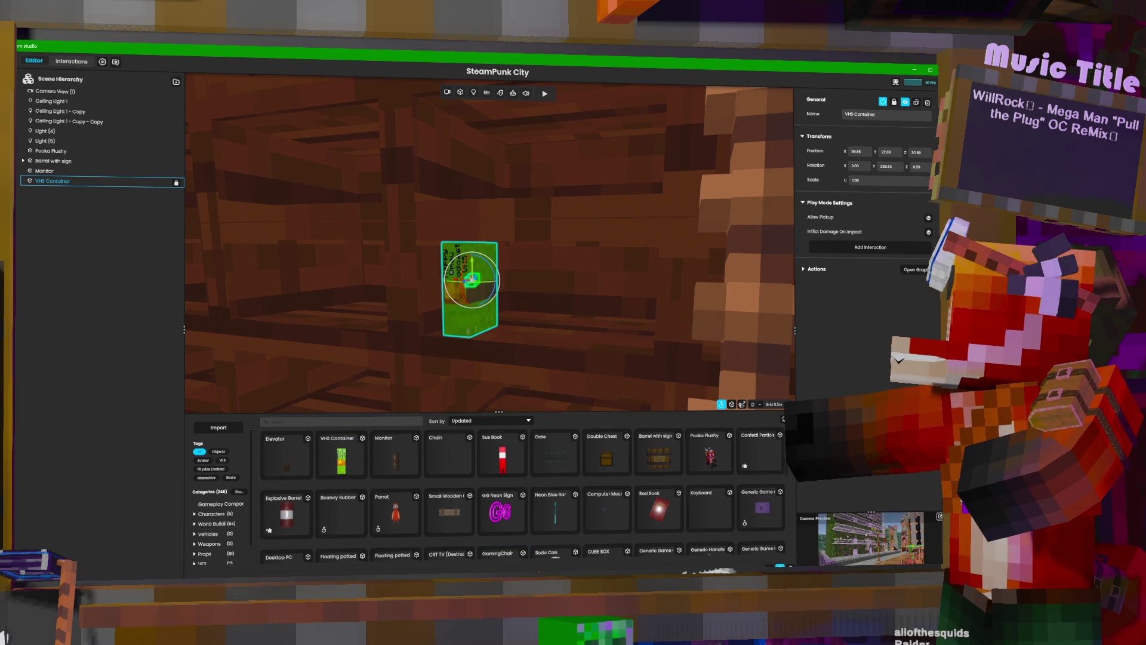
pyautogui.click(917, 103)
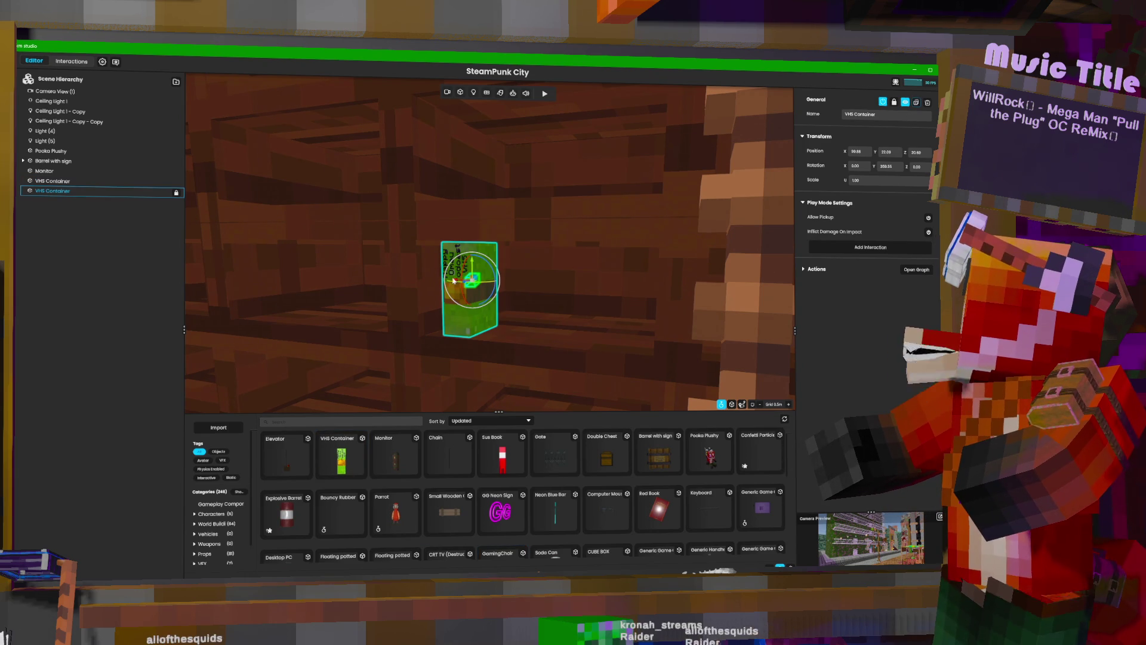
# Move the duplicate VHS Container beside the original on the wall.
pyautogui.click(507, 289)
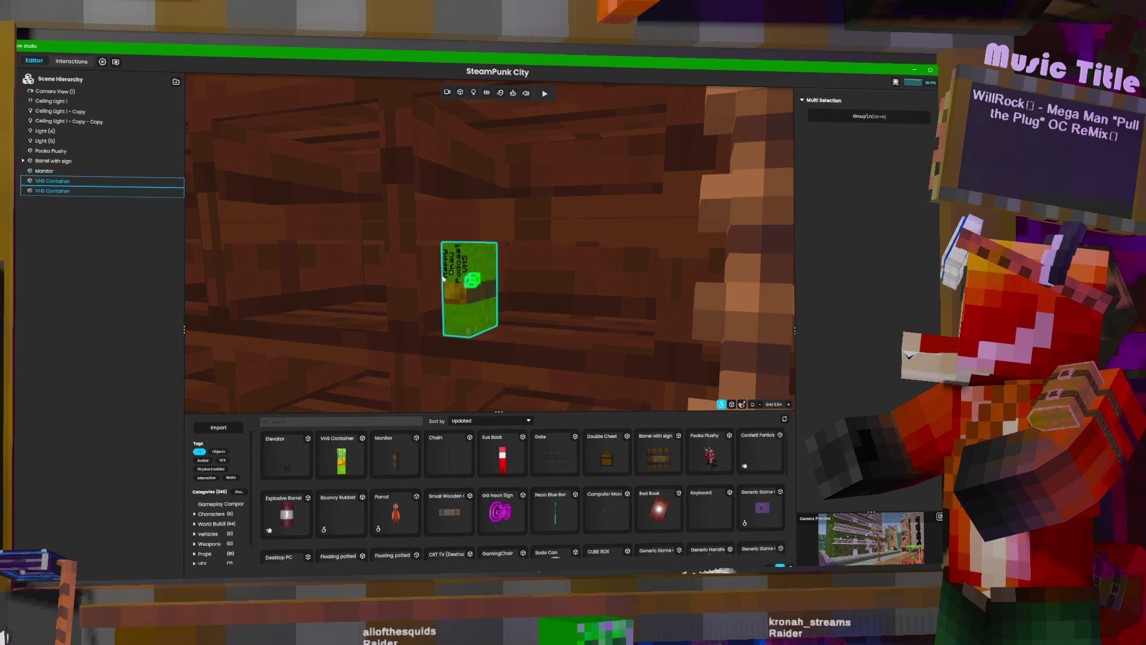
pyautogui.click(463, 283)
pyautogui.moveTo(463, 283); pyautogui.dragTo(489, 288)
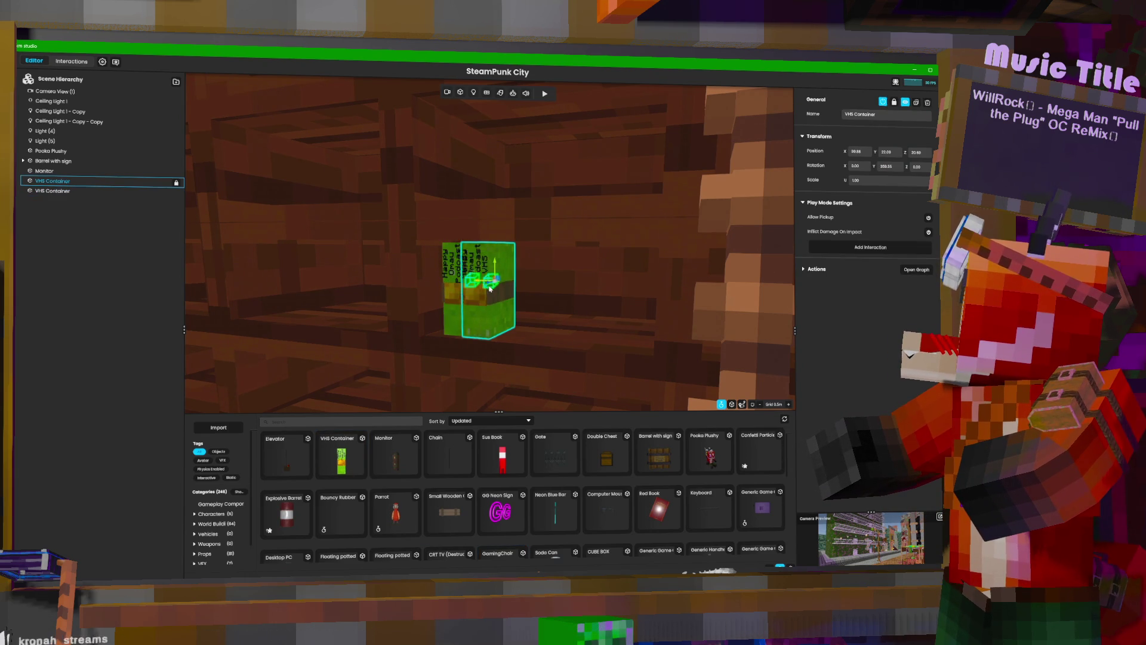
# Fly the view around the shop and up to the blue-screened ceiling box.
pyautogui.press('d')
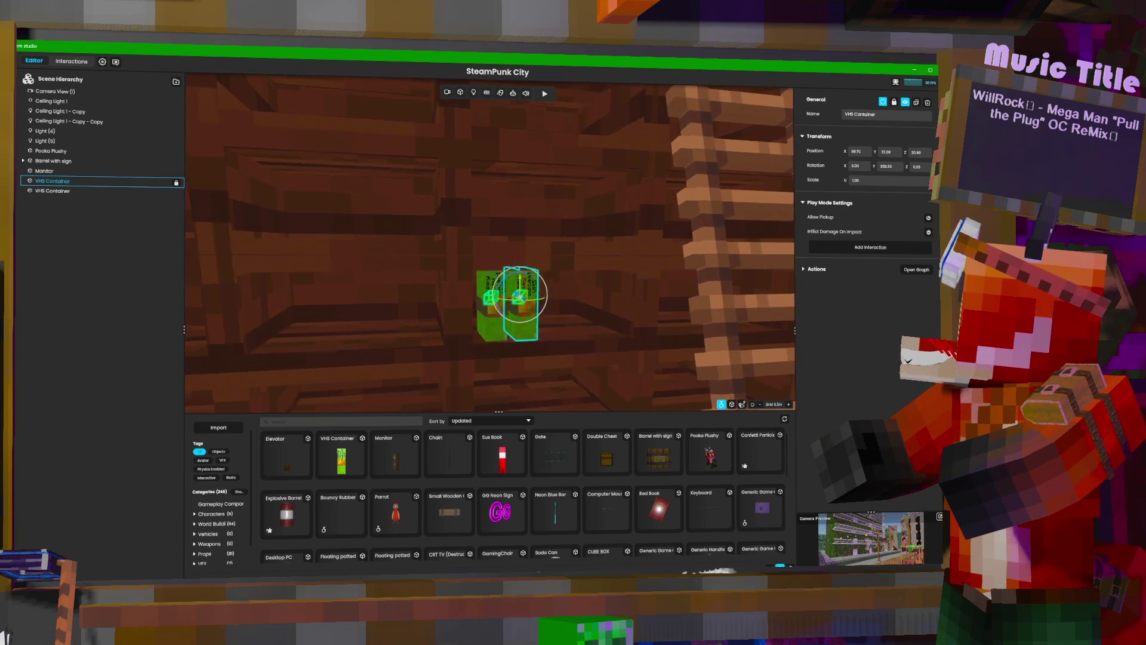
pyautogui.press('d')
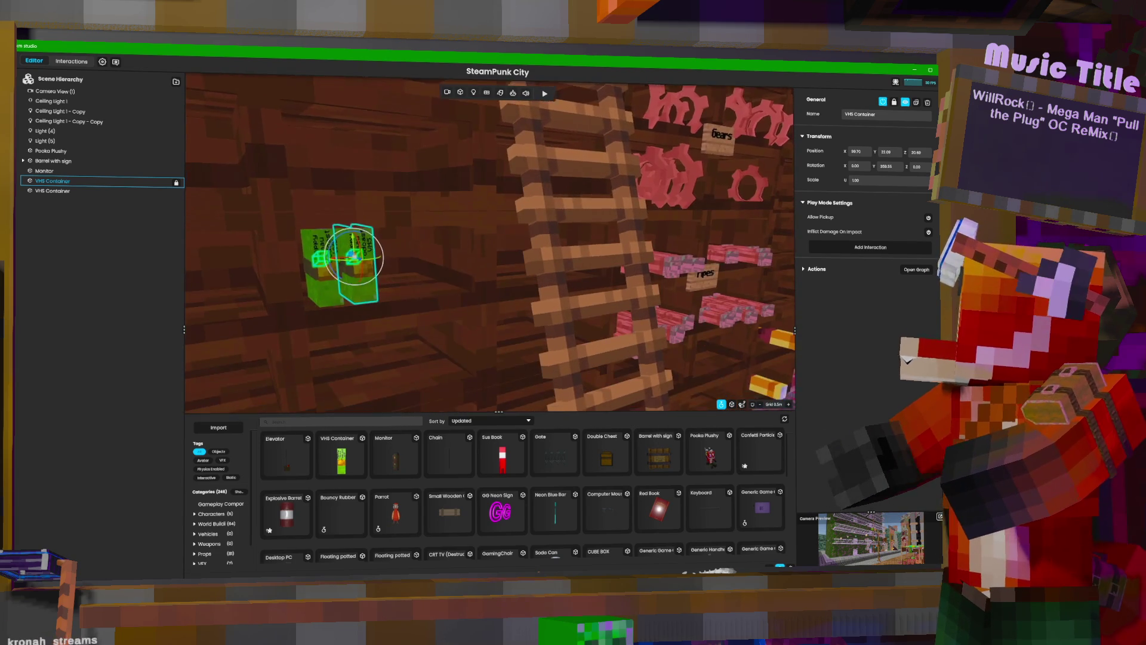
pyautogui.press('s')
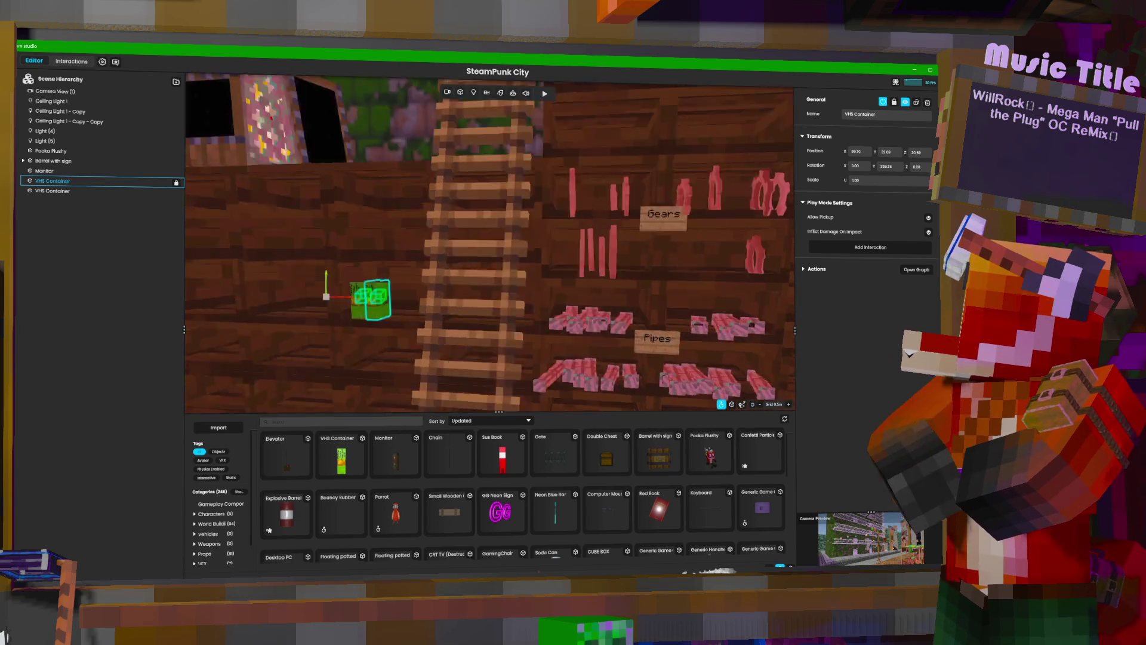
pyautogui.press('d')
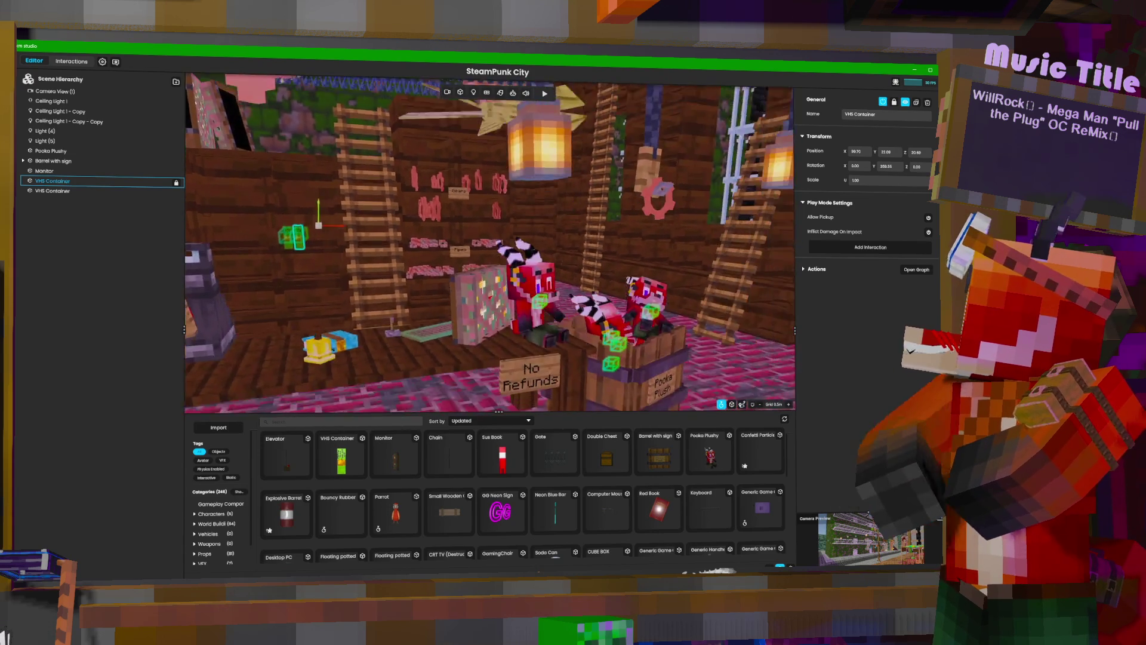
pyautogui.press('d')
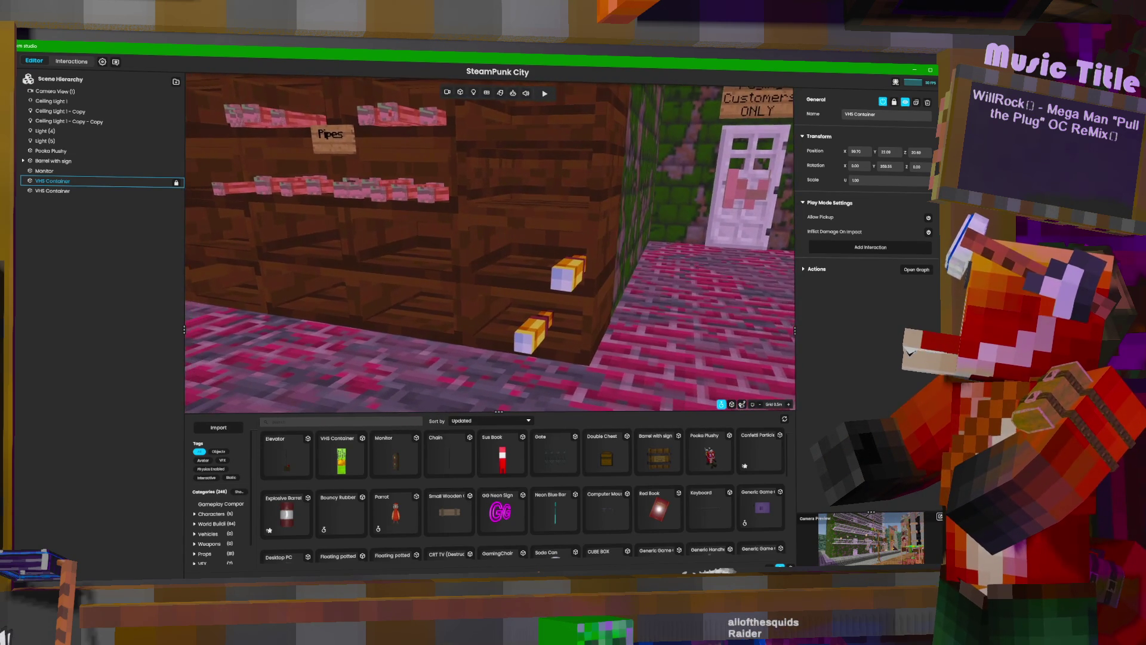
pyautogui.press('a')
pyautogui.press('a')
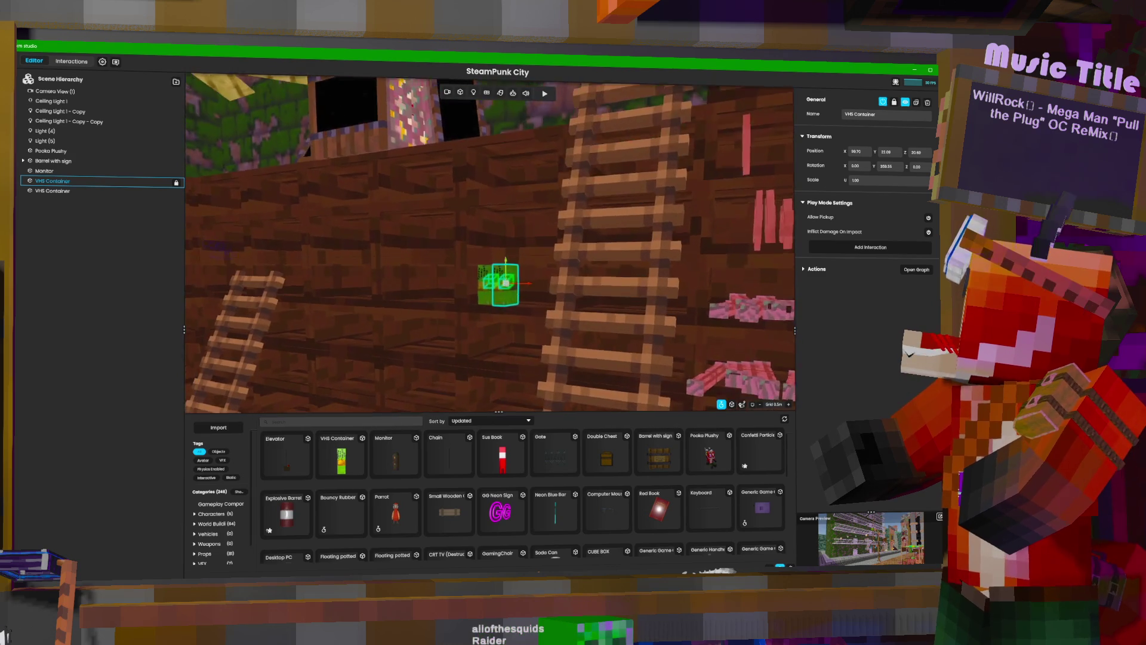
pyautogui.press('a')
pyautogui.press('w')
pyautogui.press('s')
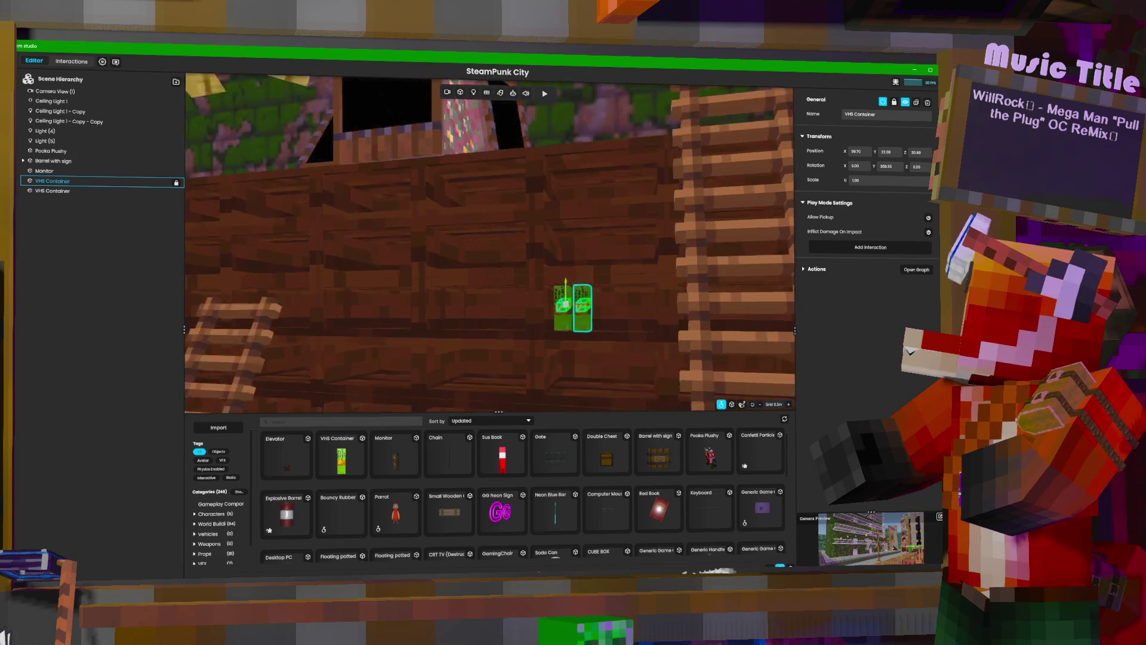
pyautogui.press('s')
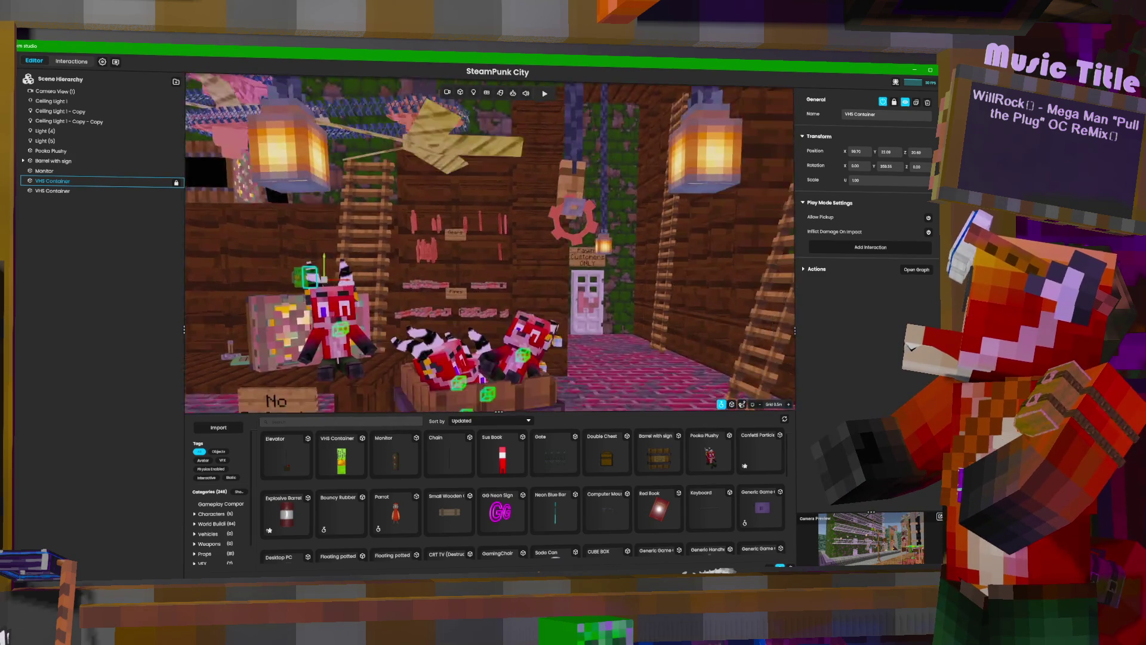
pyautogui.press('w')
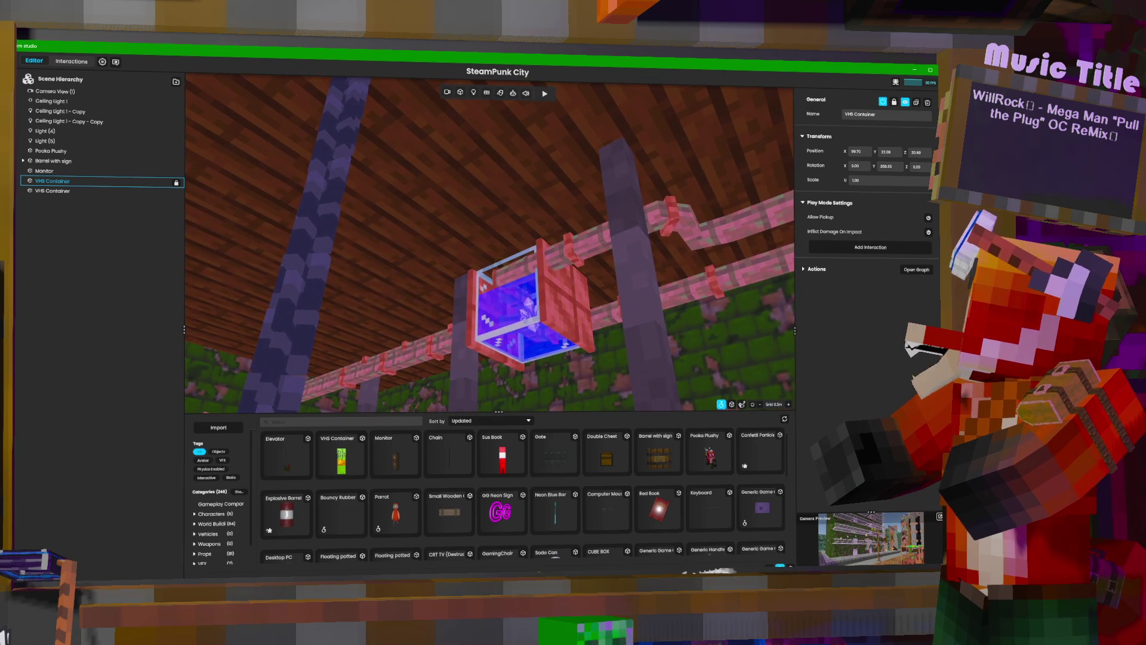
pyautogui.press('w')
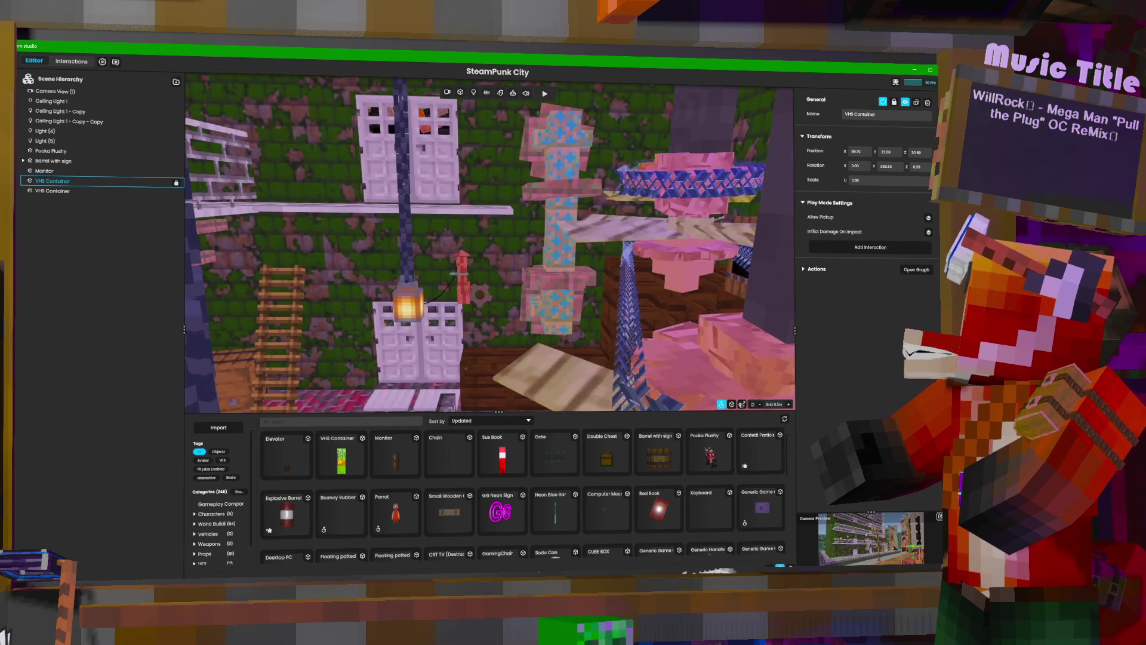
pyautogui.press('w')
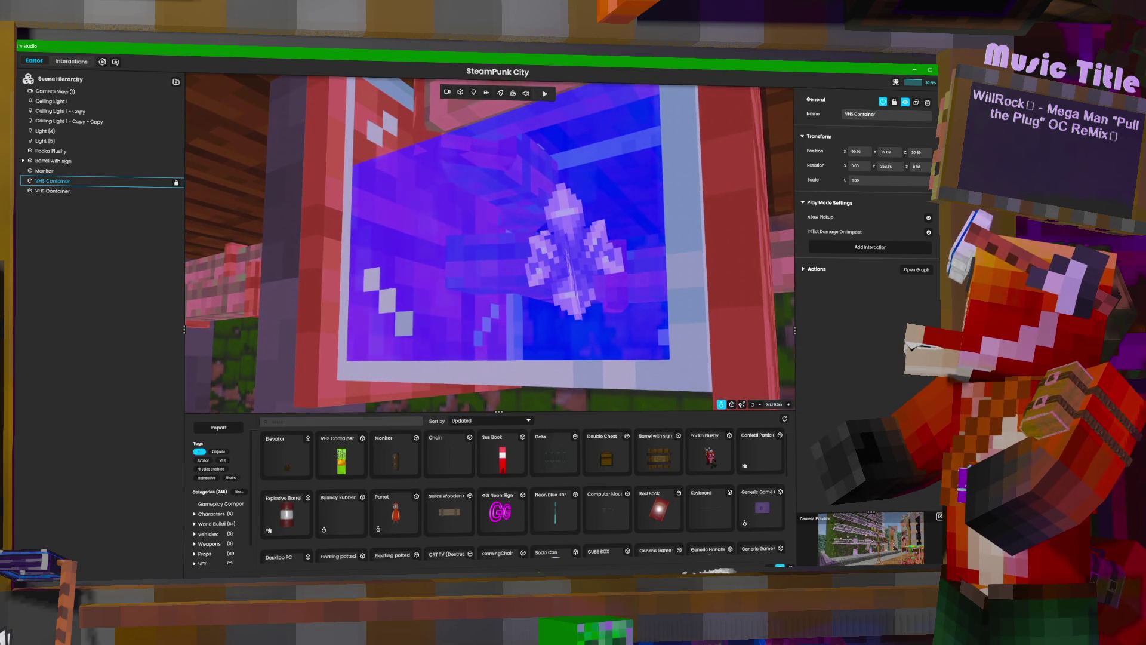
# Add a light beside the blue-screened box and make it purple.
pyautogui.click(476, 94)
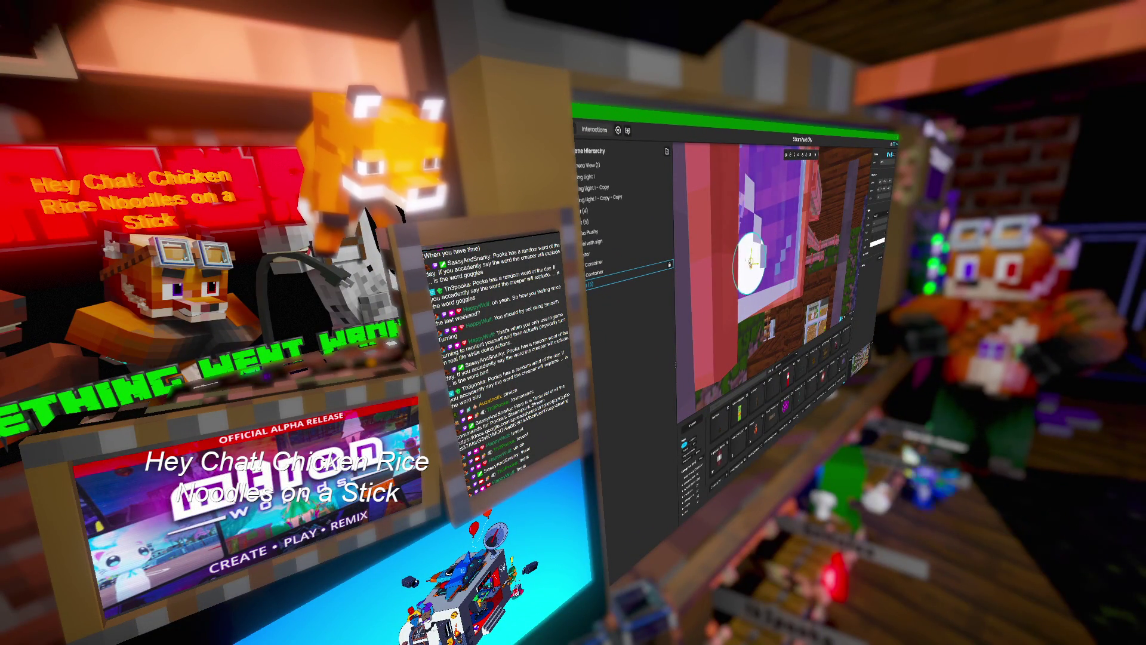
pyautogui.moveTo(743, 256); pyautogui.dragTo(723, 257)
pyautogui.click(877, 242)
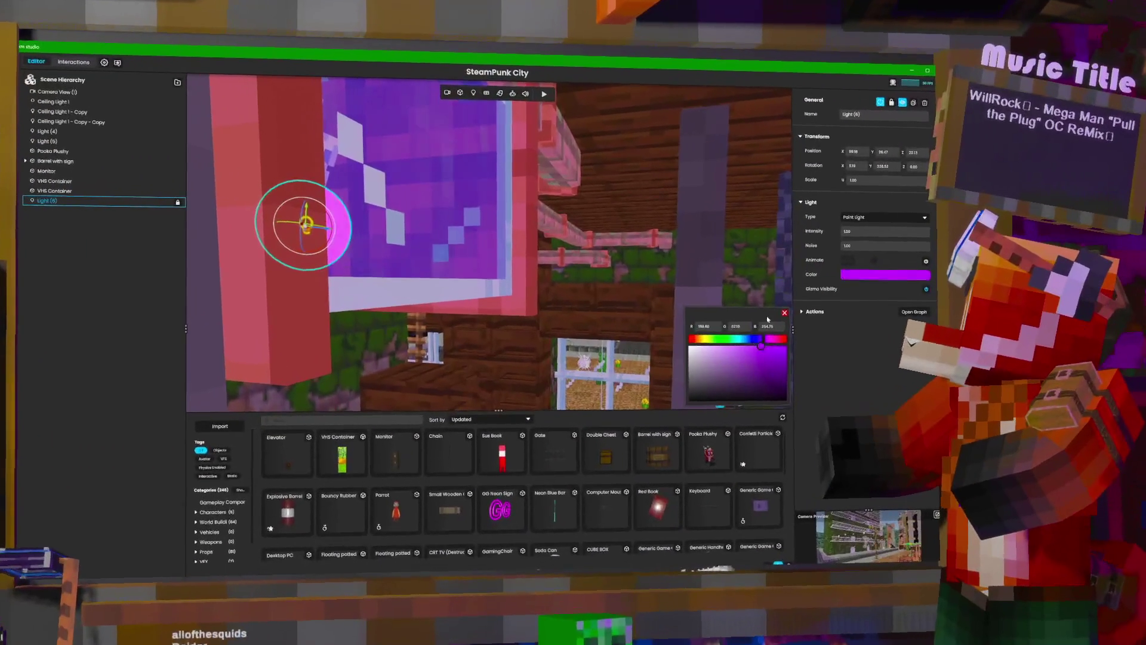
pyautogui.click(768, 339)
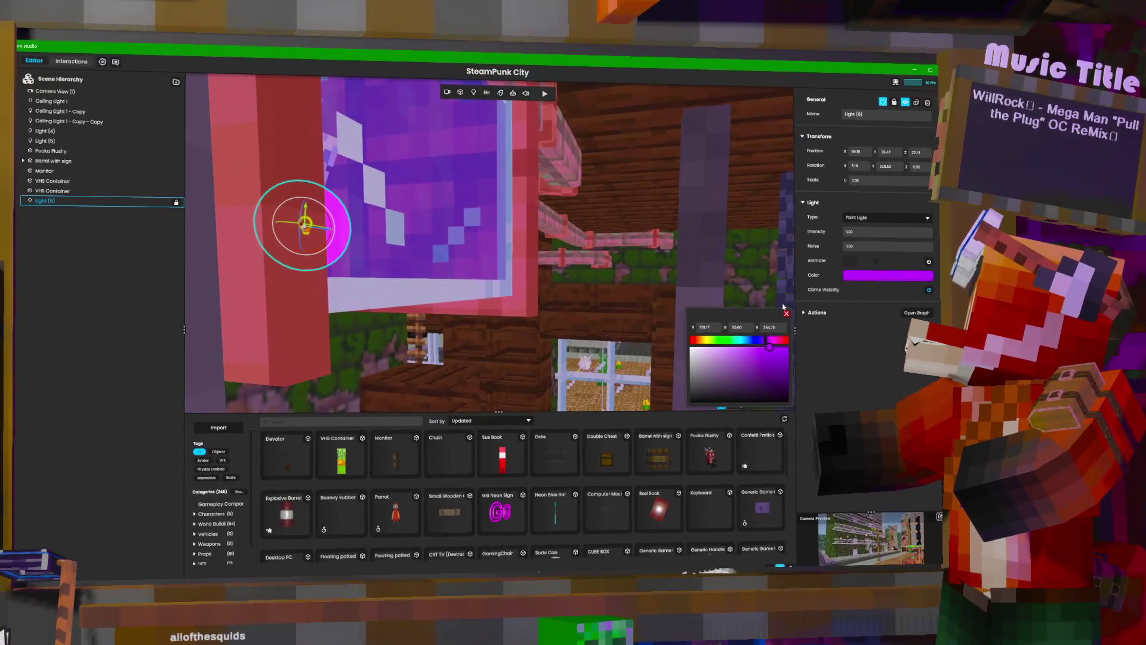
pyautogui.write('20')
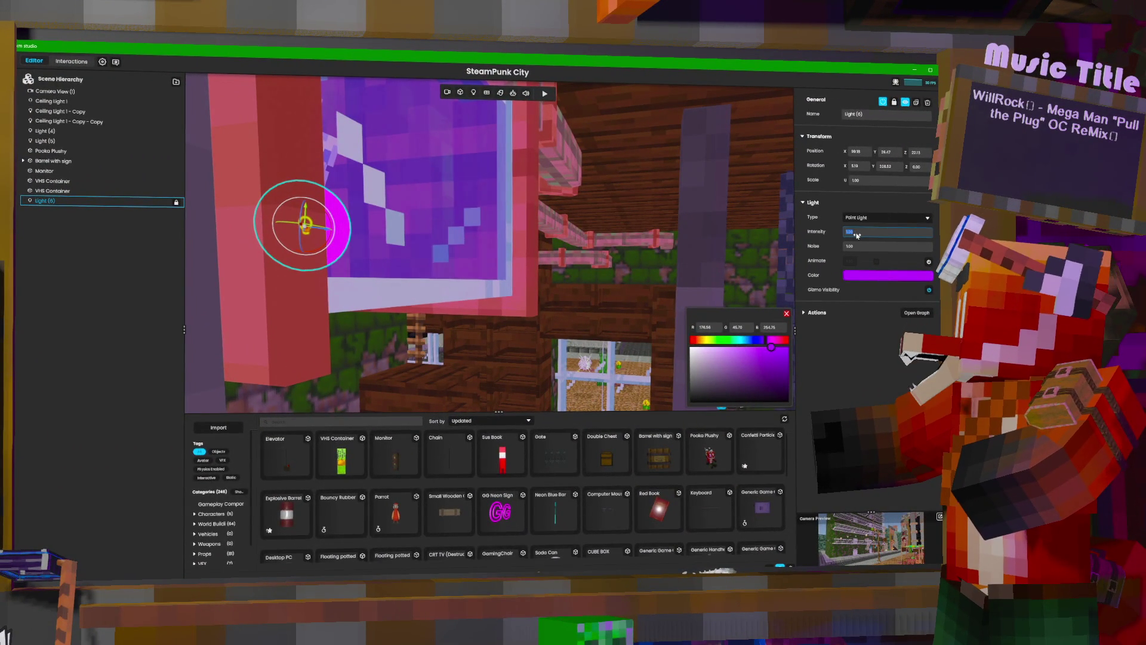
# Set the new Light (6) intensity to 50.
pyautogui.moveTo(694, 264)
pyautogui.mouseDown()
pyautogui.moveTo(747, 263)
pyautogui.moveTo(567, 263)
pyautogui.mouseUp()
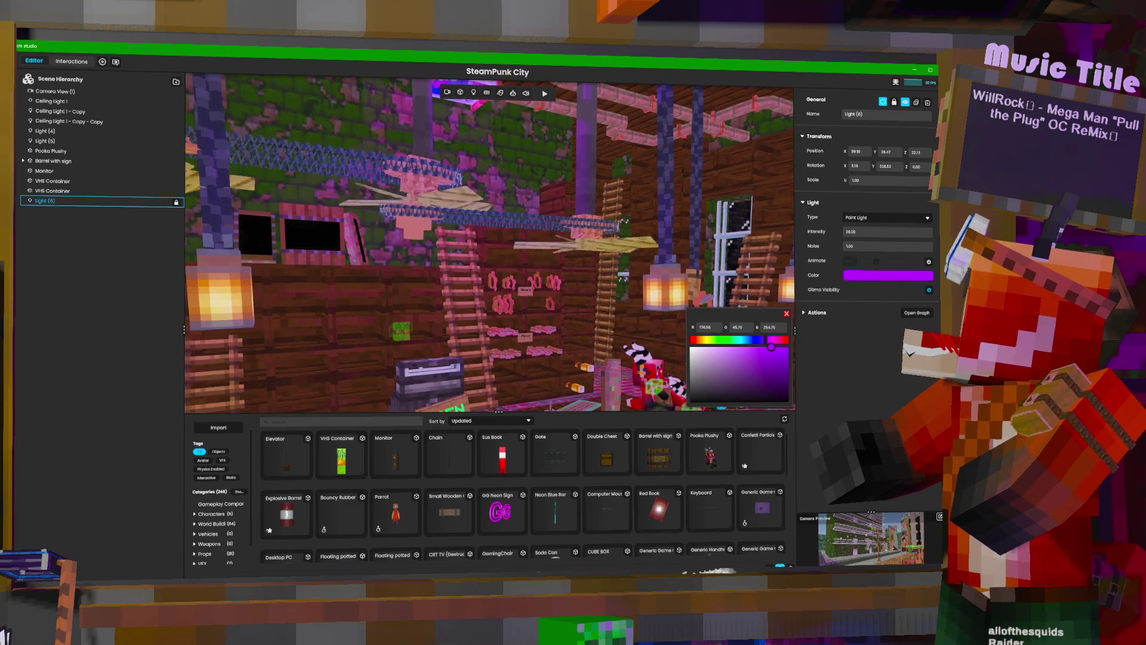
pyautogui.press('w')
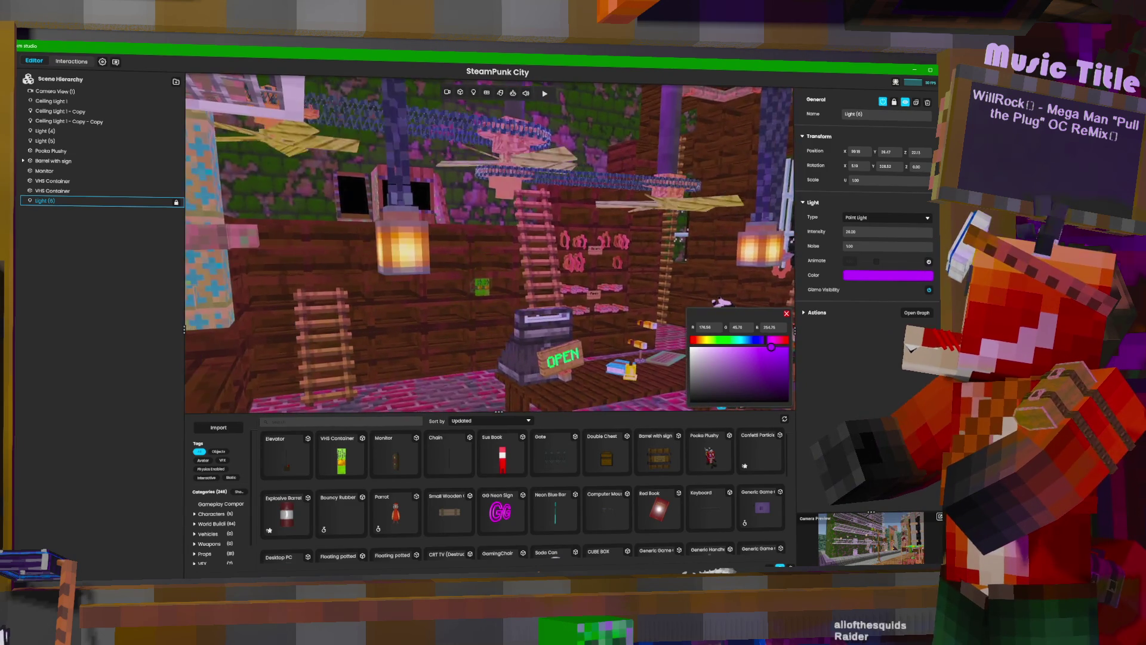
pyautogui.press('f')
pyautogui.doubleClick(856, 233)
pyautogui.write('5')
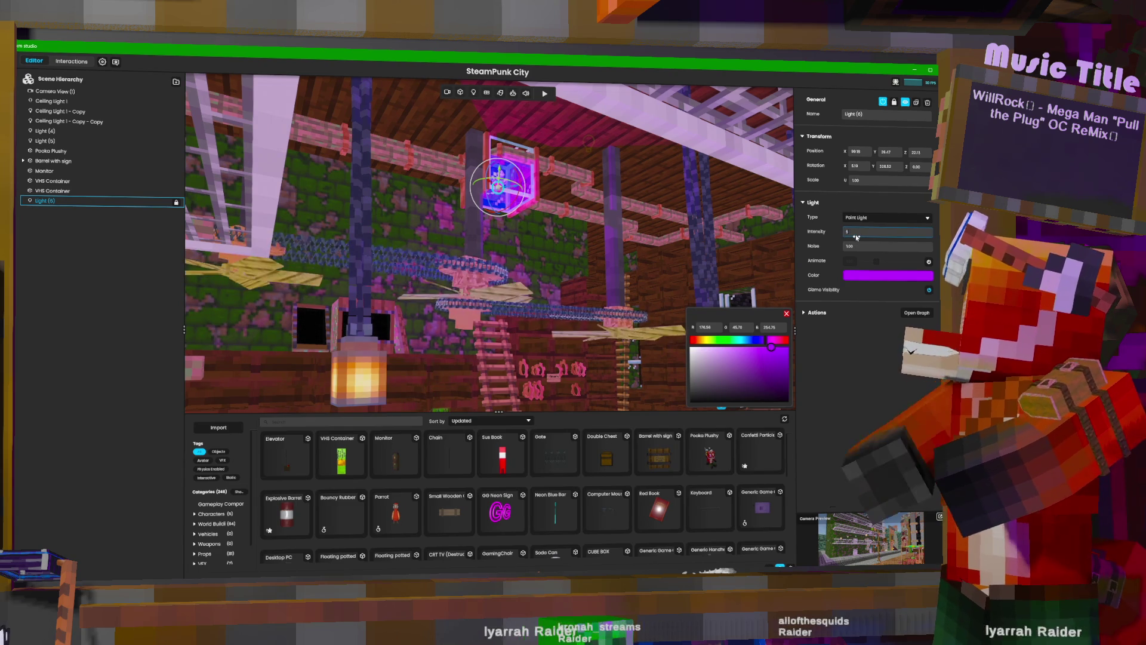
pyautogui.write('0')
pyautogui.press('Return')
pyautogui.moveTo(597, 236)
pyautogui.mouseDown()
pyautogui.moveTo(585, 305)
pyautogui.moveTo(601, 229)
pyautogui.moveTo(599, 304)
pyautogui.moveTo(573, 299)
pyautogui.moveTo(591, 304)
pyautogui.mouseUp()
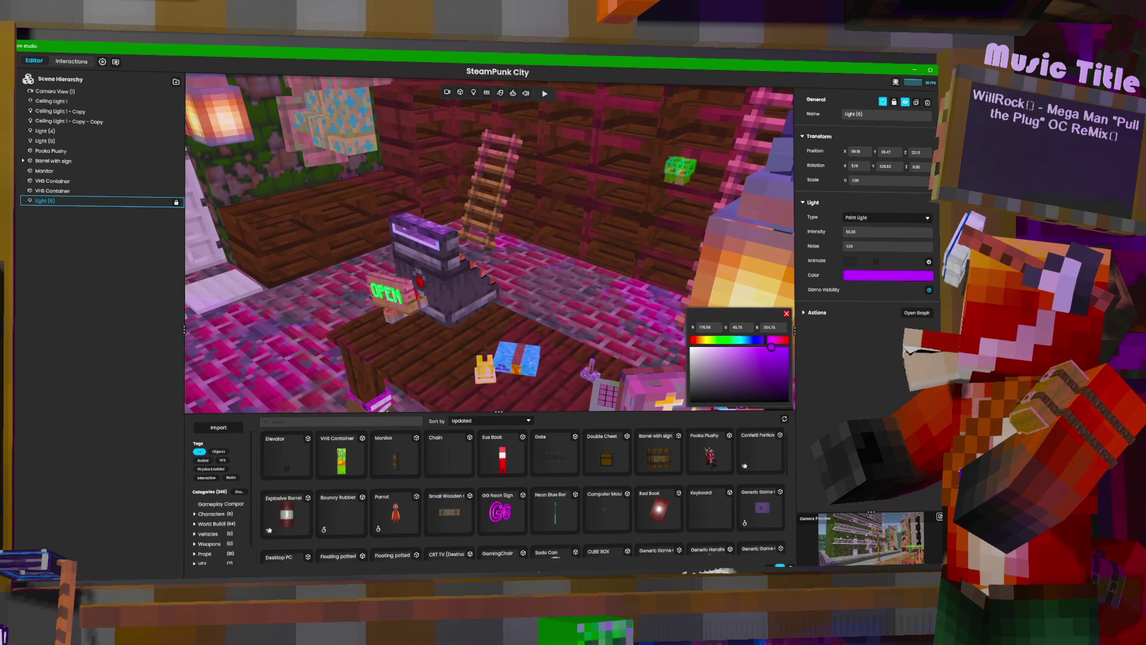
pyautogui.moveTo(590, 304); pyautogui.dragTo(615, 304)
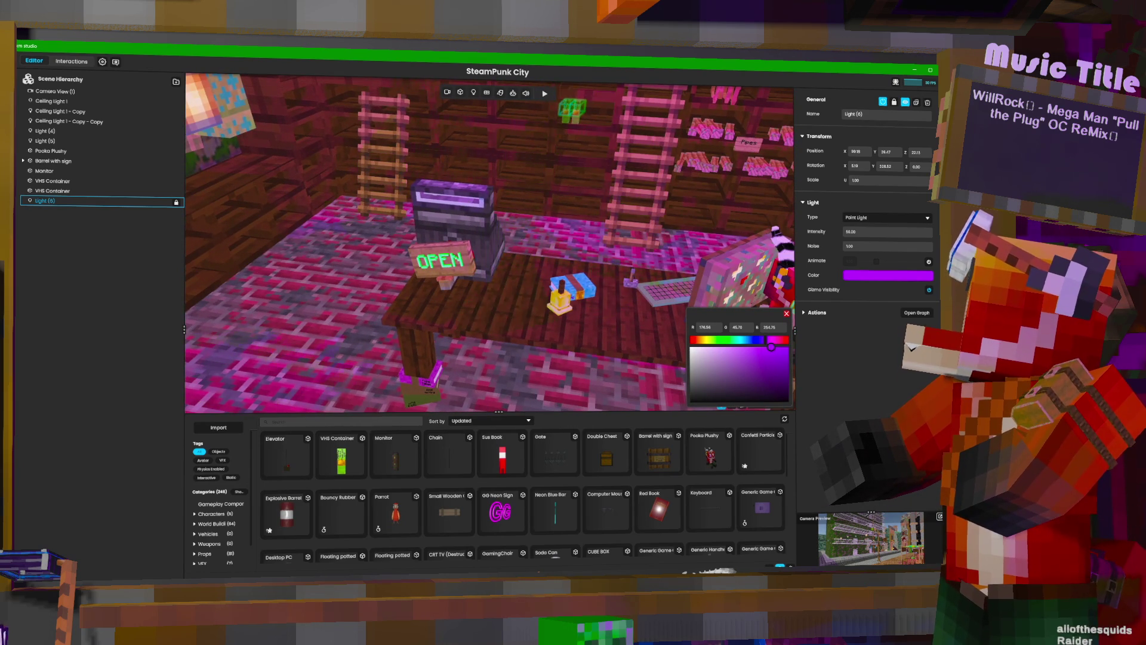
pyautogui.moveTo(615, 304)
pyautogui.mouseDown()
pyautogui.moveTo(561, 304)
pyautogui.moveTo(609, 301)
pyautogui.moveTo(682, 323)
pyautogui.moveTo(743, 299)
pyautogui.moveTo(680, 308)
pyautogui.mouseUp()
pyautogui.press('w')
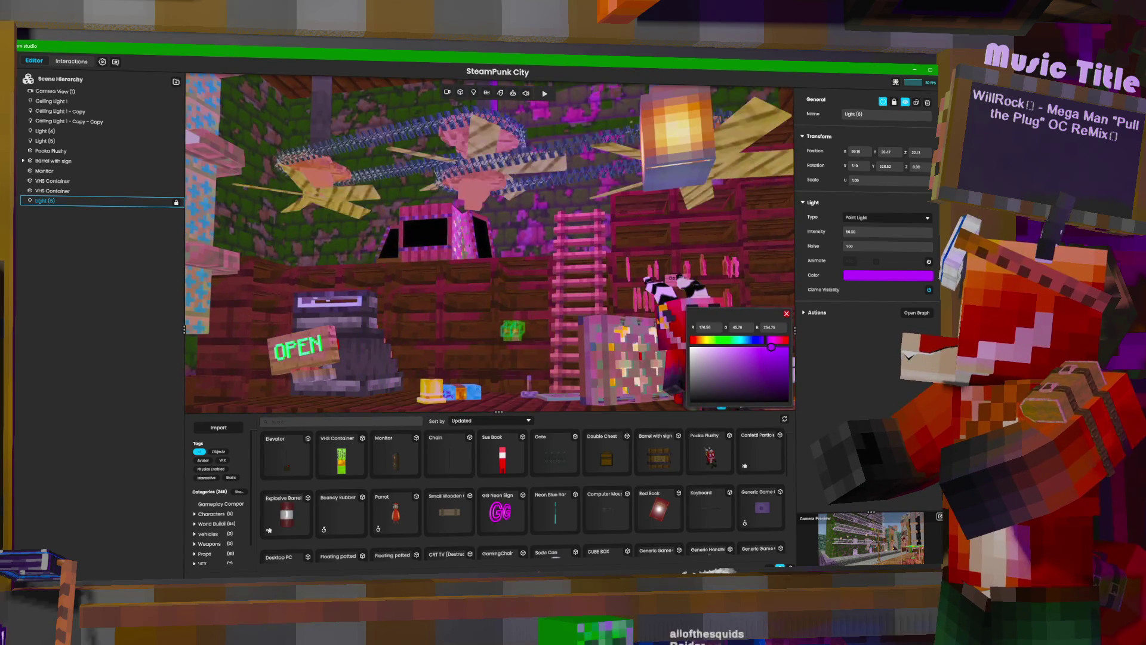
pyautogui.press('s')
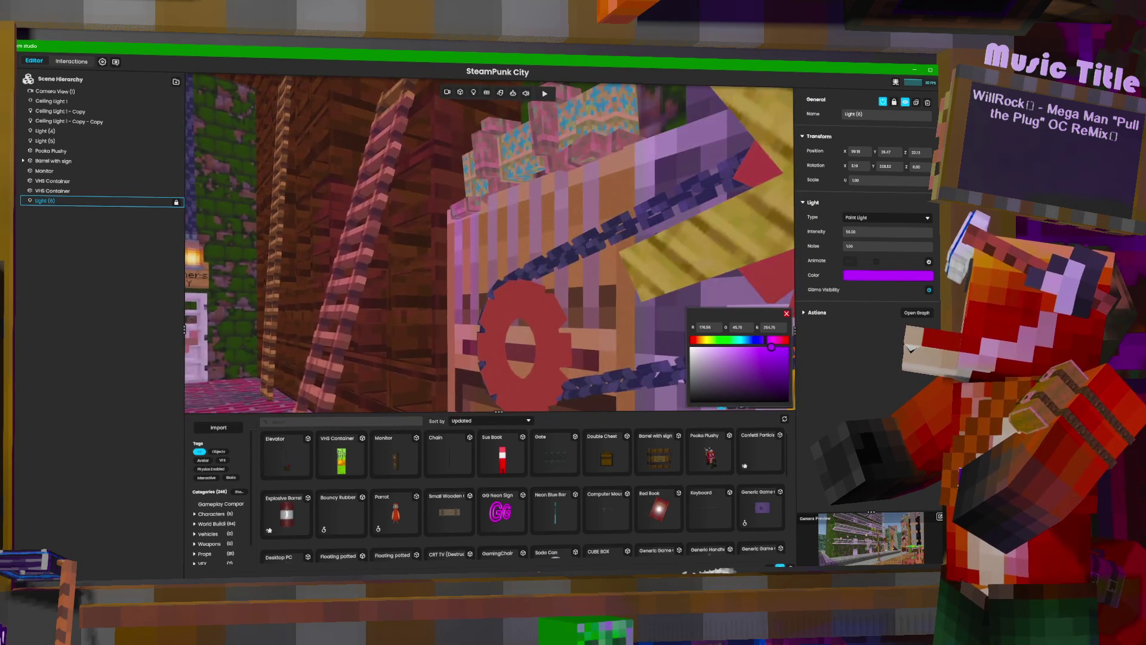
pyautogui.press('s')
pyautogui.press('w')
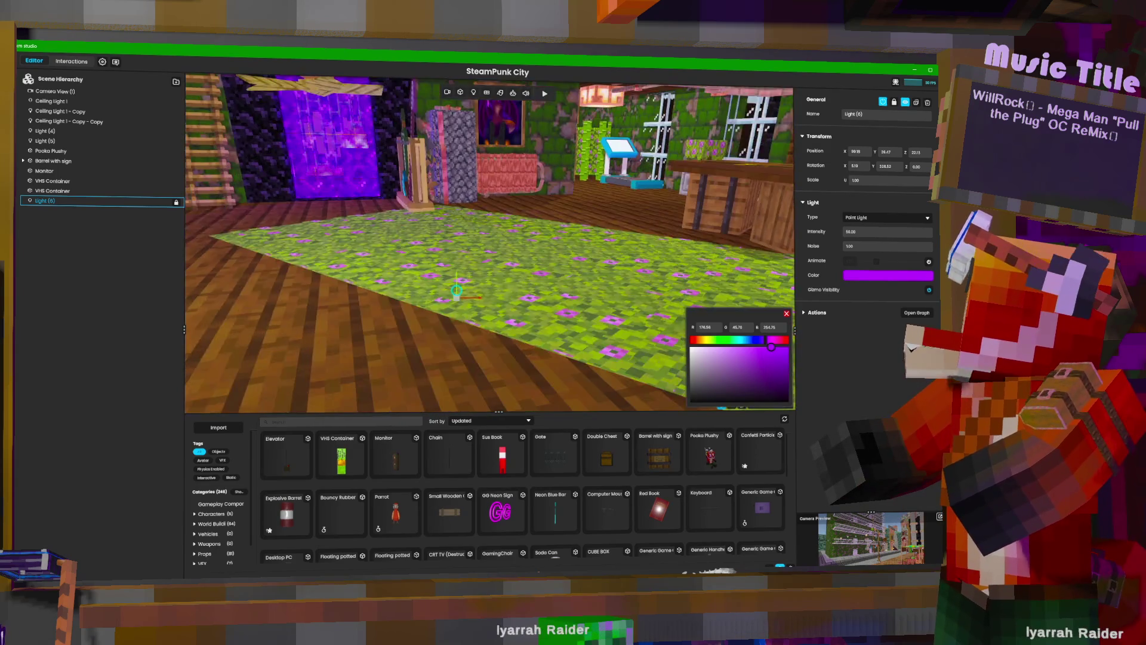
pyautogui.press('q')
pyautogui.press('q')
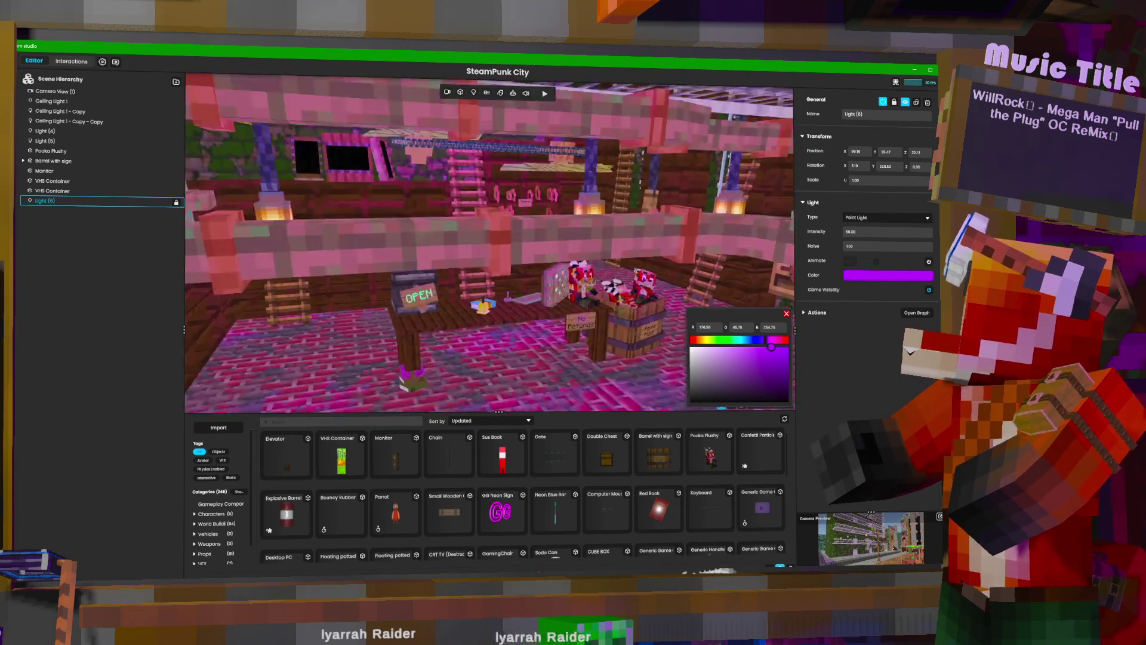
pyautogui.press('w')
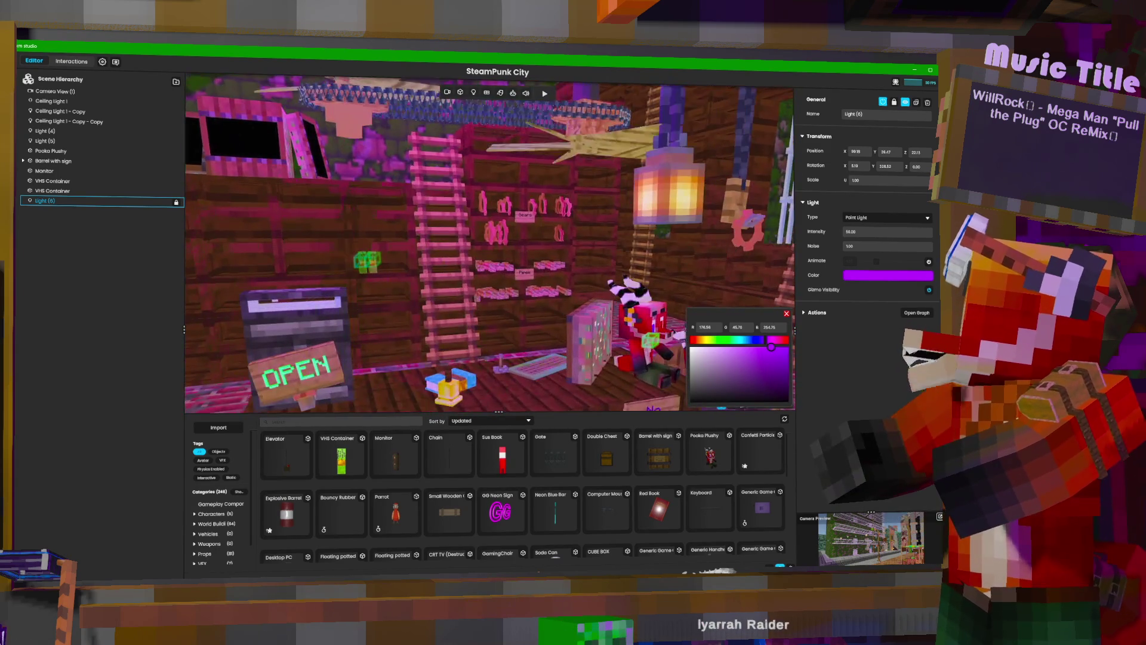
pyautogui.press('d')
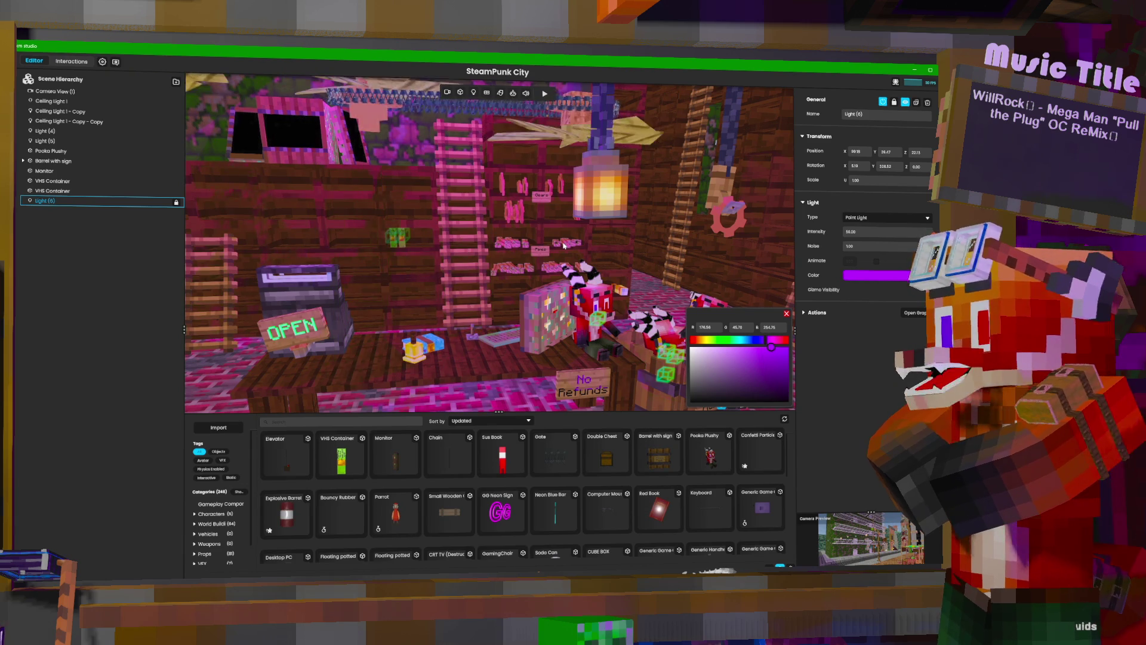
pyautogui.press('w')
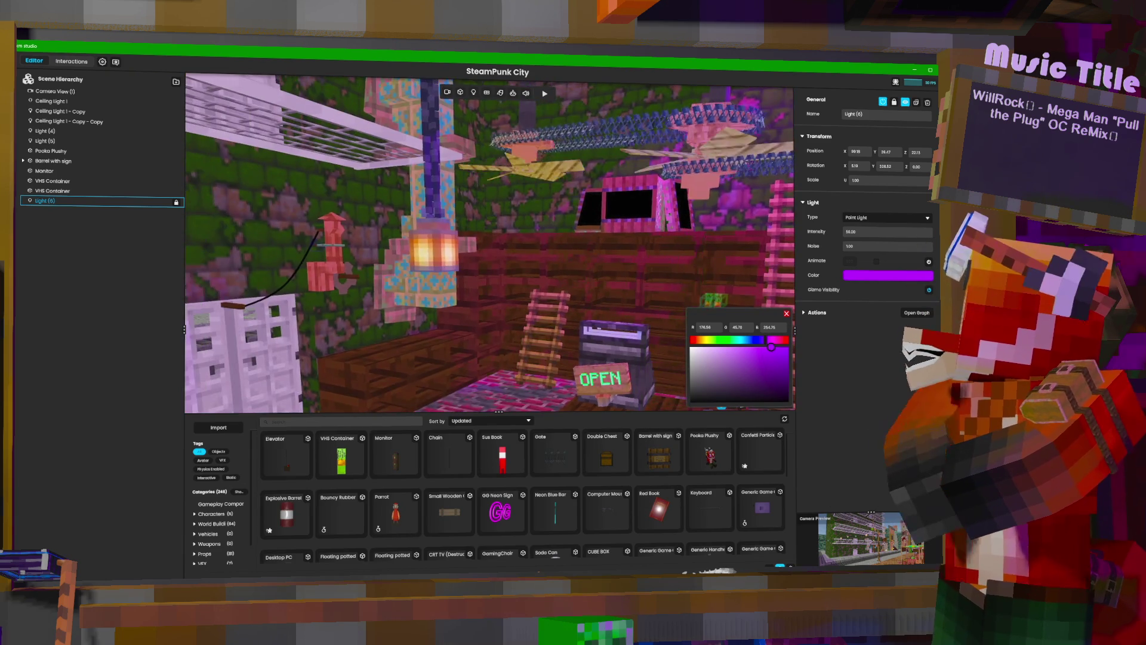
pyautogui.press('s')
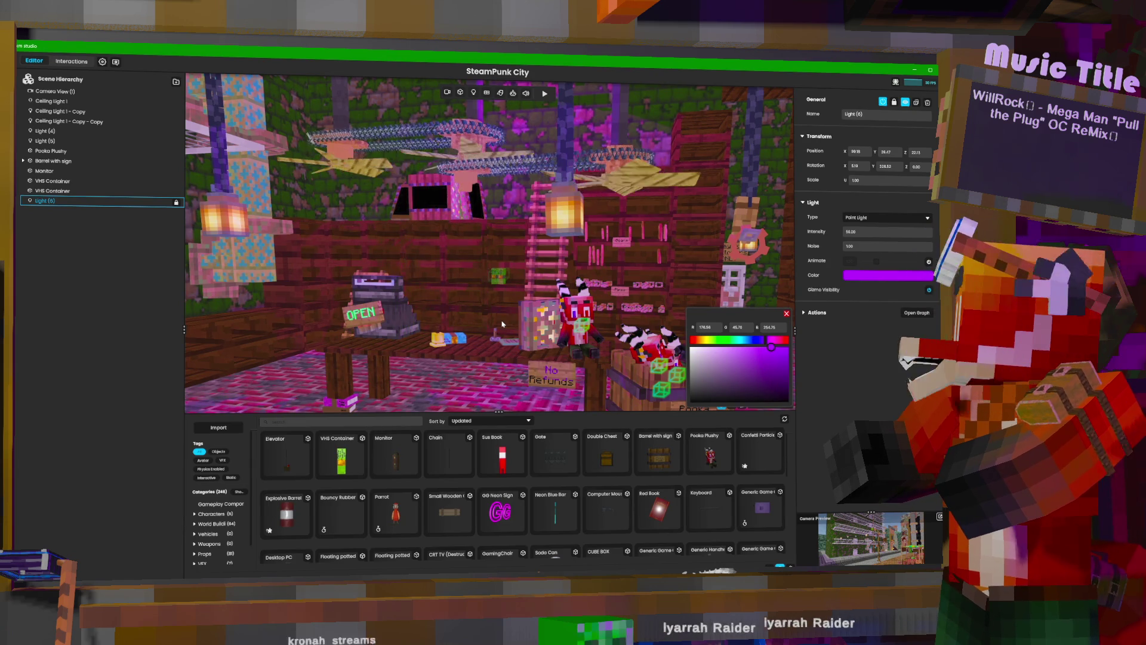
# Orbit the view to look closely at the upper wooden shelf with the music discs.
pyautogui.moveTo(543, 334); pyautogui.dragTo(418, 334)
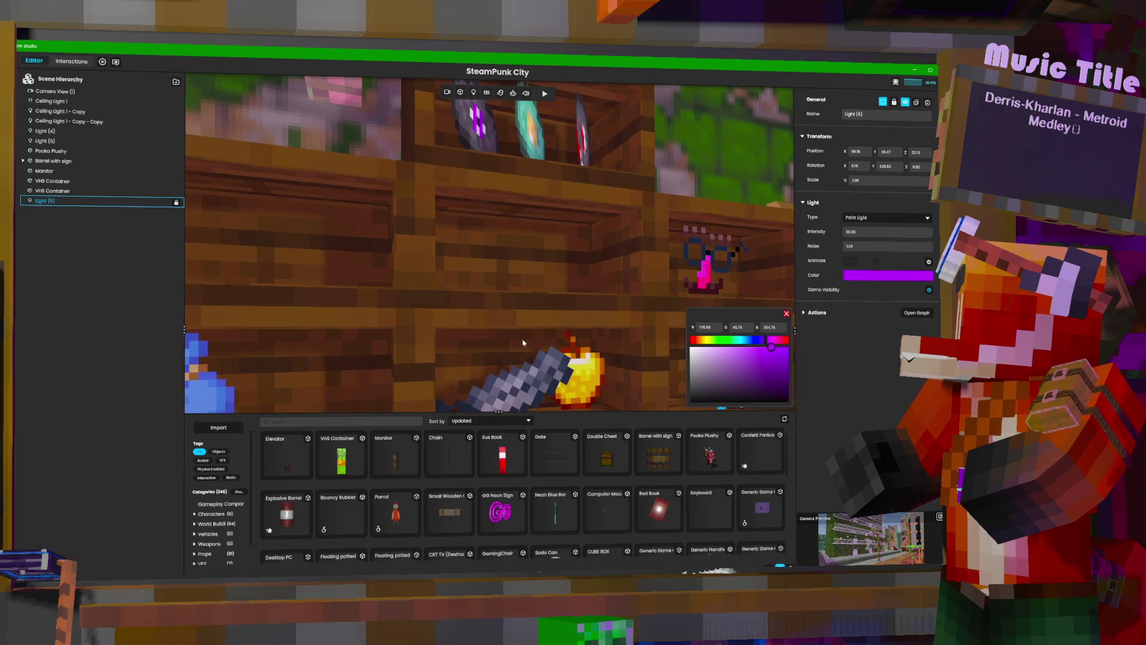
# Place the Sus Book on the wooden shelf at scale 0.96 with a slight tilt.
pyautogui.moveTo(505, 473)
pyautogui.mouseDown()
pyautogui.moveTo(529, 305)
pyautogui.moveTo(517, 257)
pyautogui.moveTo(558, 262)
pyautogui.moveTo(519, 232)
pyautogui.moveTo(537, 247)
pyautogui.mouseUp()
pyautogui.moveTo(847, 182); pyautogui.dragTo(844, 178)
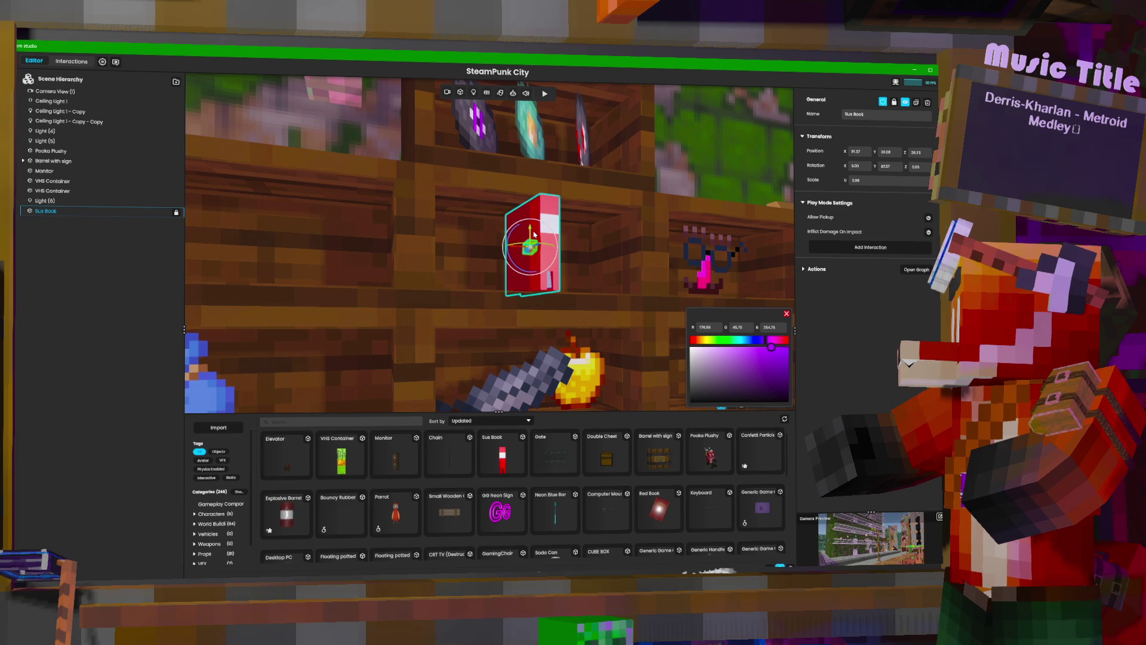
pyautogui.moveTo(530, 234); pyautogui.dragTo(531, 238)
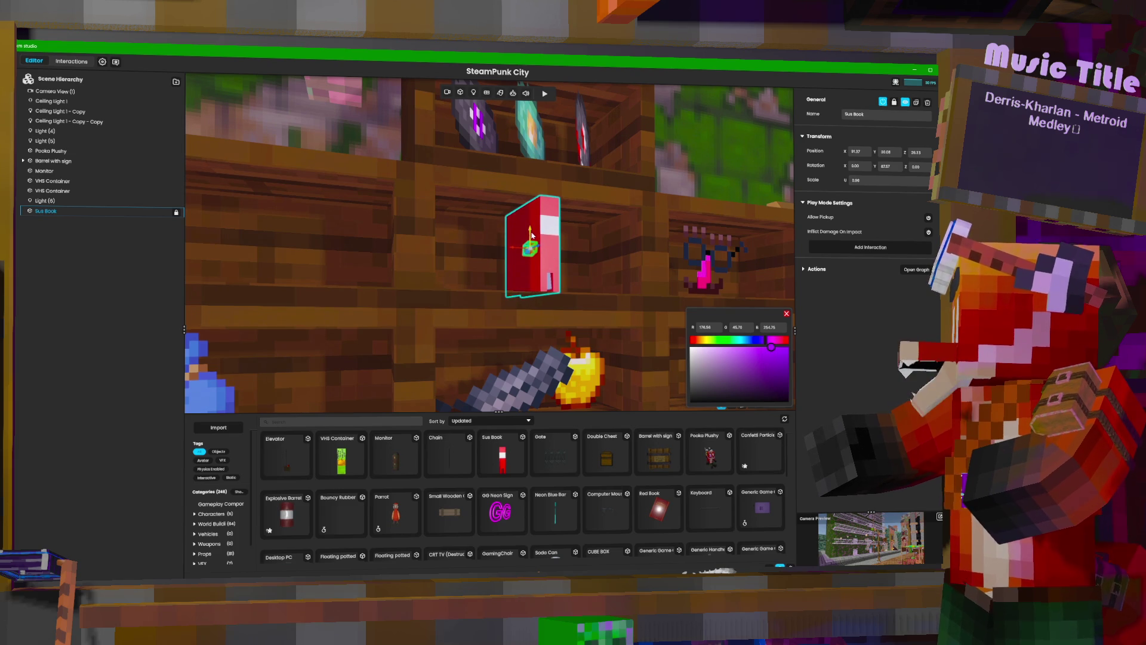
pyautogui.scroll(3, 531, 237)
pyautogui.moveTo(530, 238); pyautogui.dragTo(630, 232)
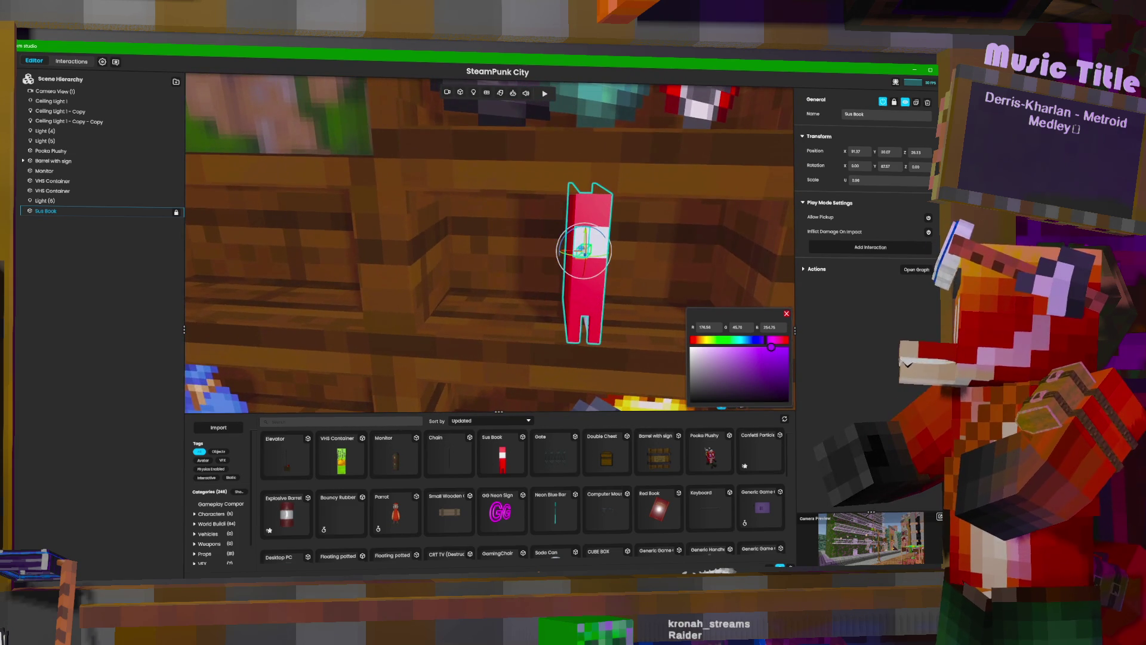
# Add an Elevator inside the shop by its back wall.
pyautogui.click(647, 242)
pyautogui.moveTo(653, 246)
pyautogui.mouseDown()
pyautogui.moveTo(573, 224)
pyautogui.moveTo(476, 376)
pyautogui.mouseUp()
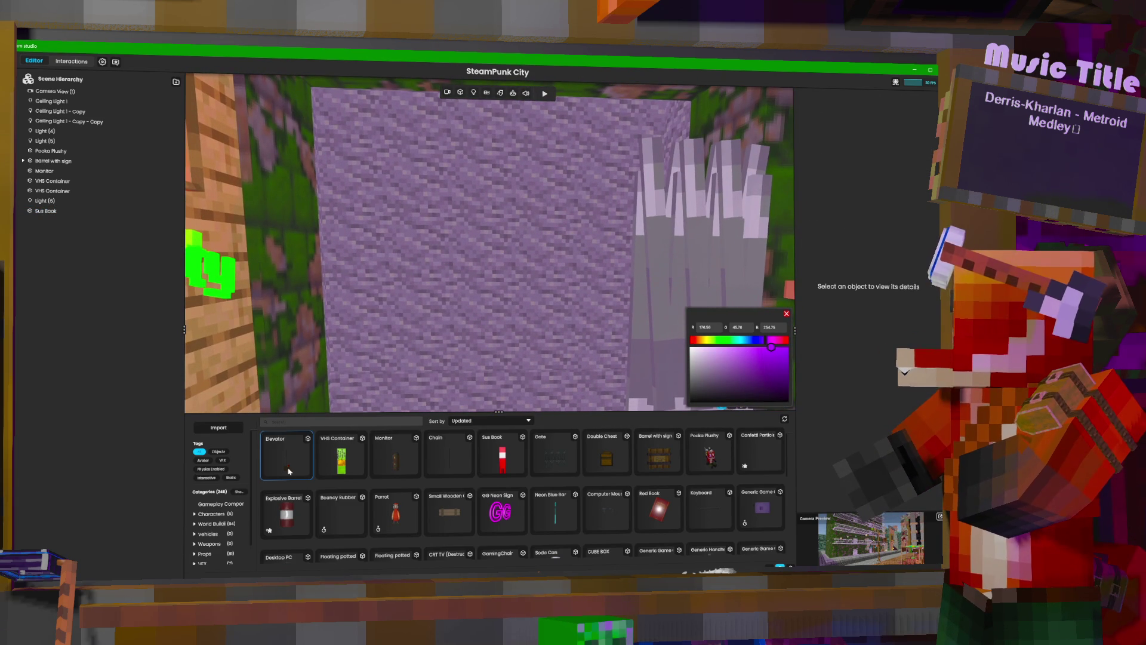
pyautogui.click(512, 335)
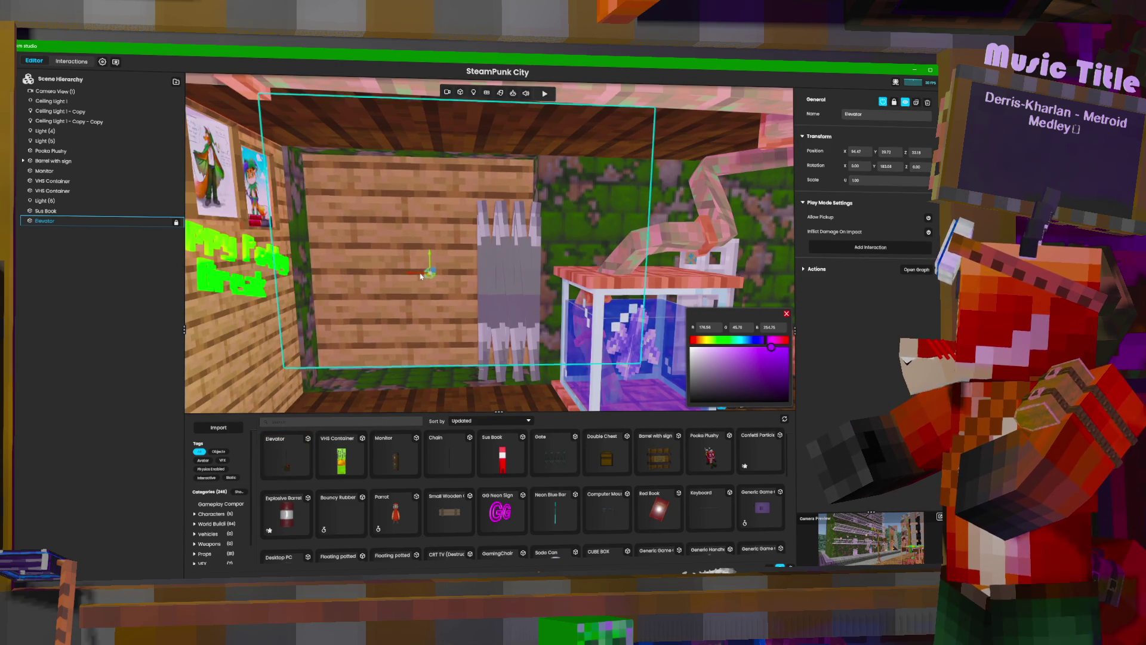
# Rotate the Elevator to a new Y angle and lower it slightly.
pyautogui.press('e')
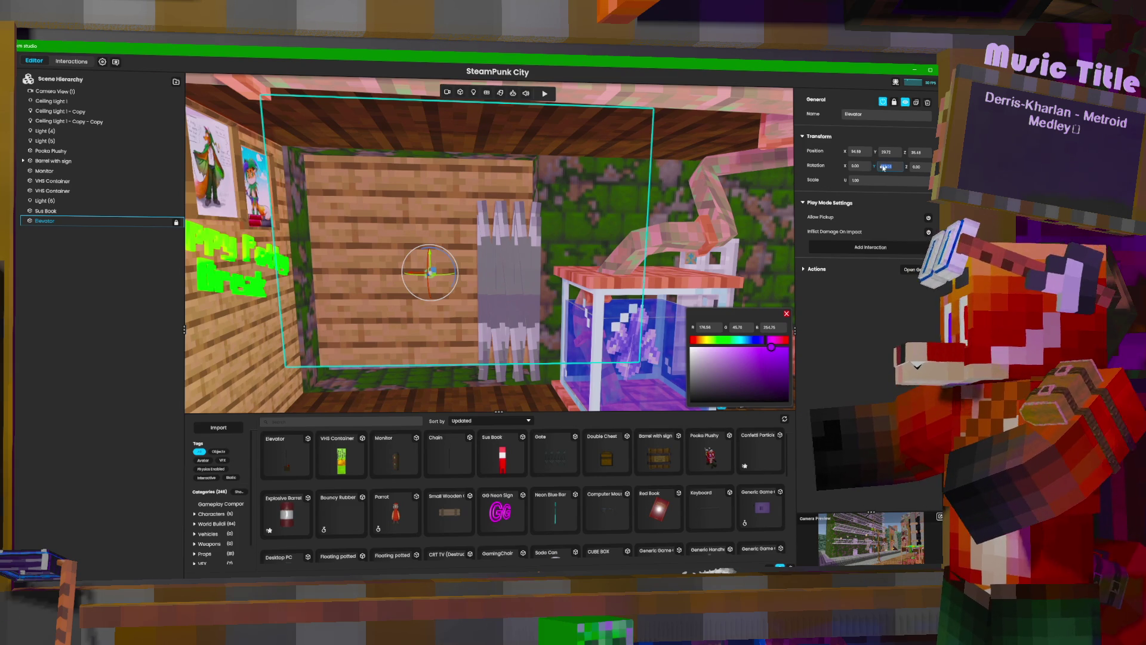
pyautogui.press('Return')
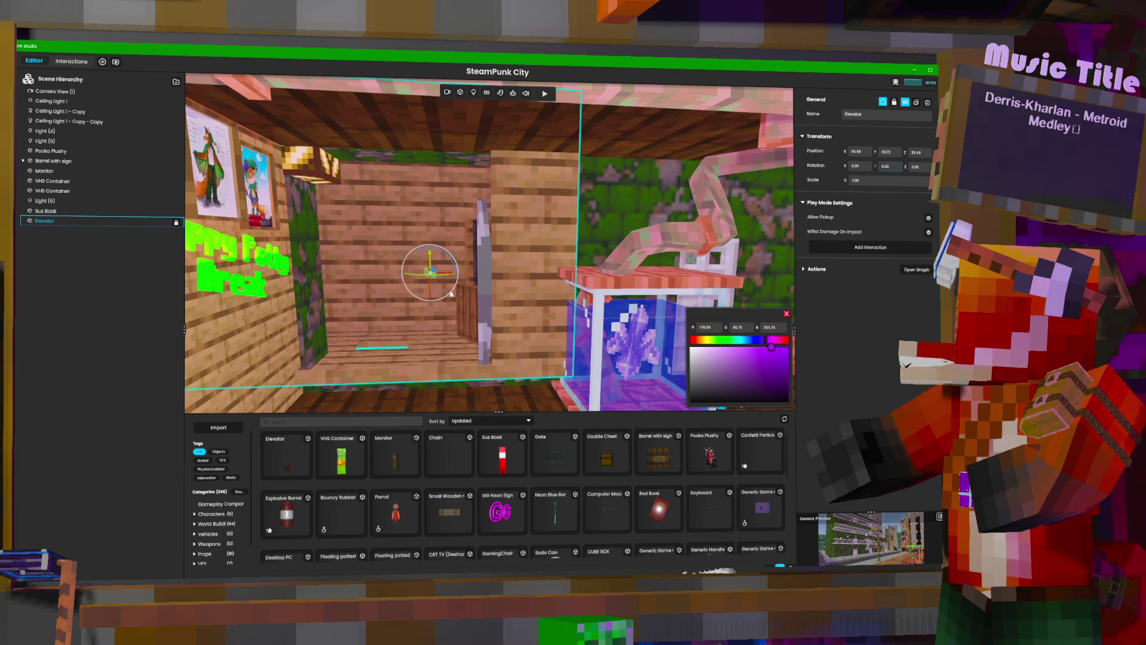
pyautogui.moveTo(434, 254); pyautogui.dragTo(437, 293)
# Drop a Chain into the elevator room beside the Elevator.
pyautogui.press('f')
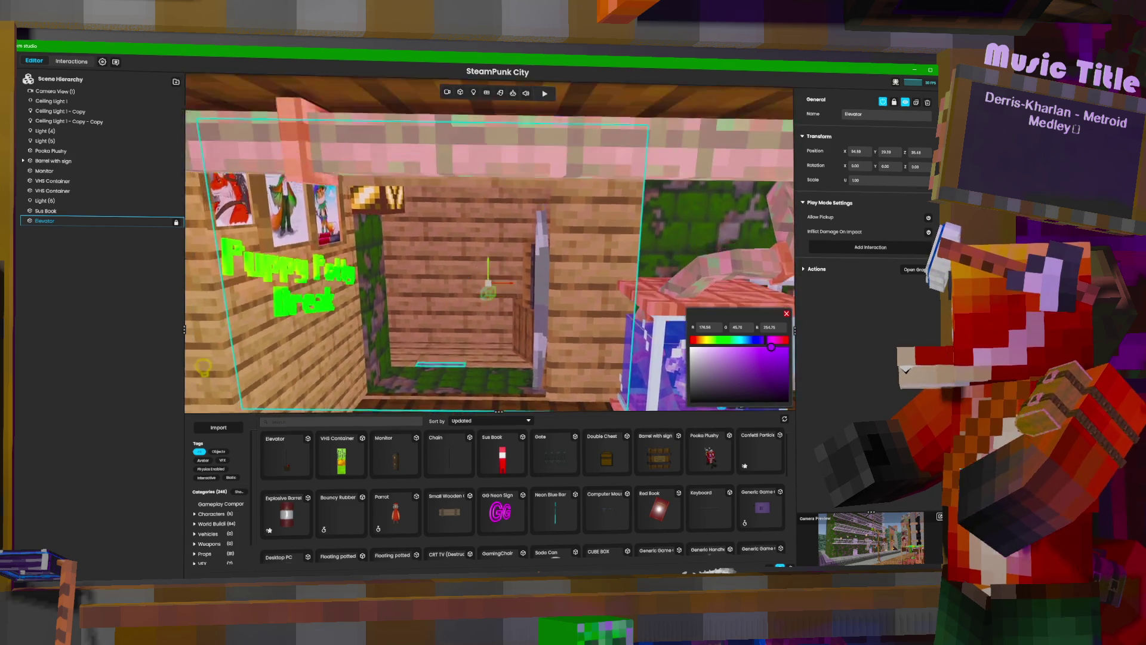
pyautogui.moveTo(472, 260)
pyautogui.mouseDown()
pyautogui.moveTo(454, 257)
pyautogui.moveTo(487, 251)
pyautogui.moveTo(481, 236)
pyautogui.moveTo(529, 203)
pyautogui.moveTo(529, 216)
pyautogui.moveTo(604, 224)
pyautogui.moveTo(550, 217)
pyautogui.moveTo(197, 280)
pyautogui.moveTo(728, 243)
pyautogui.moveTo(594, 129)
pyautogui.moveTo(567, 345)
pyautogui.moveTo(531, 376)
pyautogui.moveTo(545, 299)
pyautogui.moveTo(585, 271)
pyautogui.moveTo(600, 311)
pyautogui.moveTo(592, 286)
pyautogui.moveTo(569, 286)
pyautogui.moveTo(582, 289)
pyautogui.mouseUp()
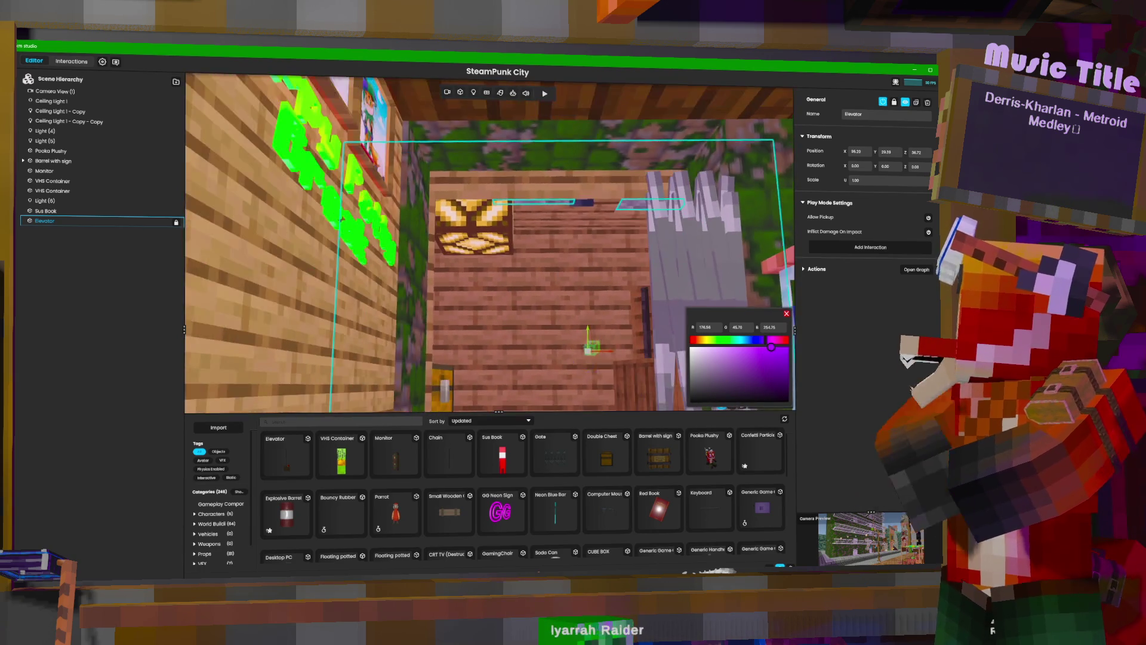
pyautogui.moveTo(444, 465); pyautogui.dragTo(508, 320)
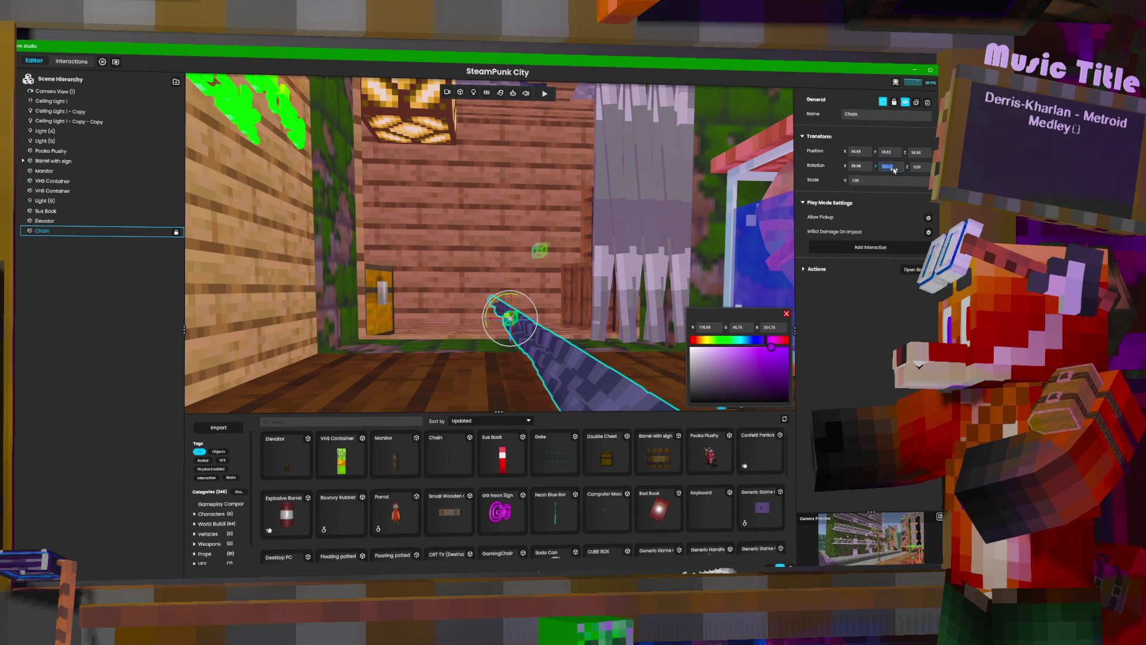
# Set the Chain's Rotation X and Y to 0 so it stands upright.
pyautogui.write('0')
pyautogui.press('Return')
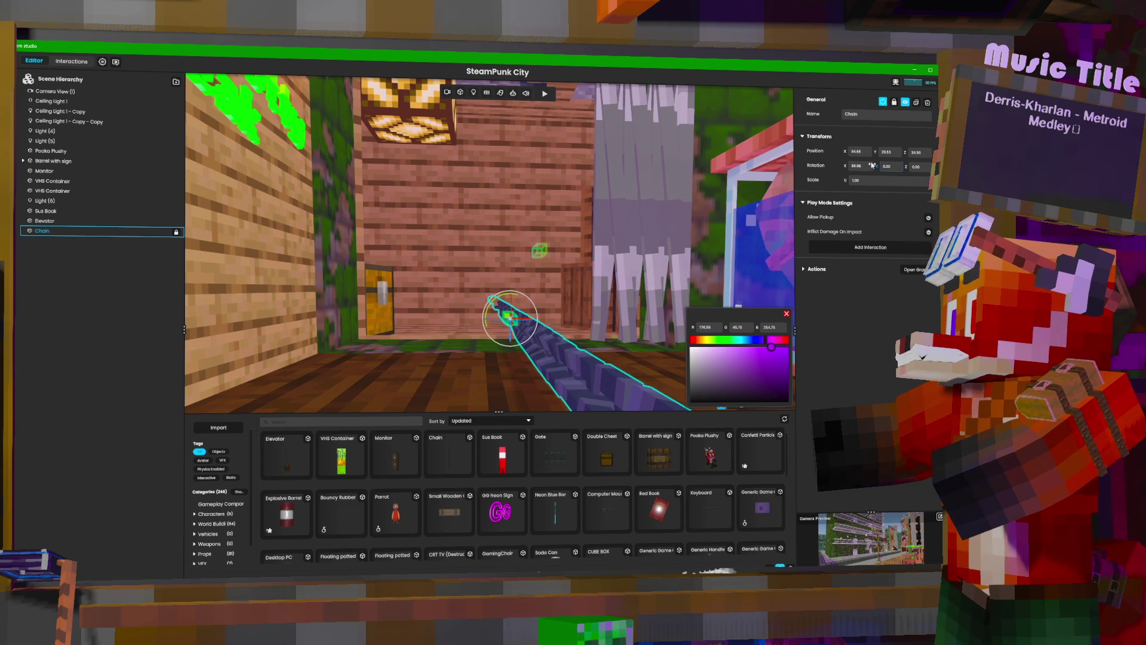
pyautogui.write('0')
pyautogui.press('Return')
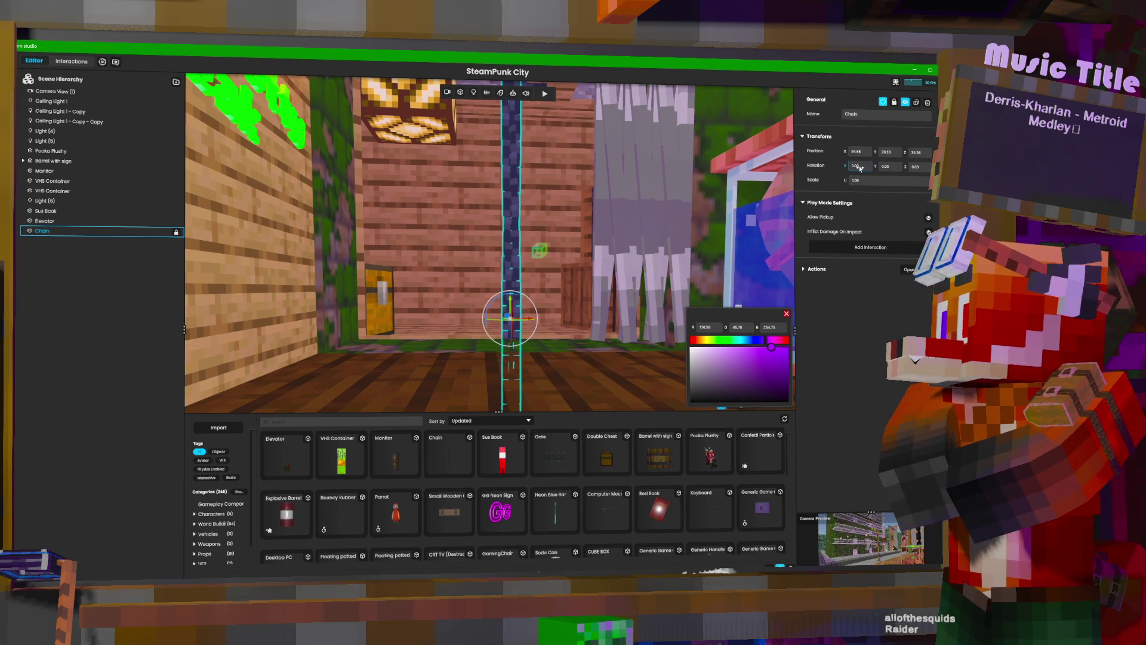
# Shift the Chain left into position beside the Elevator.
pyautogui.moveTo(510, 300); pyautogui.dragTo(510, 338)
pyautogui.press('f')
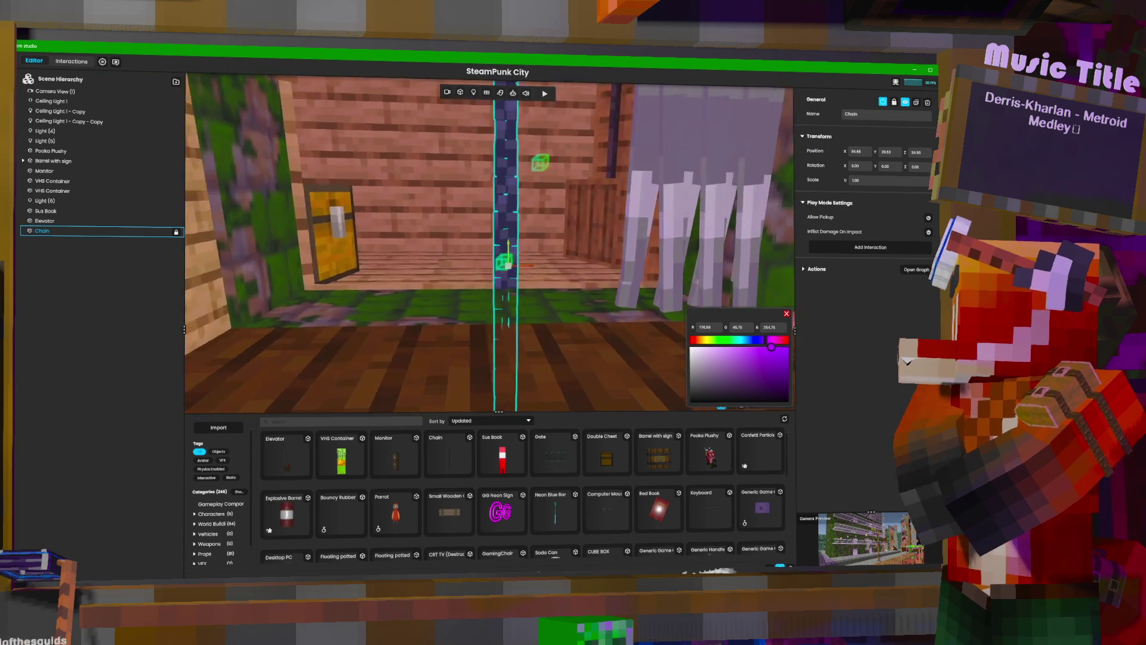
pyautogui.moveTo(465, 234)
pyautogui.mouseDown()
pyautogui.moveTo(463, 271)
pyautogui.moveTo(537, 261)
pyautogui.moveTo(418, 166)
pyautogui.mouseUp()
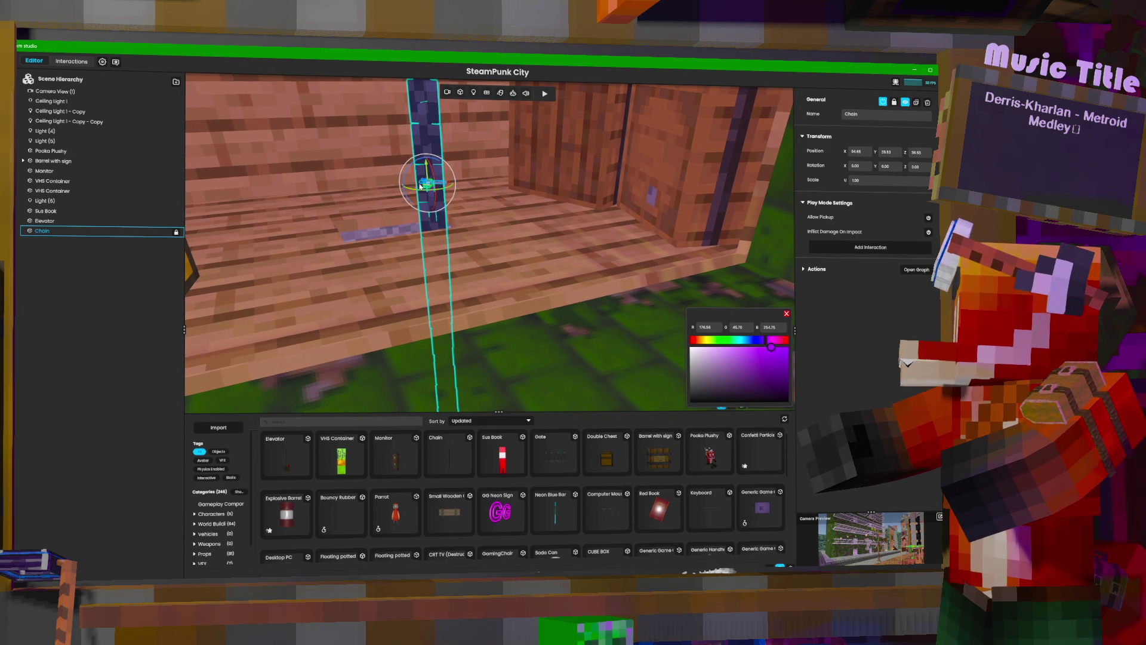
pyautogui.click(448, 186)
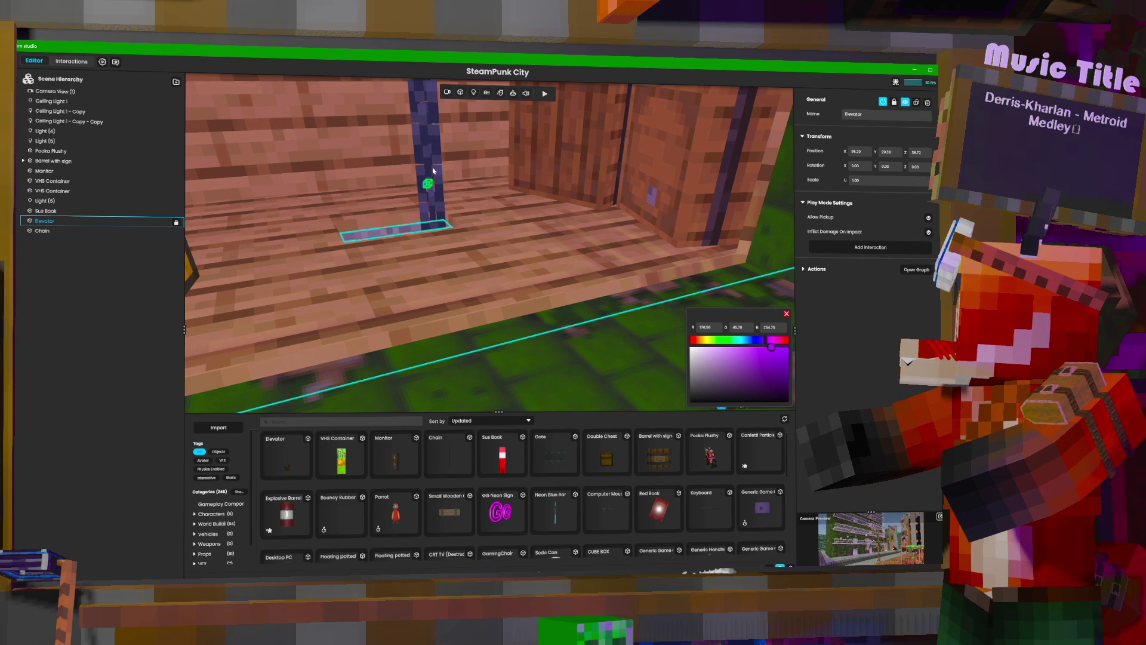
pyautogui.press('a')
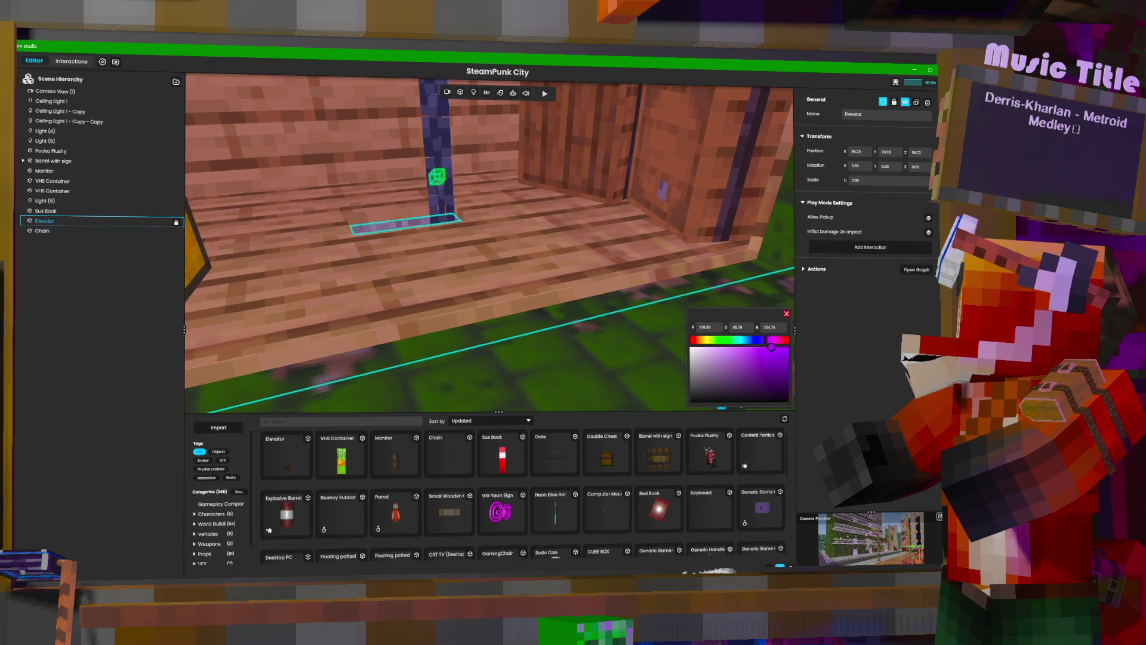
pyautogui.click(100, 232)
pyautogui.moveTo(527, 194)
pyautogui.mouseDown()
pyautogui.moveTo(480, 191)
pyautogui.moveTo(493, 79)
pyautogui.moveTo(453, 197)
pyautogui.moveTo(443, 290)
pyautogui.mouseUp()
# Nest the Chain under the Elevator in the Scene Hierarchy.
pyautogui.press('s')
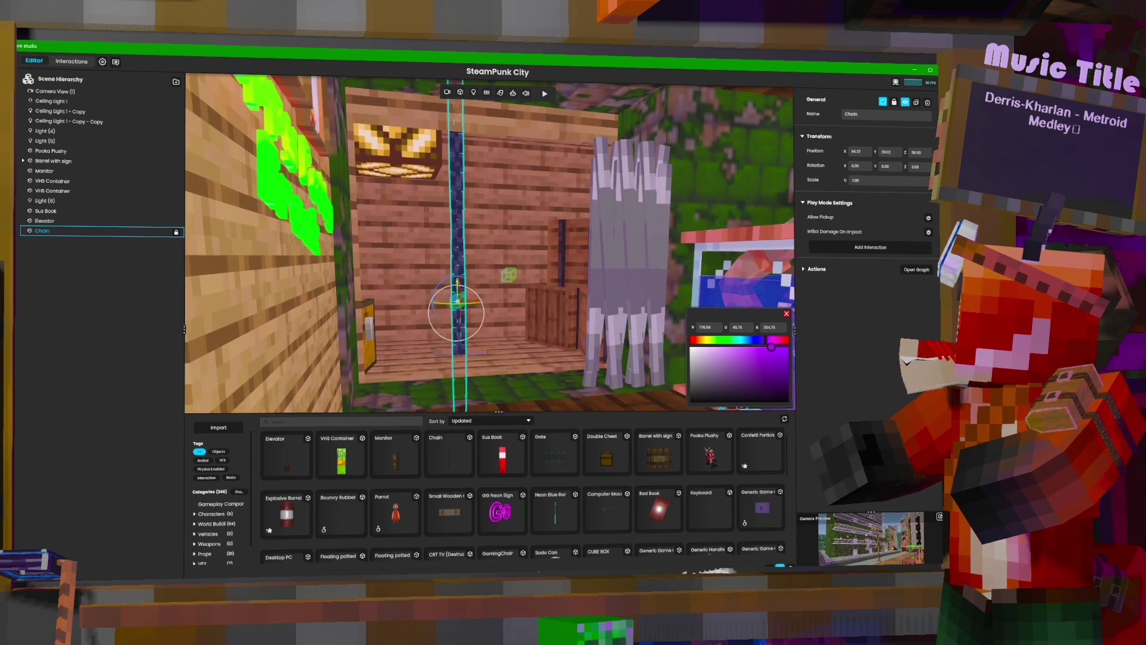
pyautogui.keyDown('shift'); pyautogui.click(523, 246); pyautogui.keyUp('shift')
pyautogui.moveTo(81, 231); pyautogui.dragTo(81, 222)
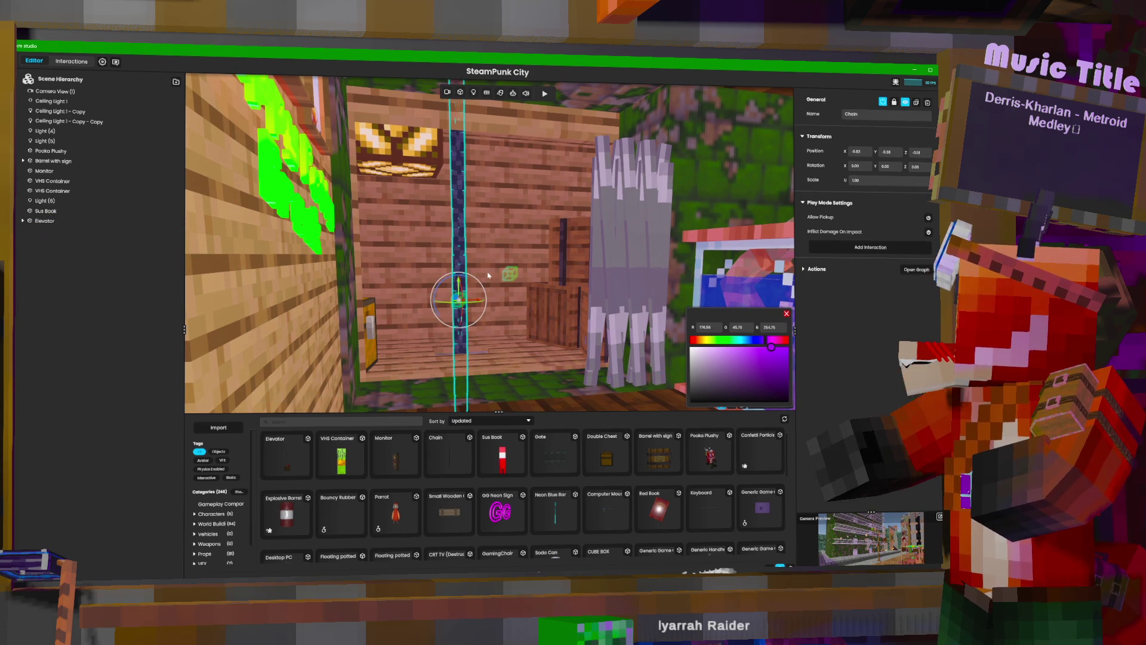
# Lower the Elevator with its Chain, then move the Chain down and back up to fill the shaft.
pyautogui.click(81, 221)
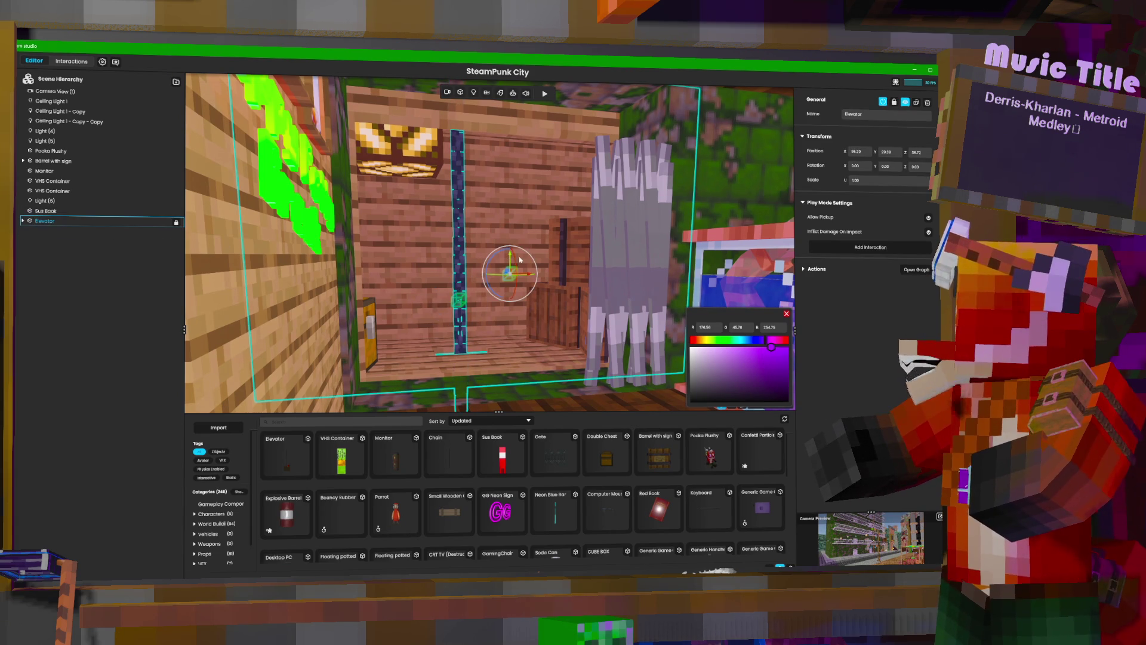
pyautogui.moveTo(510, 260)
pyautogui.mouseDown()
pyautogui.moveTo(529, 219)
pyautogui.moveTo(524, 278)
pyautogui.moveTo(533, 263)
pyautogui.mouseUp()
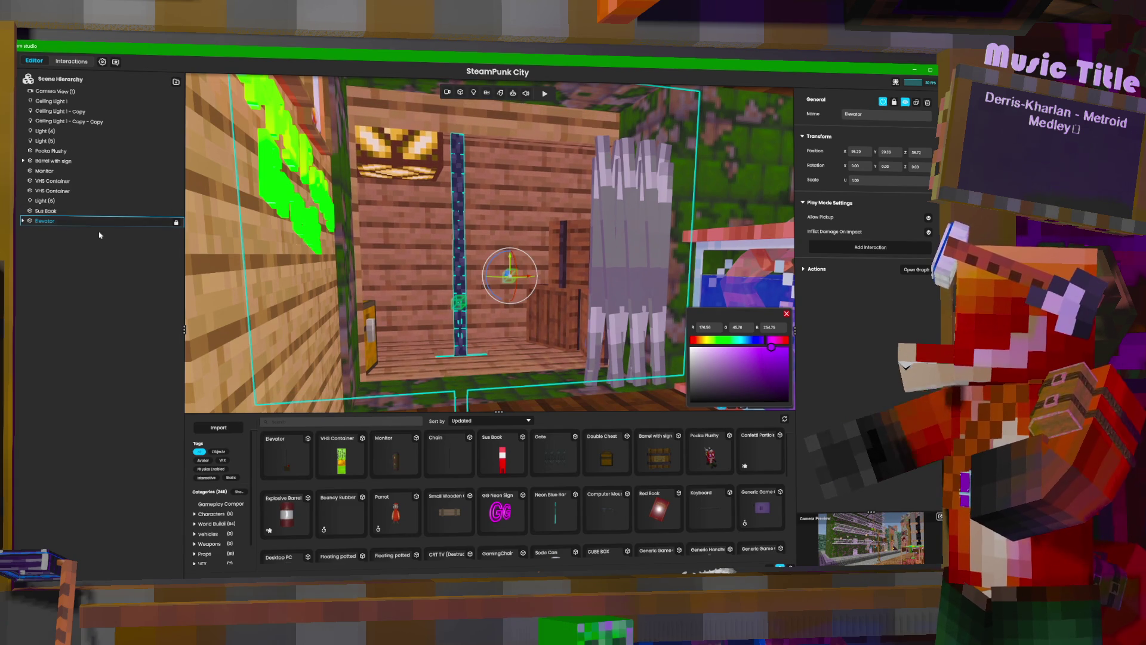
pyautogui.click(47, 233)
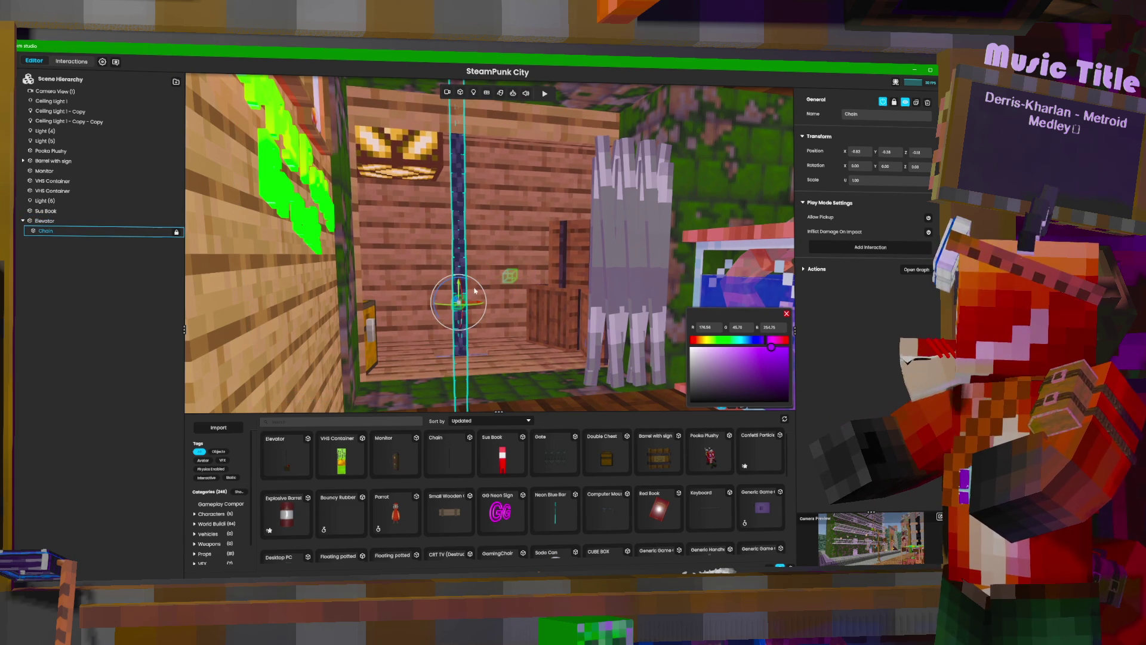
pyautogui.moveTo(459, 287)
pyautogui.mouseDown()
pyautogui.moveTo(461, 359)
pyautogui.moveTo(476, 199)
pyautogui.mouseUp()
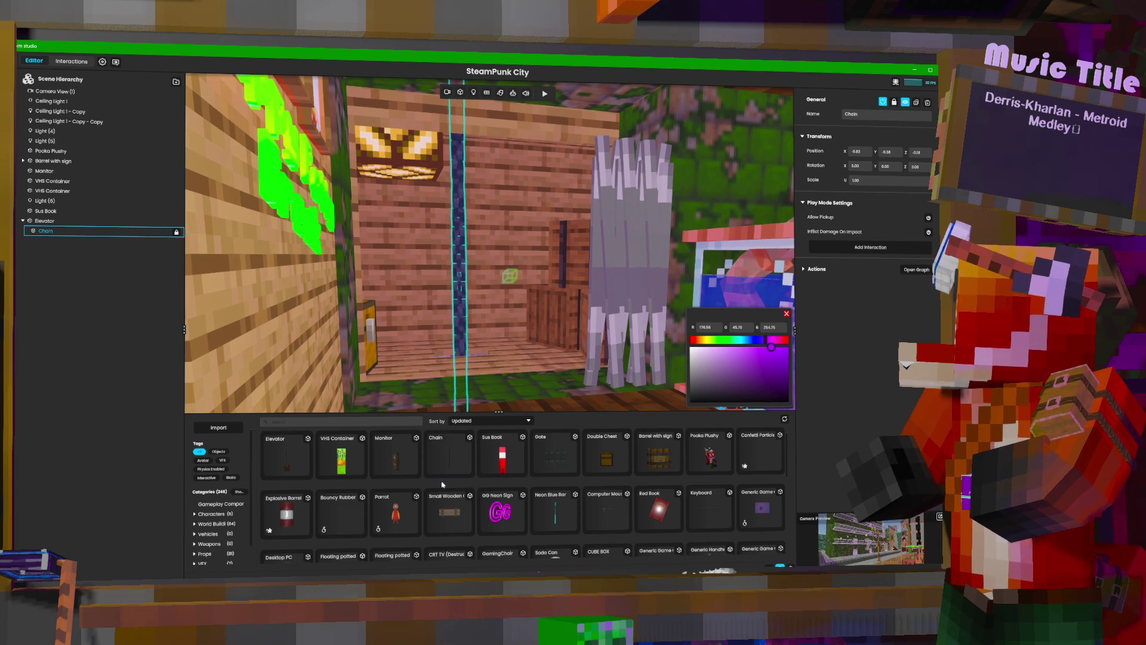
pyautogui.moveTo(487, 197); pyautogui.dragTo(488, 146)
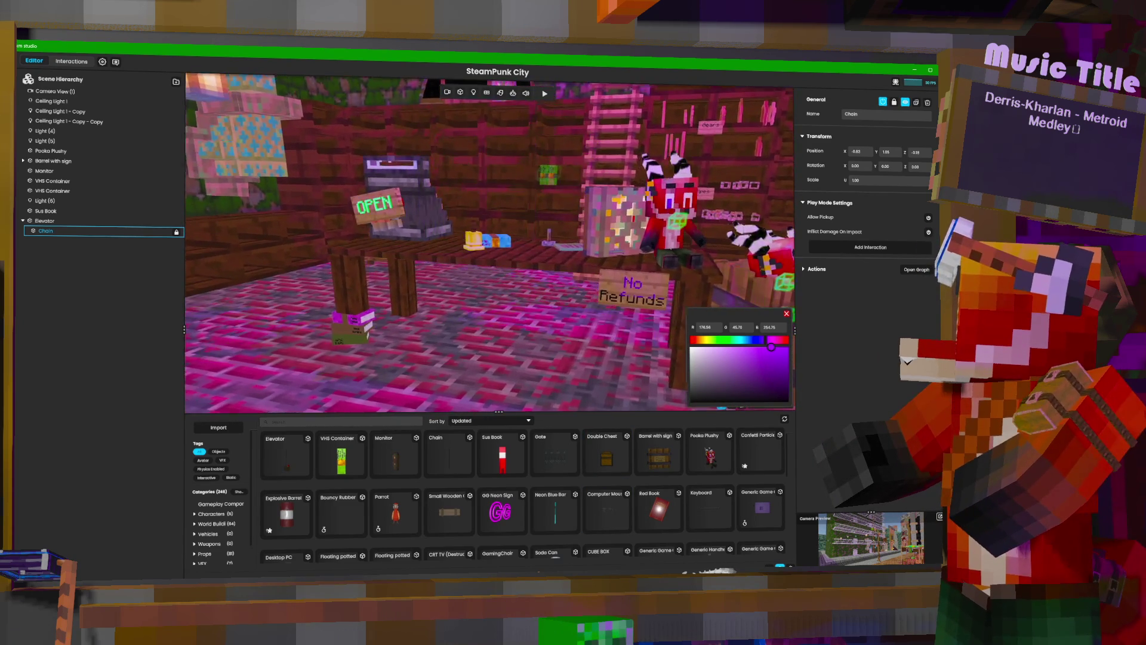
# Drop a Double Chest into the shop, turn it forward, and move it beside the counter.
pyautogui.moveTo(606, 457); pyautogui.dragTo(579, 424)
pyautogui.moveTo(505, 339); pyautogui.dragTo(505, 339)
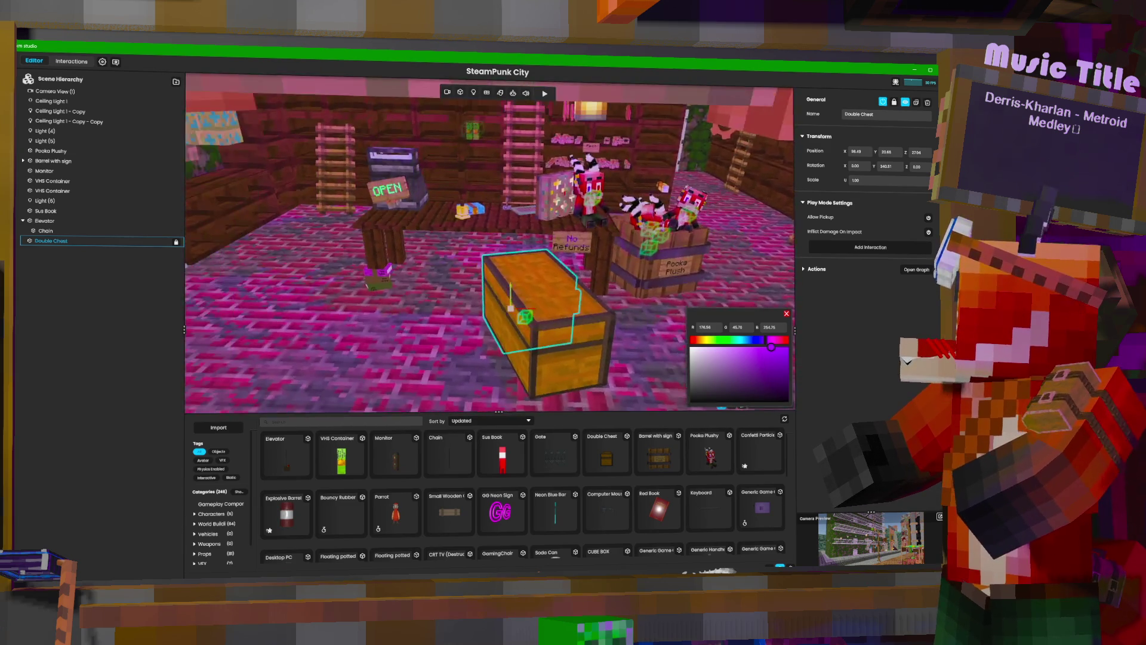
pyautogui.moveTo(516, 305)
pyautogui.mouseDown()
pyautogui.moveTo(528, 241)
pyautogui.moveTo(573, 269)
pyautogui.moveTo(537, 256)
pyautogui.moveTo(475, 202)
pyautogui.moveTo(293, 191)
pyautogui.mouseUp()
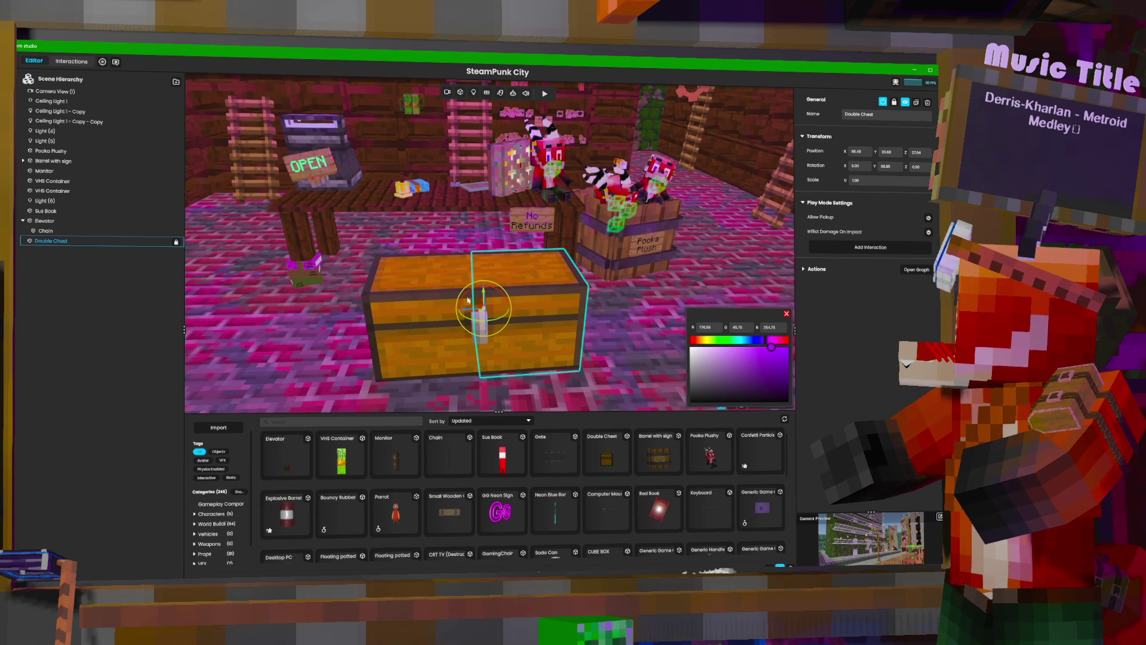
pyautogui.moveTo(481, 309)
pyautogui.mouseDown()
pyautogui.moveTo(378, 252)
pyautogui.moveTo(401, 226)
pyautogui.mouseUp()
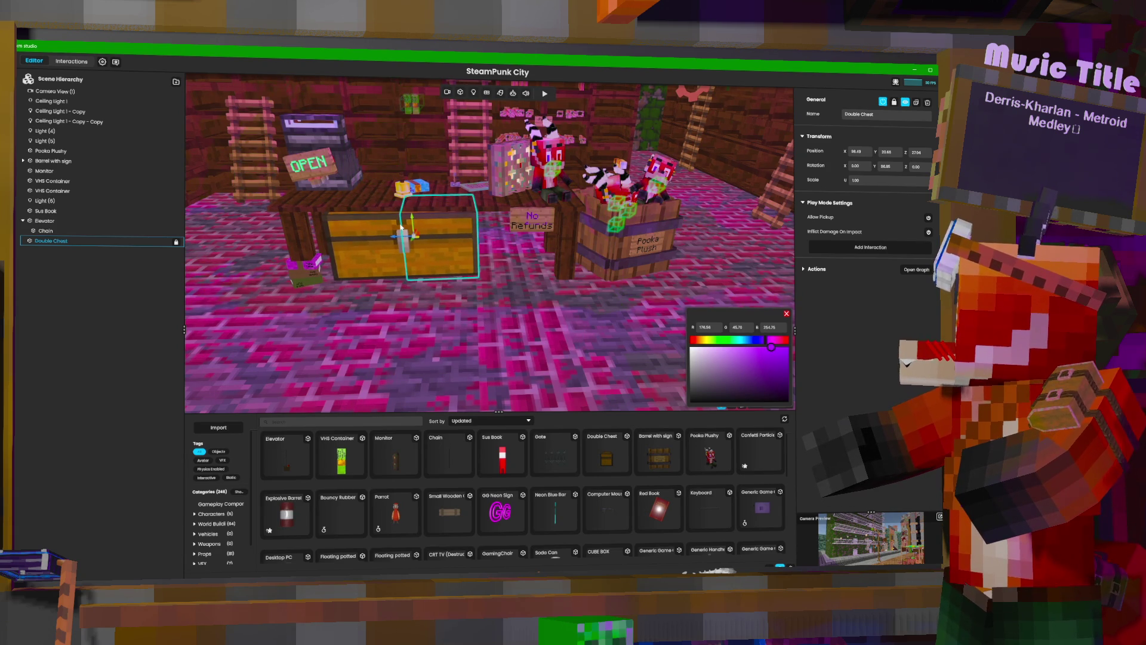
pyautogui.scroll(5, 499, 227)
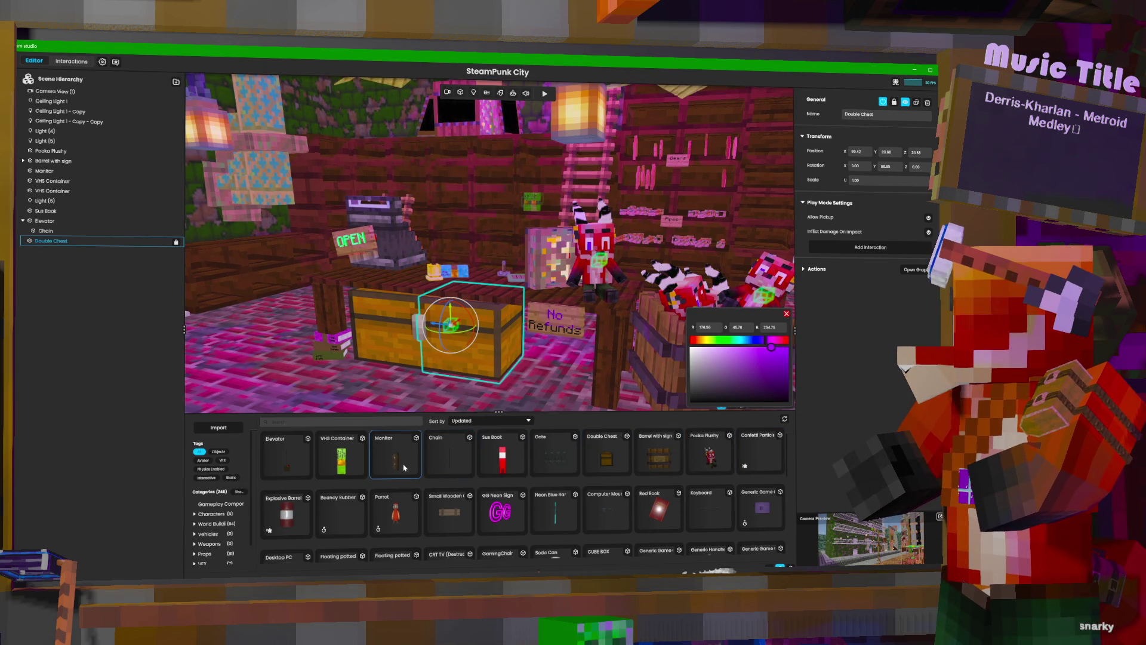
pyautogui.moveTo(441, 339); pyautogui.dragTo(585, 337)
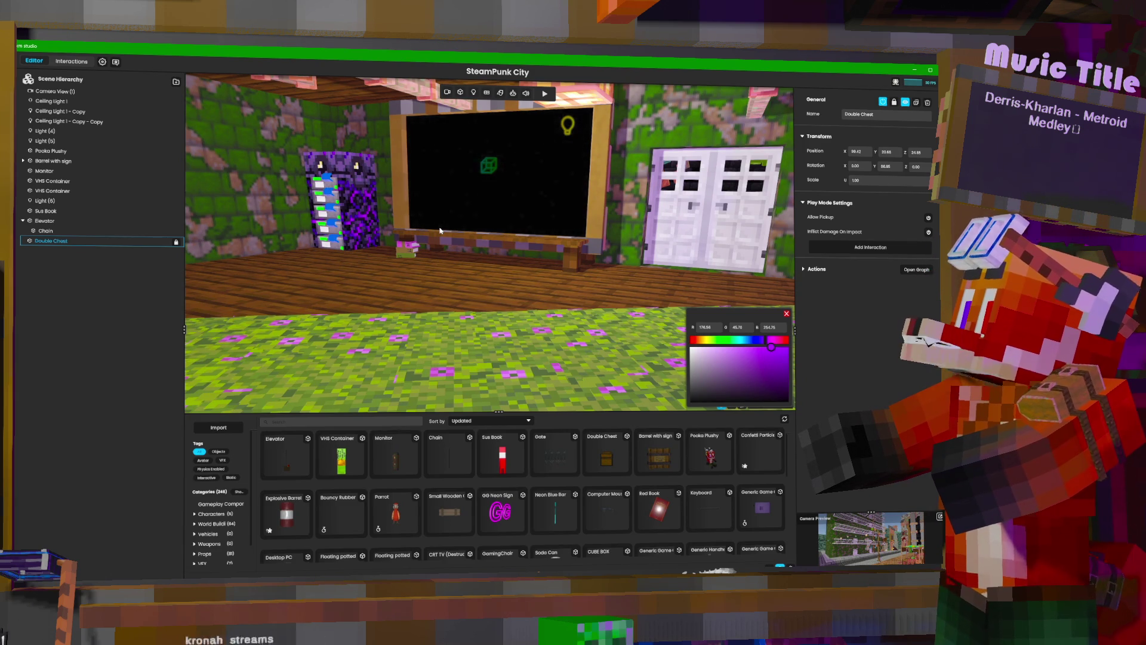
# Orbit and fly the camera out of the shop to survey the street outside.
pyautogui.moveTo(439, 229)
pyautogui.mouseDown()
pyautogui.moveTo(439, 179)
pyautogui.moveTo(439, 230)
pyautogui.moveTo(573, 230)
pyautogui.moveTo(418, 191)
pyautogui.moveTo(537, 215)
pyautogui.moveTo(657, 214)
pyautogui.mouseUp()
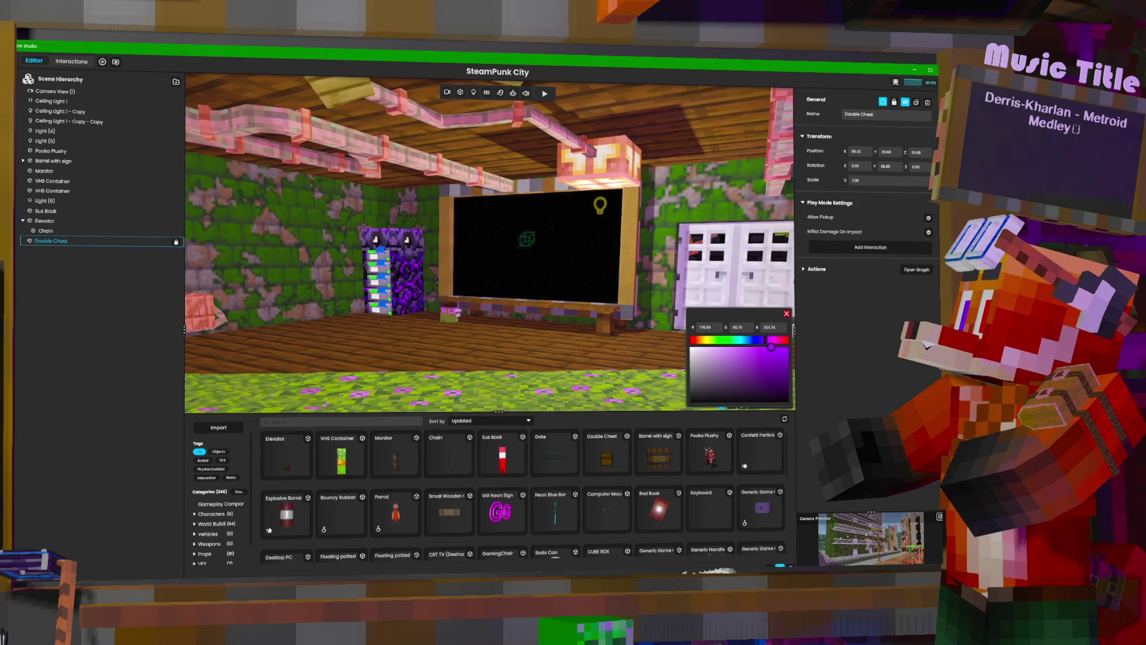
pyautogui.scroll(5, 489, 238)
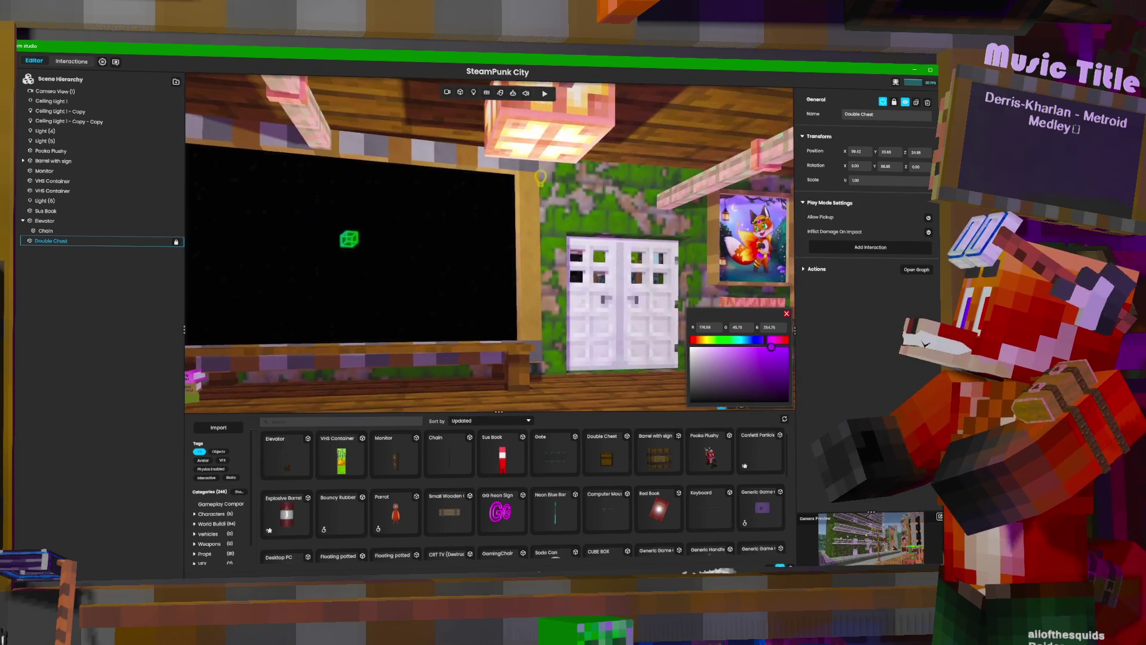
pyautogui.scroll(2, 489, 239)
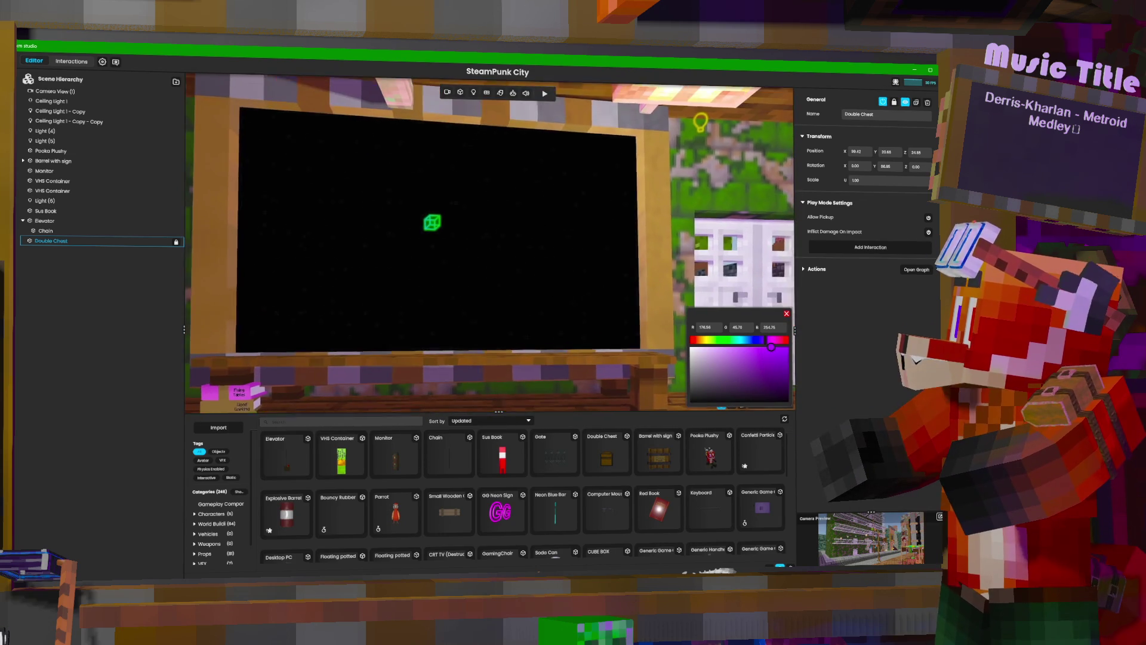
pyautogui.scroll(1, 490, 239)
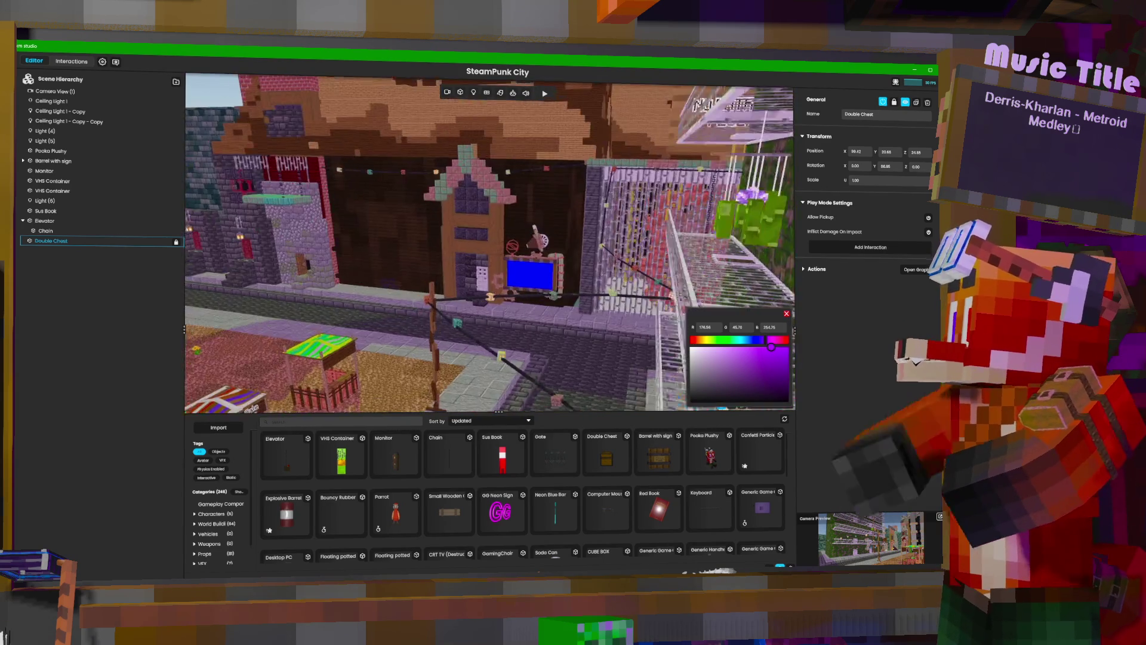
# Search the asset library for 'sky', clear it, then filter by Static and then Interactive tags.
pyautogui.click(356, 419)
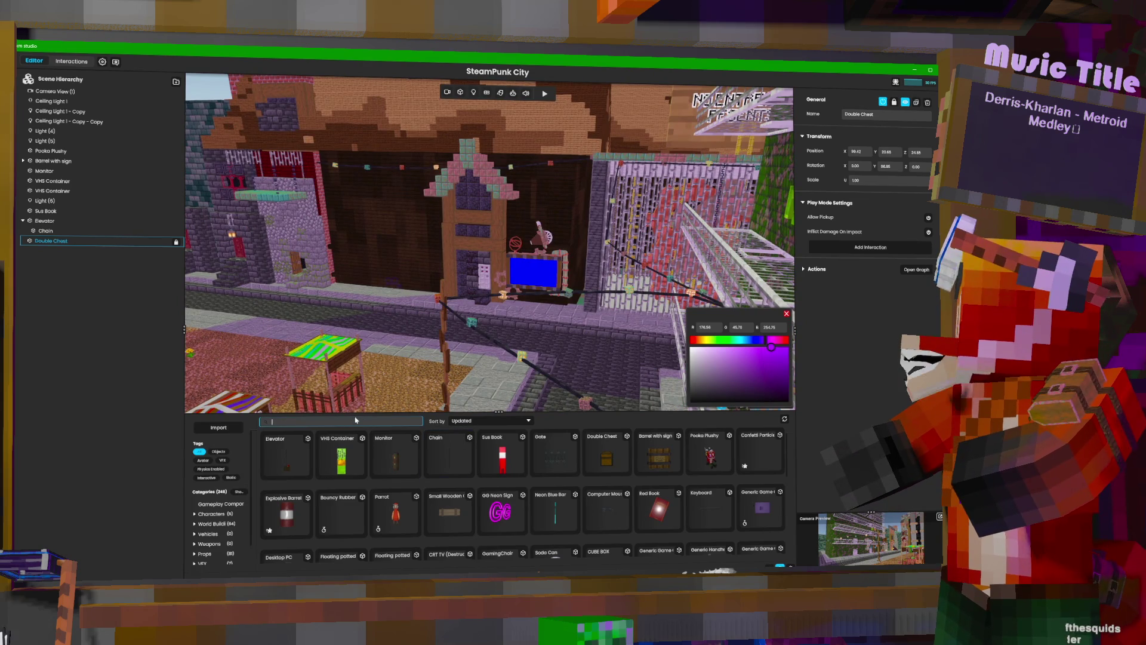
pyautogui.write('sky')
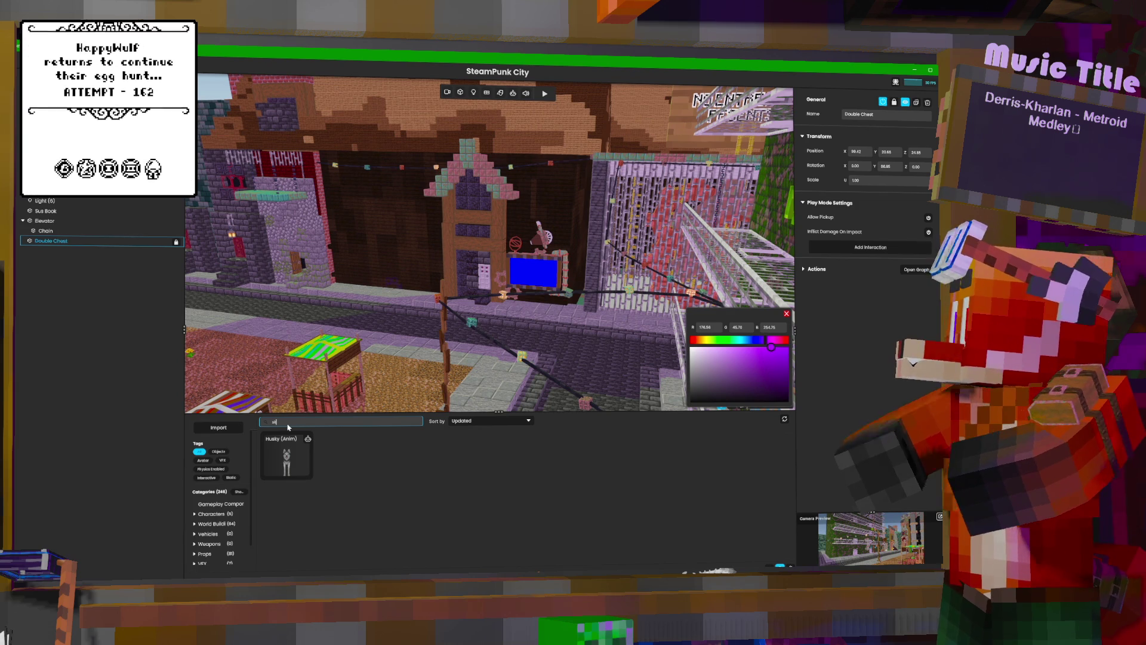
pyautogui.press('BackSpace')
pyautogui.press('BackSpace')
pyautogui.press('BackSpace')
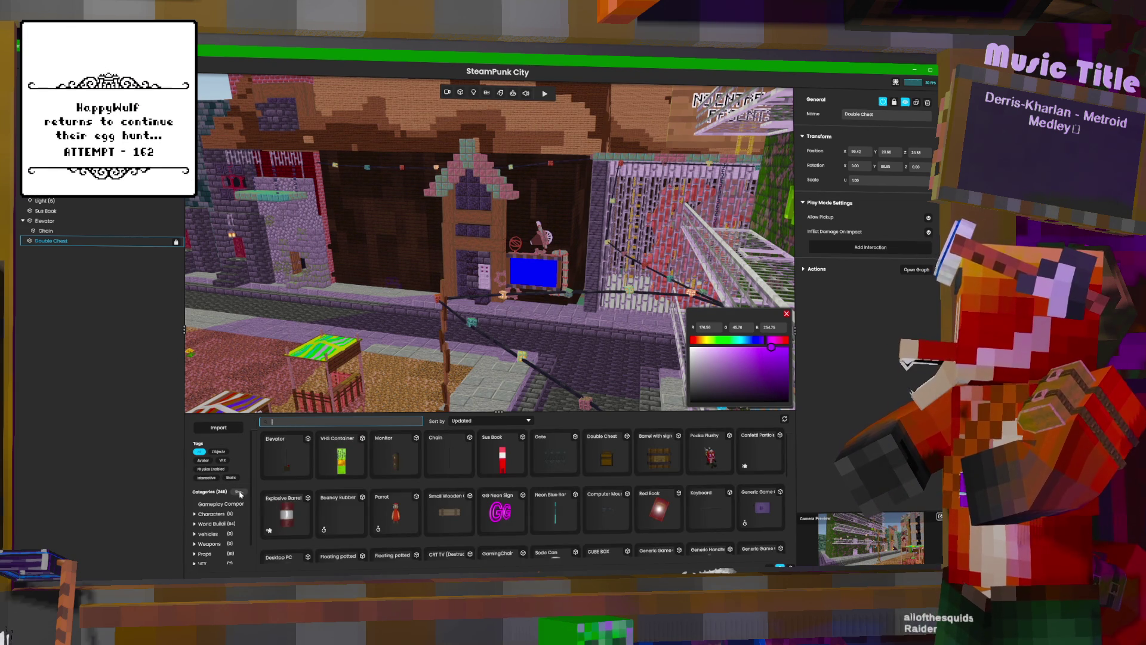
pyautogui.click(231, 477)
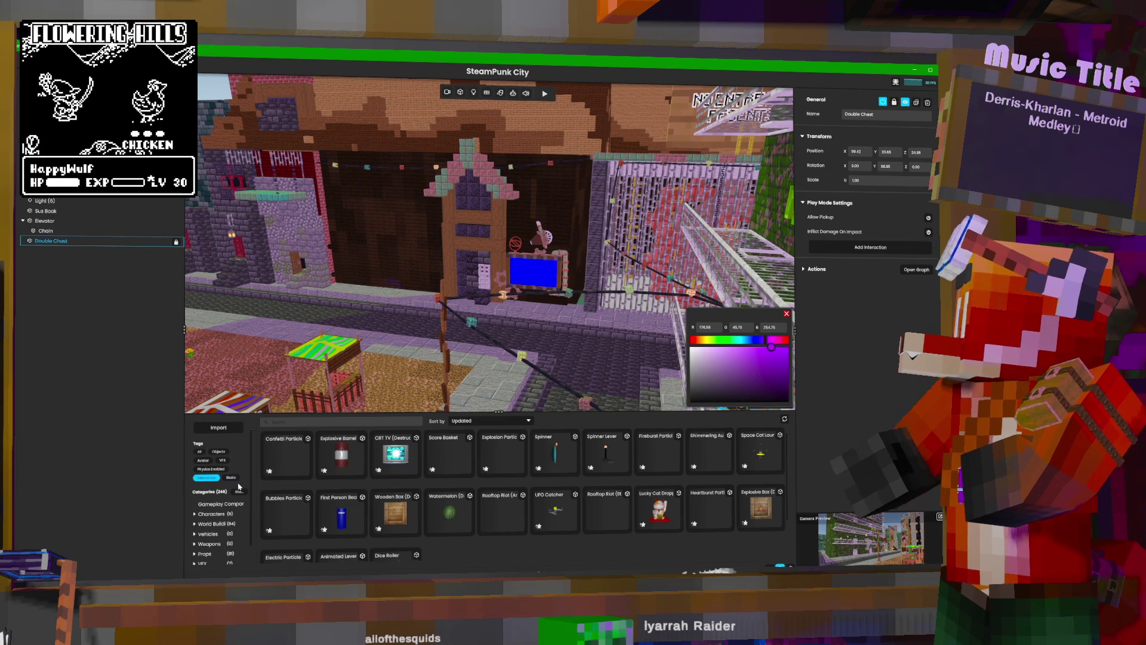
pyautogui.click(206, 477)
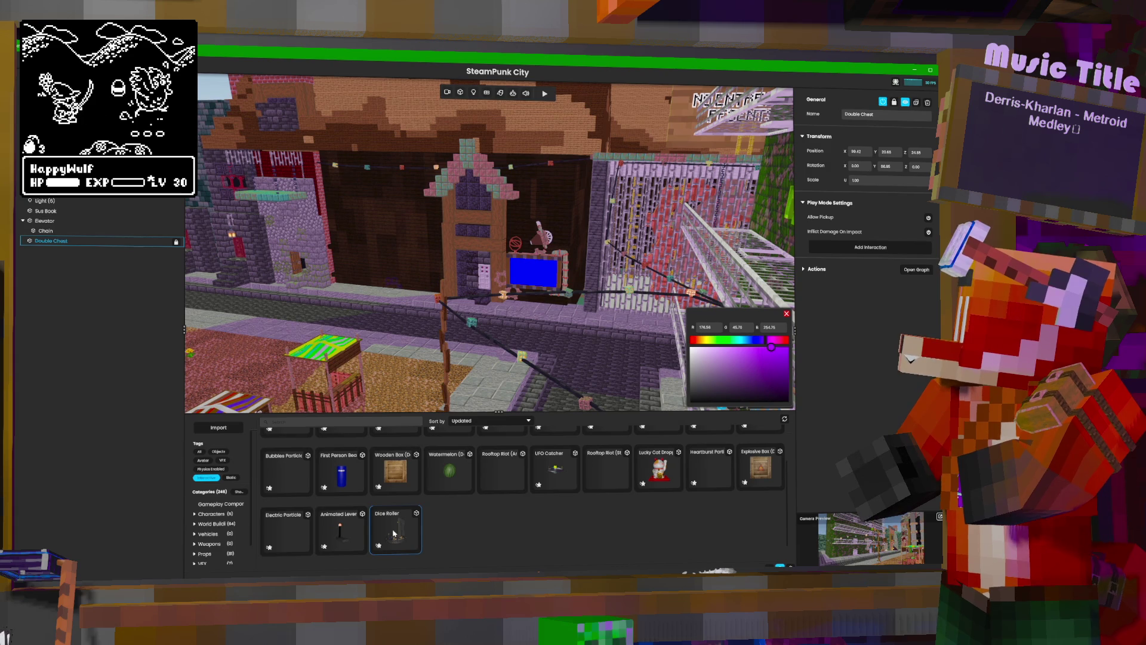
pyautogui.moveTo(389, 257)
pyautogui.mouseDown()
pyautogui.moveTo(367, 307)
pyautogui.moveTo(376, 358)
pyautogui.mouseUp()
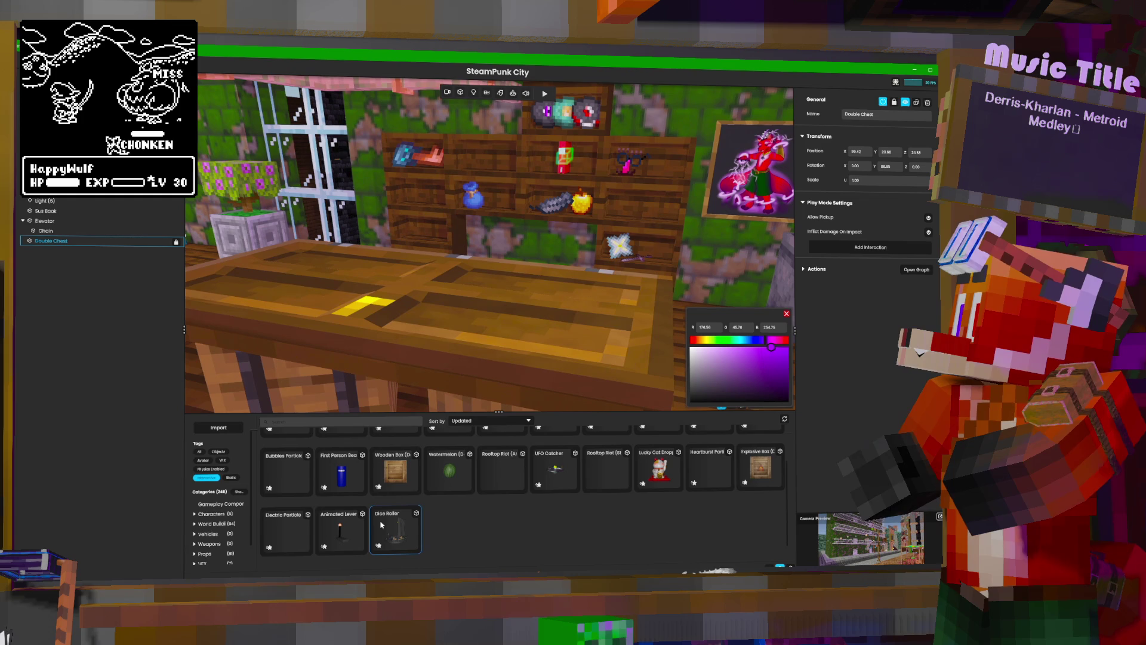
pyautogui.moveTo(544, 356)
pyautogui.mouseDown()
pyautogui.moveTo(578, 302)
pyautogui.moveTo(559, 337)
pyautogui.mouseUp()
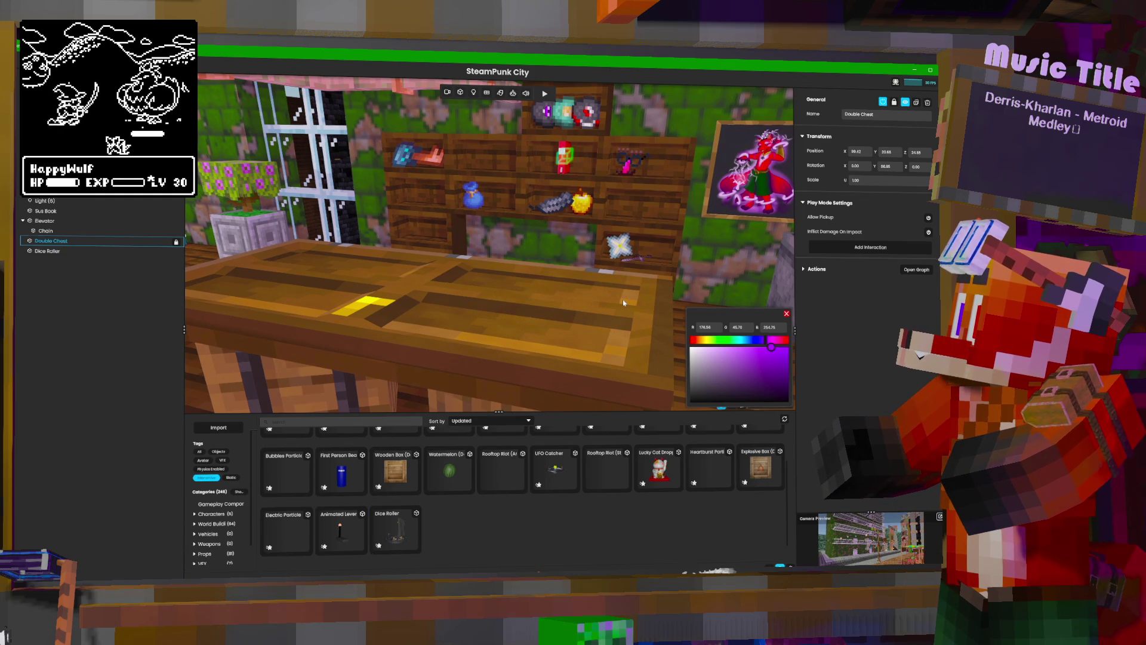
pyautogui.moveTo(657, 281); pyautogui.dragTo(582, 275)
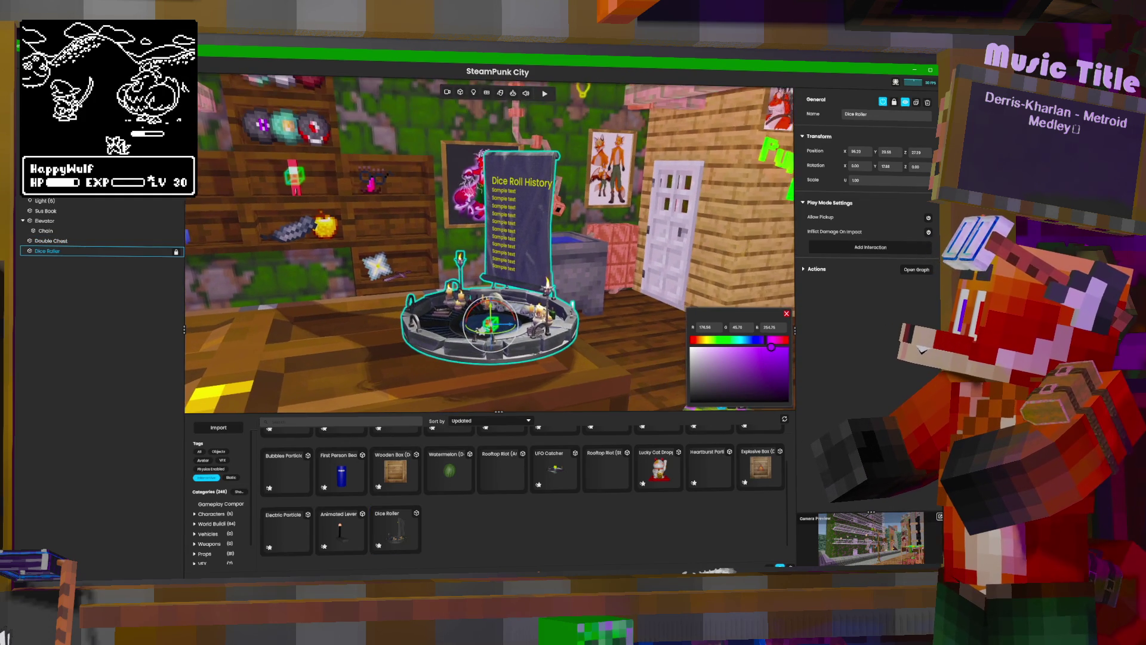
pyautogui.moveTo(496, 291); pyautogui.dragTo(505, 313)
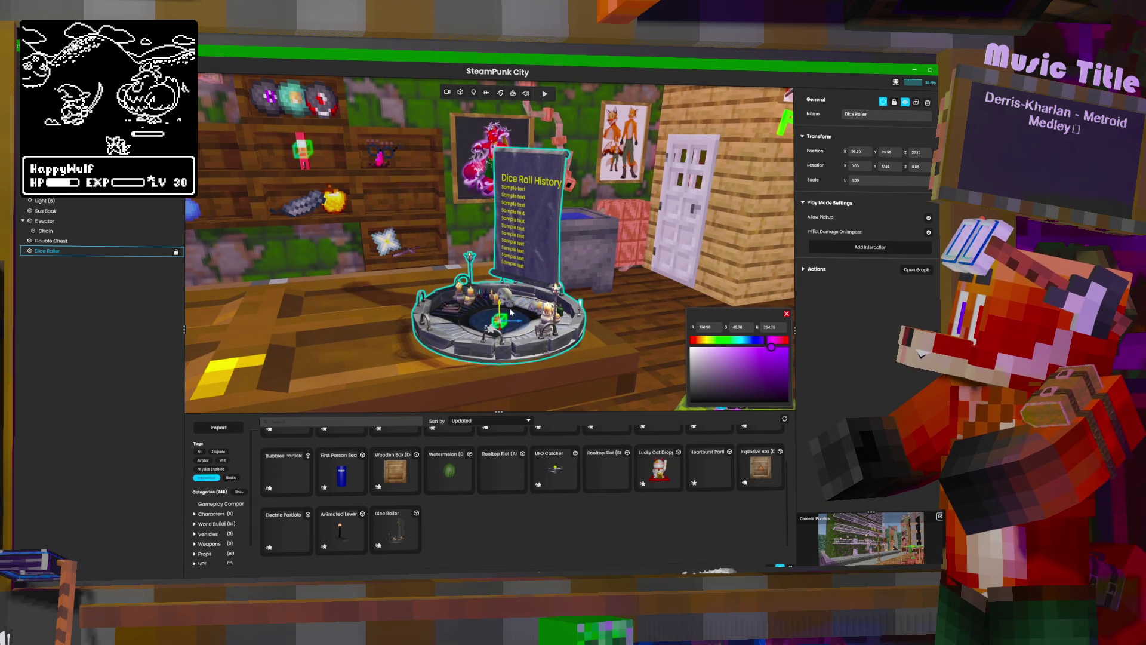
pyautogui.moveTo(499, 250); pyautogui.dragTo(459, 250)
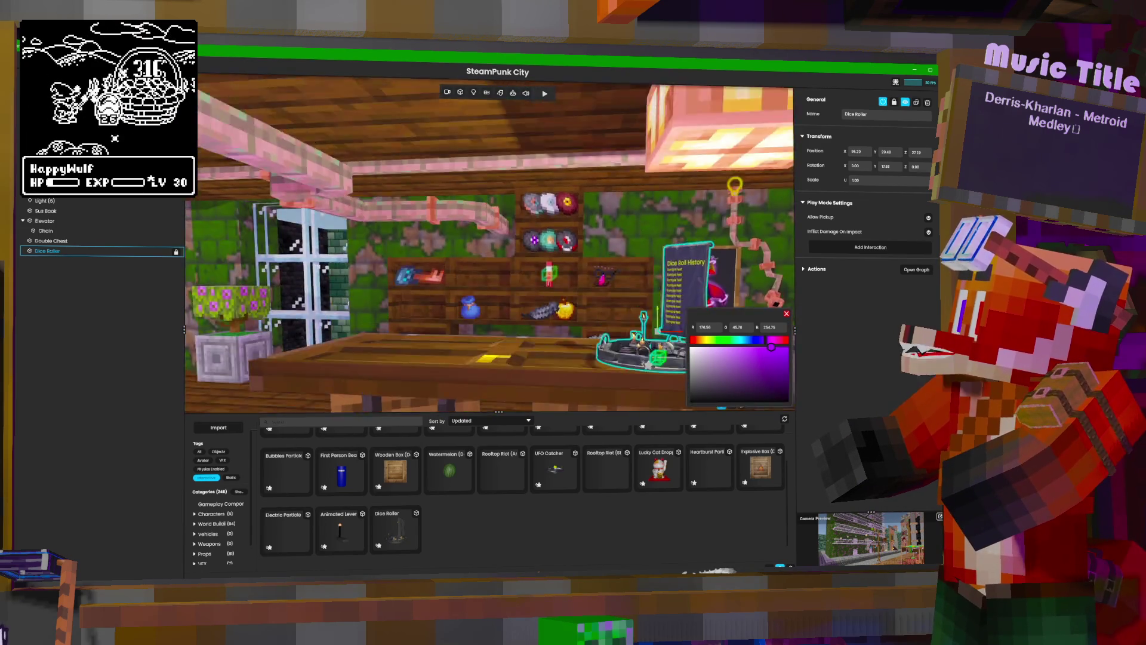
pyautogui.press('Delete')
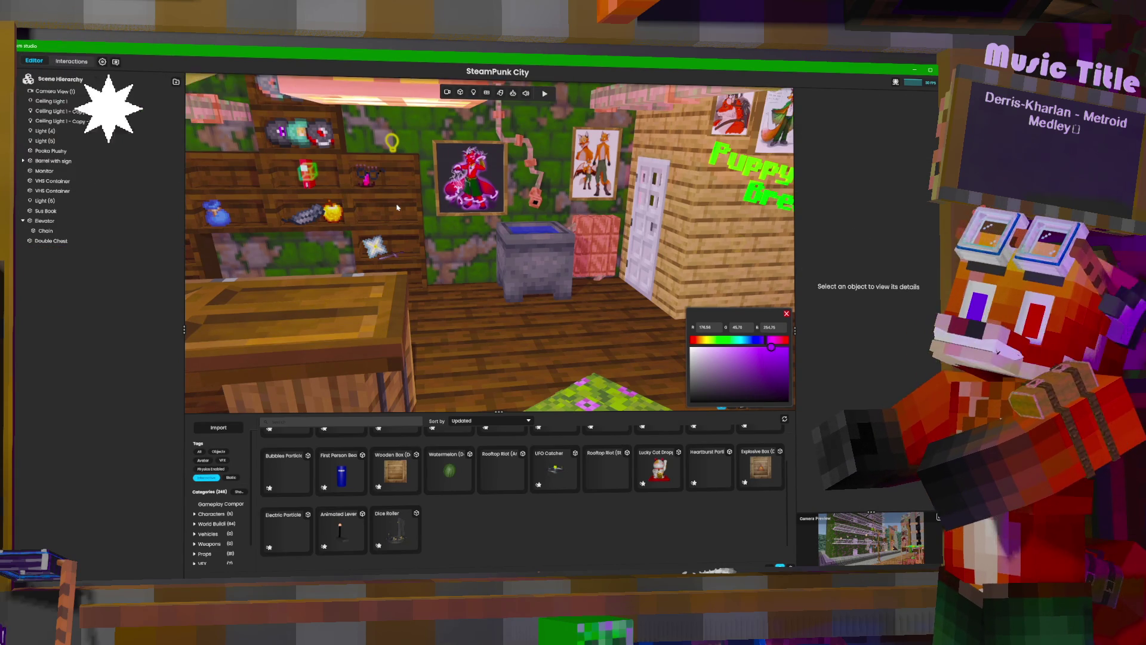